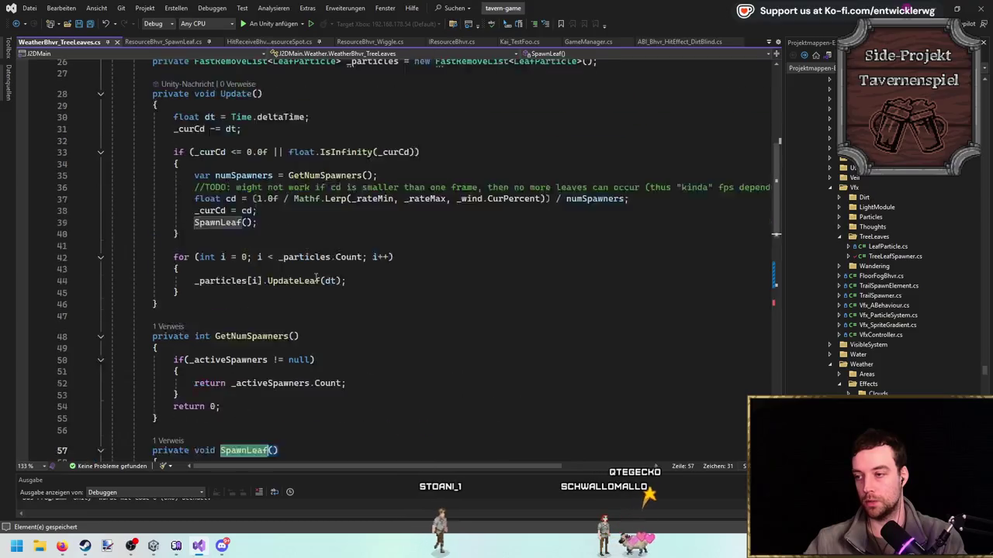
# Review numSpawners and the SpawnLeaf method in WeatherBhvr_TreeLeaves.cs, discarding a trial spawner.act line.
pyautogui.doubleClick(244, 210)
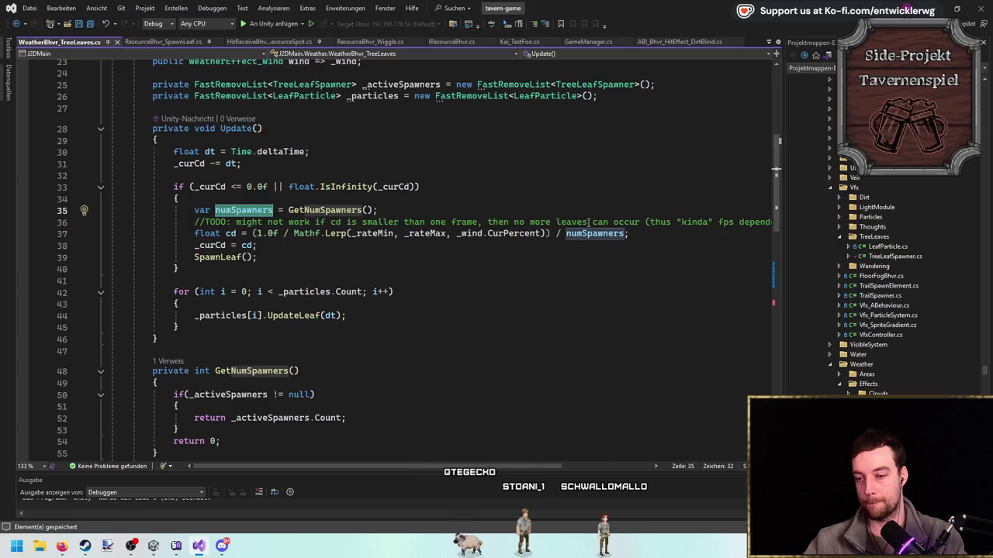
pyautogui.keyDown('ctrl'); pyautogui.click(222, 257); pyautogui.keyUp('ctrl')
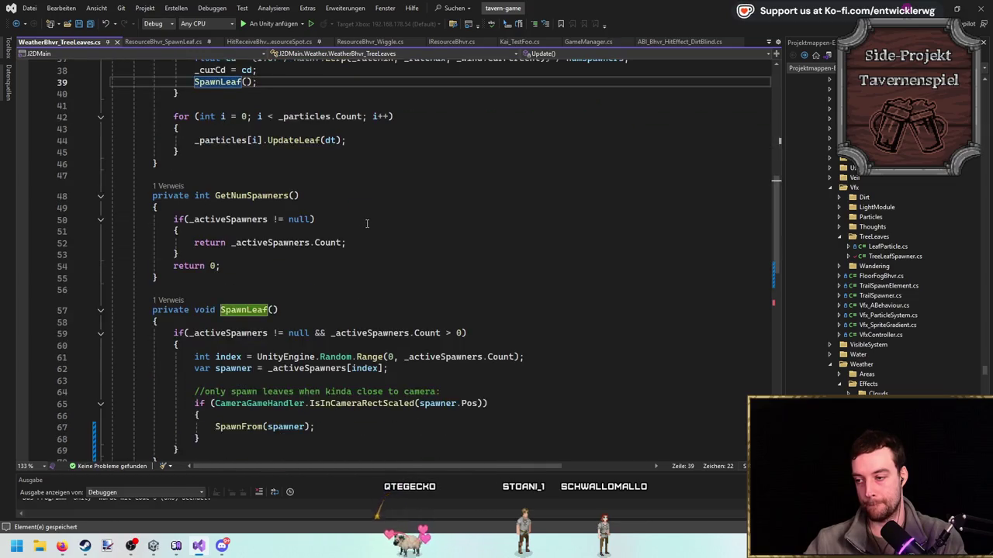
pyautogui.doubleClick(232, 229)
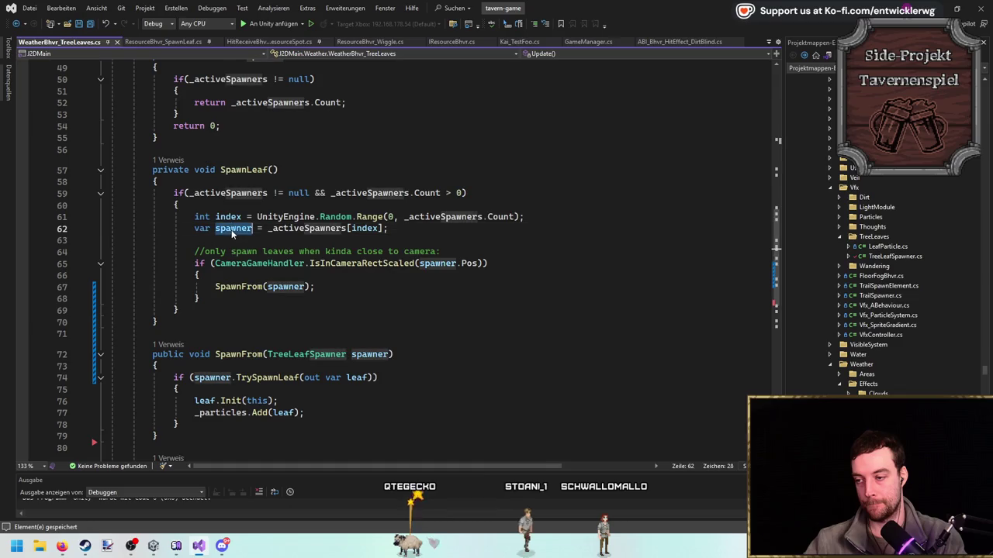
pyautogui.click(442, 234)
pyautogui.press('Return')
pyautogui.press('Return')
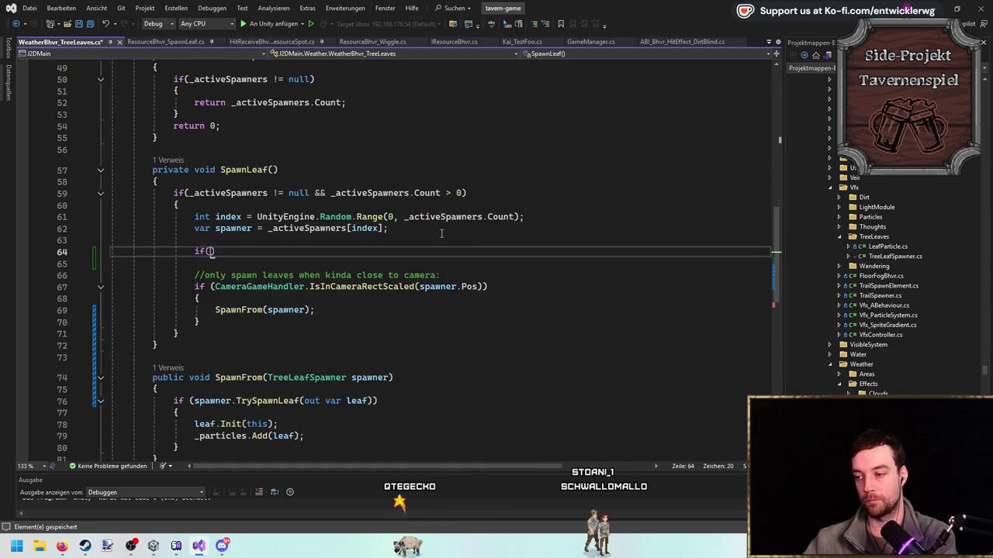
pyautogui.write('spawner.')
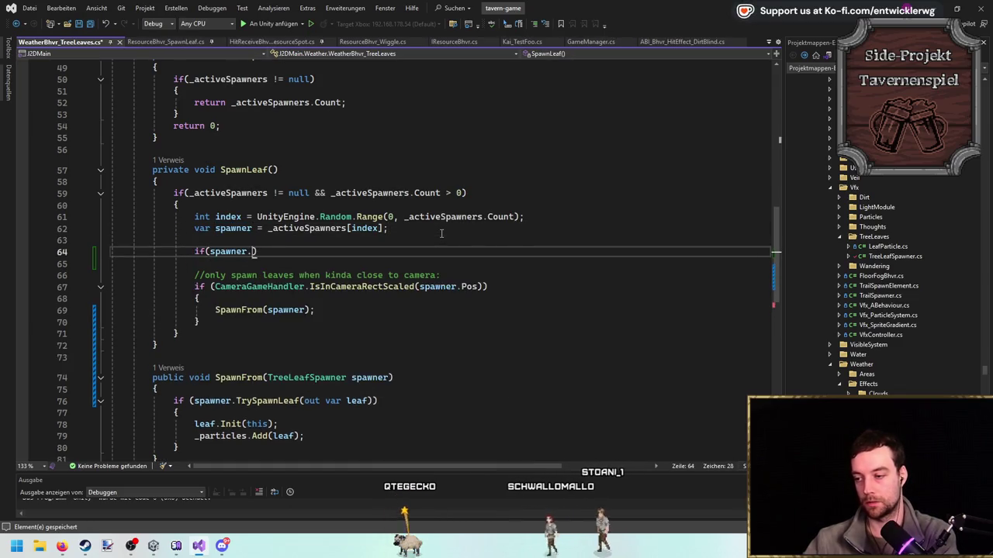
pyautogui.write('act')
pyautogui.hotkey('ctrl', 'shift', 'l')
pyautogui.hotkey('ctrl', 'shift', 'l')
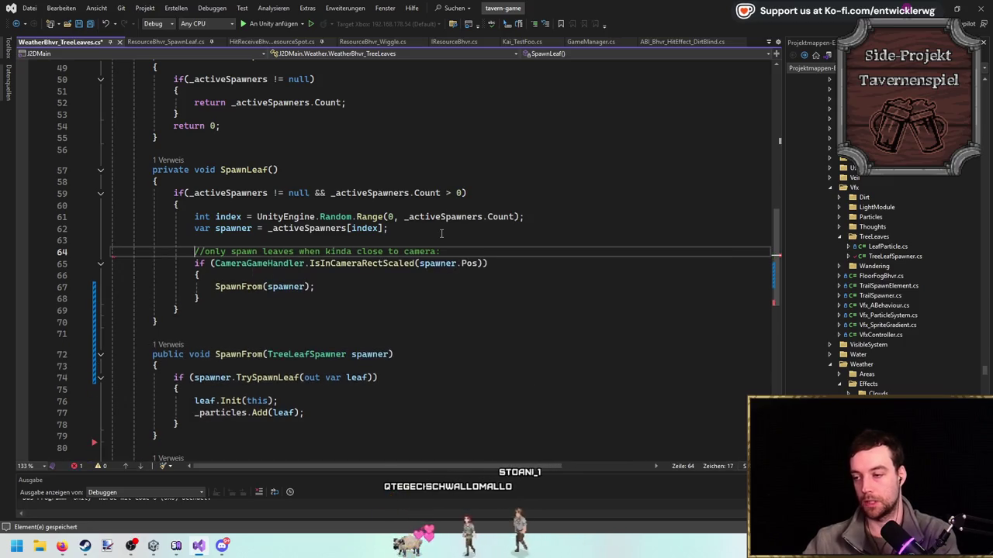
pyautogui.scroll(-2, 245, 332)
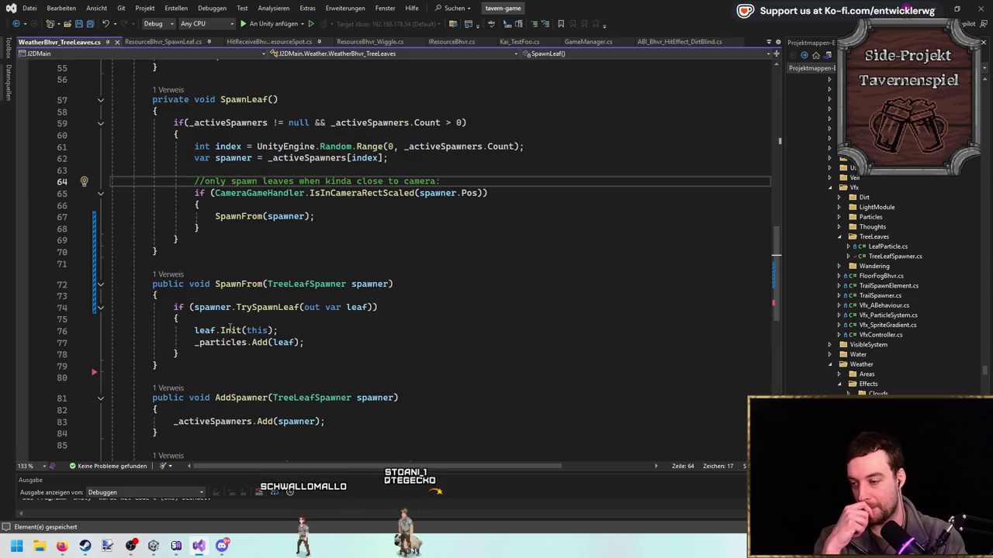
# Trace _particles and SpawnFrom's spawner parameter with Find, ending on ResourceBhvr_SpawnLeaf.cs.
pyautogui.doubleClick(221, 342)
pyautogui.scroll(-3, 310, 311)
pyautogui.hotkey('ctrl', 'f')
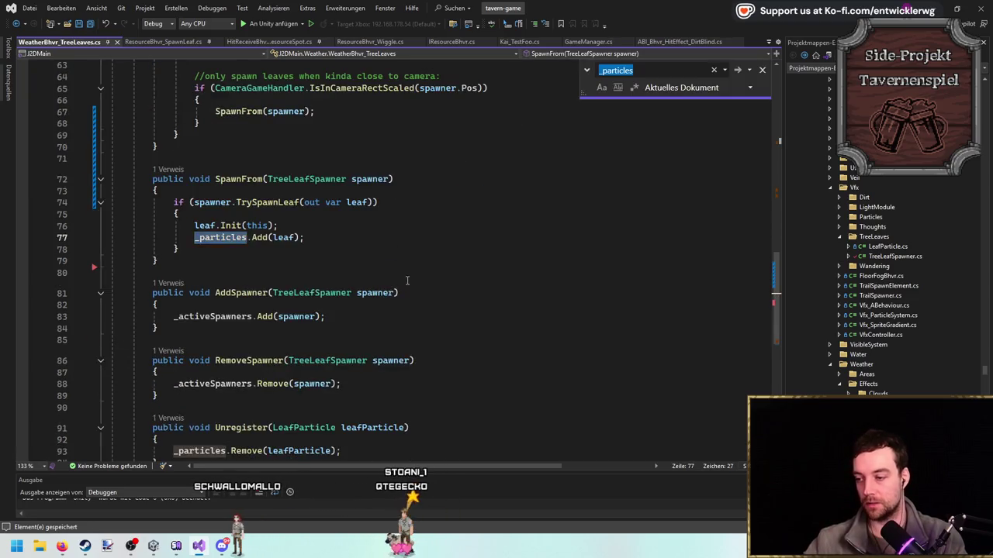
pyautogui.scroll(-5, 406, 281)
pyautogui.scroll(16, 406, 279)
pyautogui.scroll(-13, 407, 277)
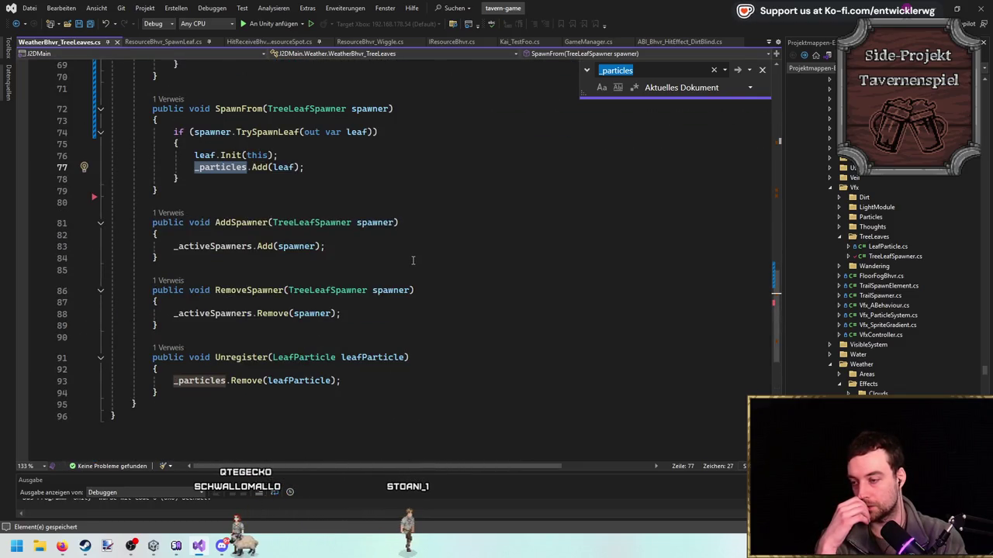
pyautogui.scroll(3, 413, 260)
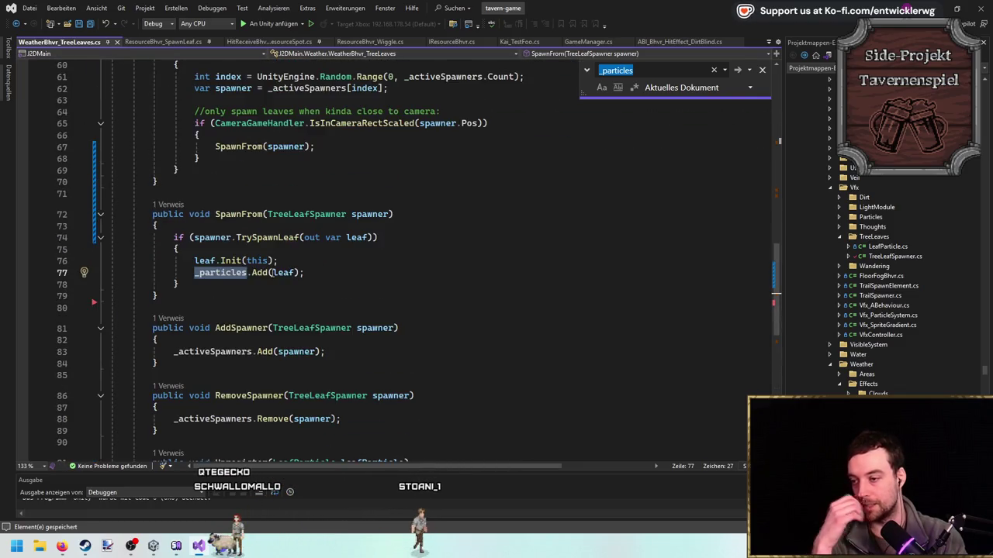
pyautogui.doubleClick(213, 237)
pyautogui.scroll(4, 220, 238)
pyautogui.hotkey('ctrl', 'f')
pyautogui.press('Escape')
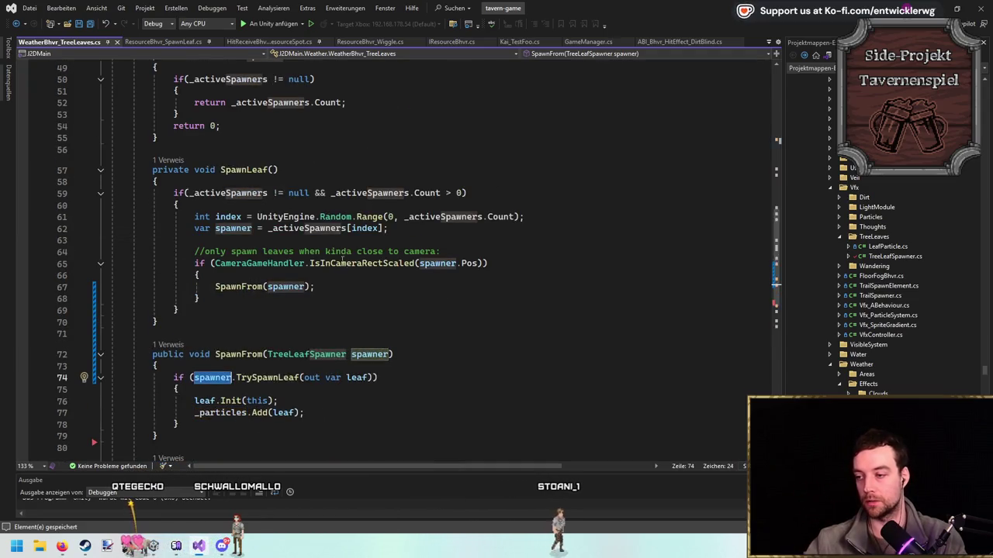
pyautogui.scroll(-3, 342, 260)
pyautogui.scroll(3, 239, 246)
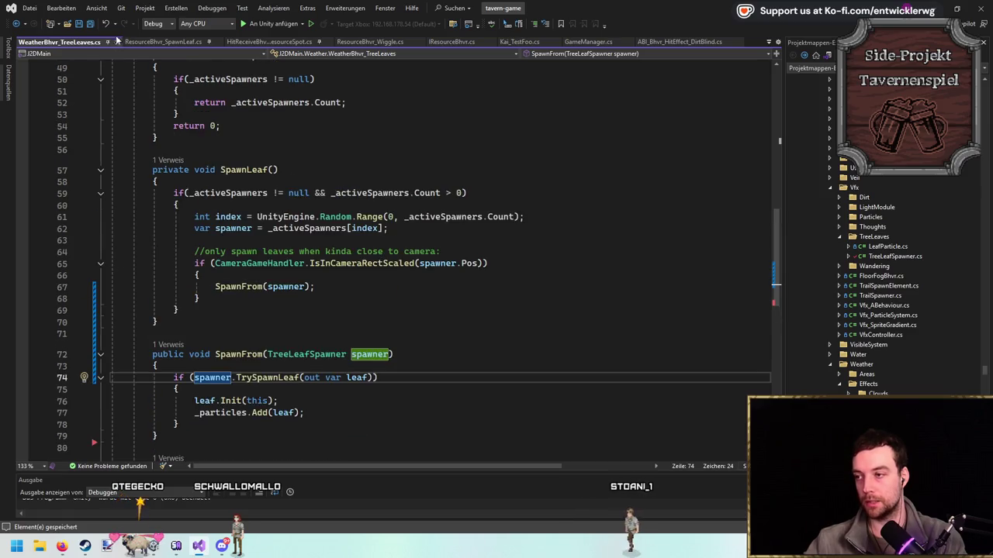
pyautogui.click(171, 41)
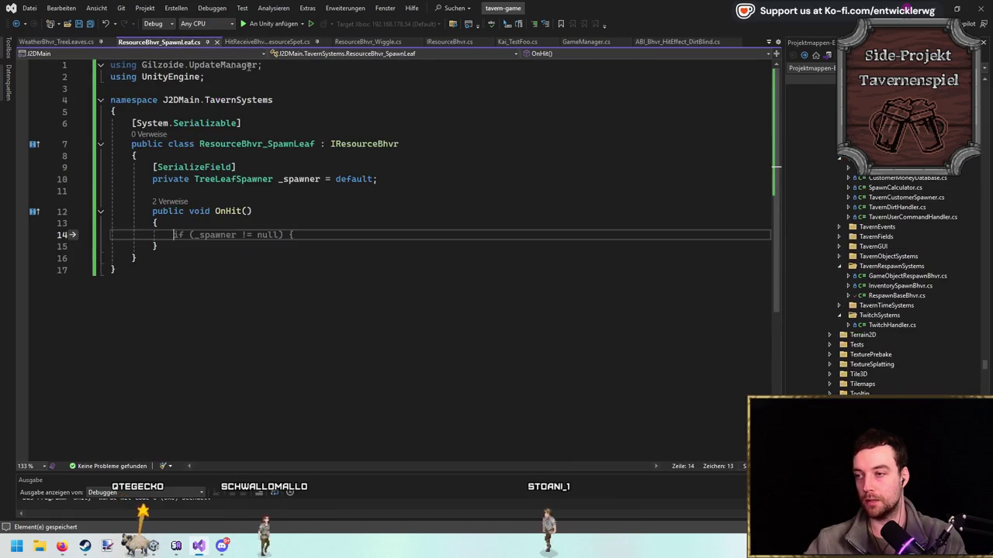
# Go to the TreeLeafSpawner definition and delete its AutoTrigger property line.
pyautogui.click(48, 39)
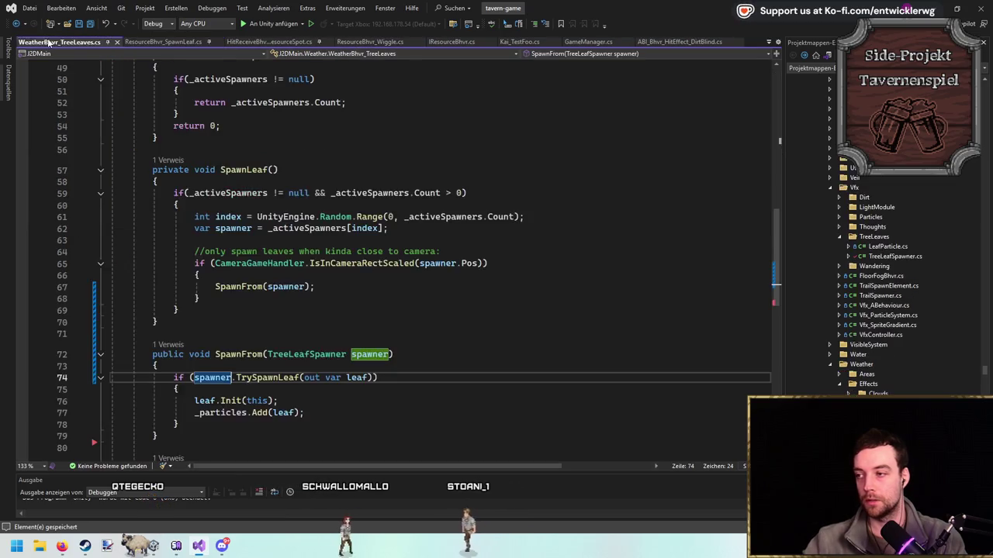
pyautogui.keyDown('ctrl'); pyautogui.click(291, 248); pyautogui.keyUp('ctrl')
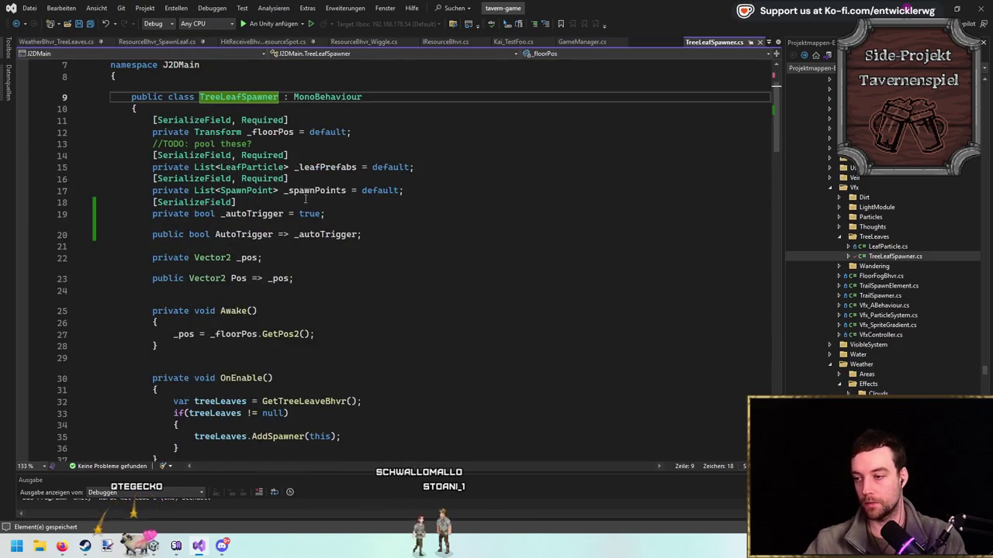
pyautogui.click(313, 232)
pyautogui.hotkey('ctrl', 'x')
# Add the '_autoTrigger &&' check to both the OnEnable and OnDisable conditions.
pyautogui.scroll(-4, 313, 233)
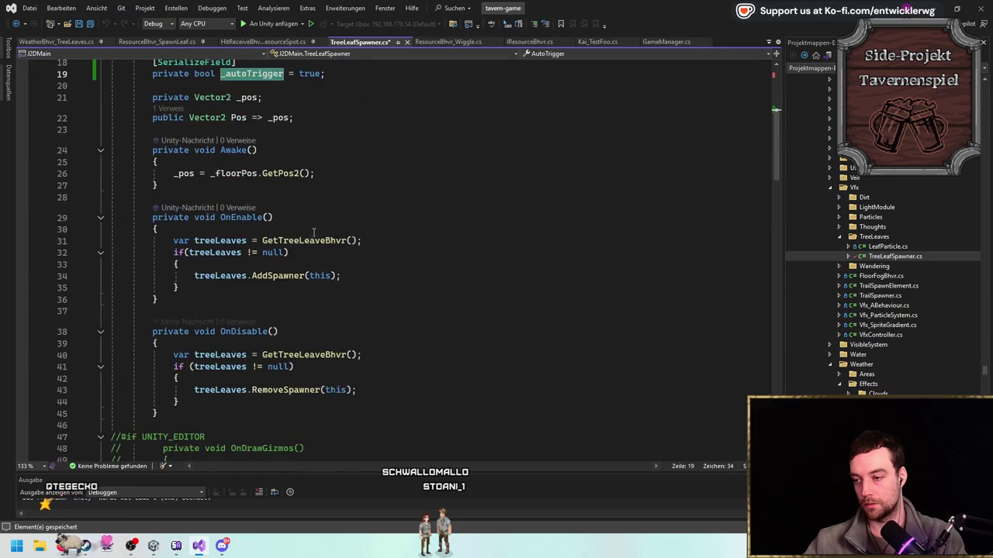
pyautogui.click(286, 252)
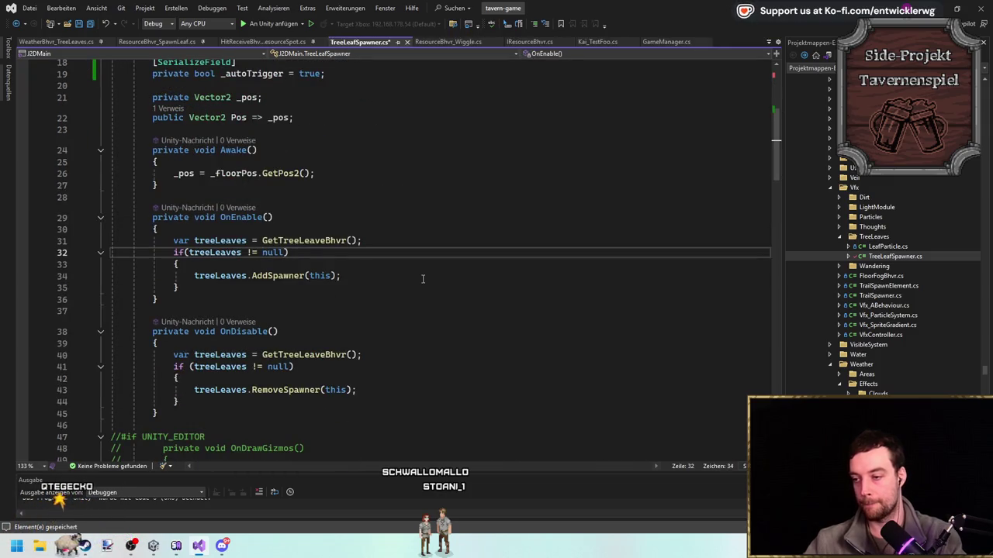
pyautogui.hotkey('ctrl', 'Left')
pyautogui.hotkey('ctrl', 'Left')
pyautogui.hotkey('ctrl', 'Left')
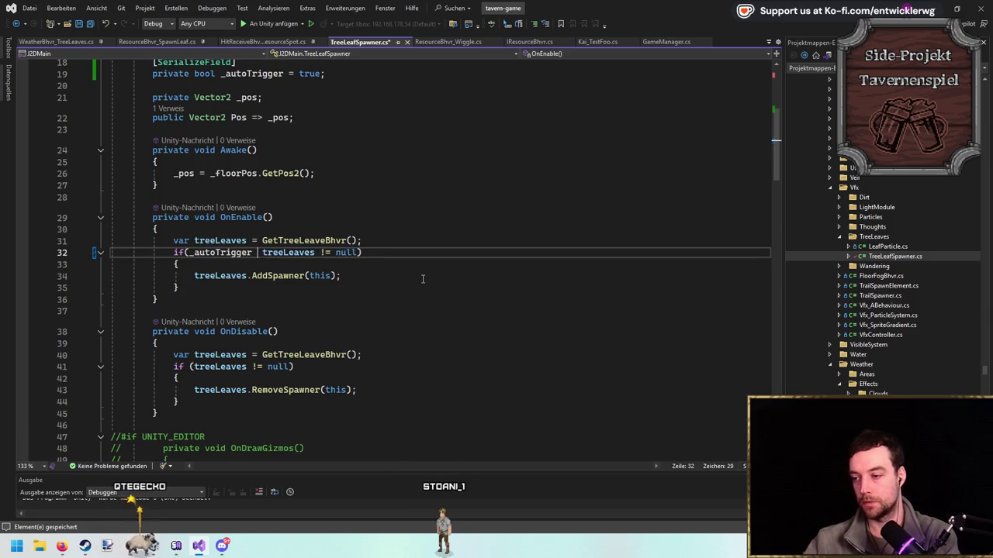
pyautogui.press('BackSpace')
pyautogui.write('&&')
pyautogui.scroll(-3, 189, 161)
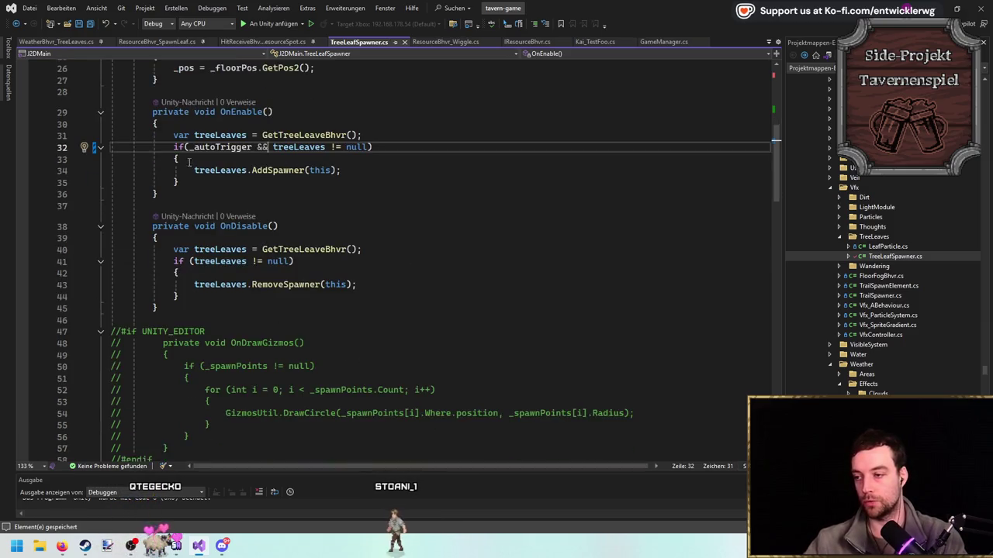
pyautogui.moveTo(188, 147); pyautogui.dragTo(273, 147)
pyautogui.hotkey('ctrl', 'c')
pyautogui.click(191, 261)
pyautogui.hotkey('ctrl', 'v')
pyautogui.click(421, 168)
# Delete the unused using lines from WeatherBhvr_TreeLeaves.cs and switch to Unity.
pyautogui.click(59, 44)
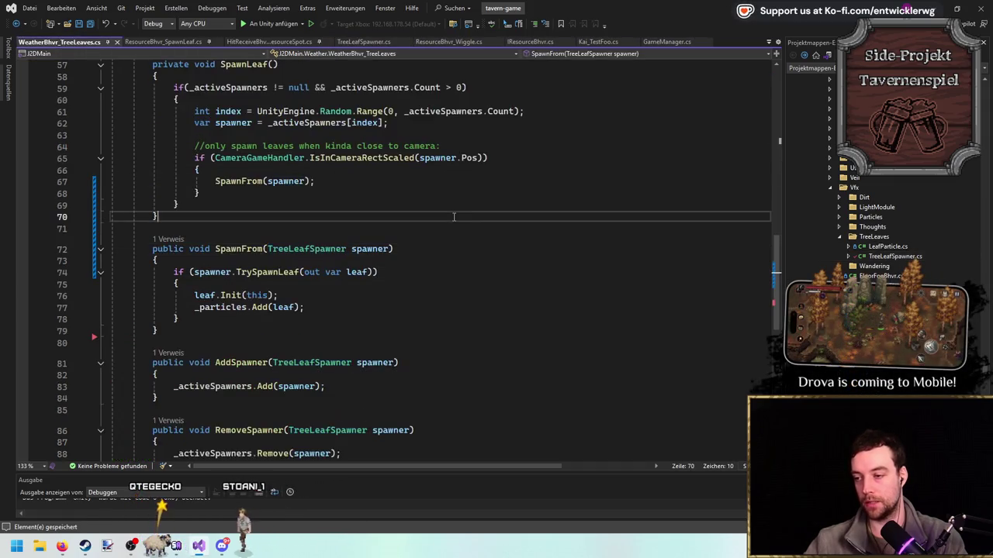
pyautogui.scroll(18, 212, 165)
pyautogui.click(180, 99)
pyautogui.hotkey('ctrl', 'x')
pyautogui.hotkey('ctrl', 'x')
pyautogui.hotkey('ctrl', 'x')
pyautogui.doubleClick(256, 155)
pyautogui.click(518, 89)
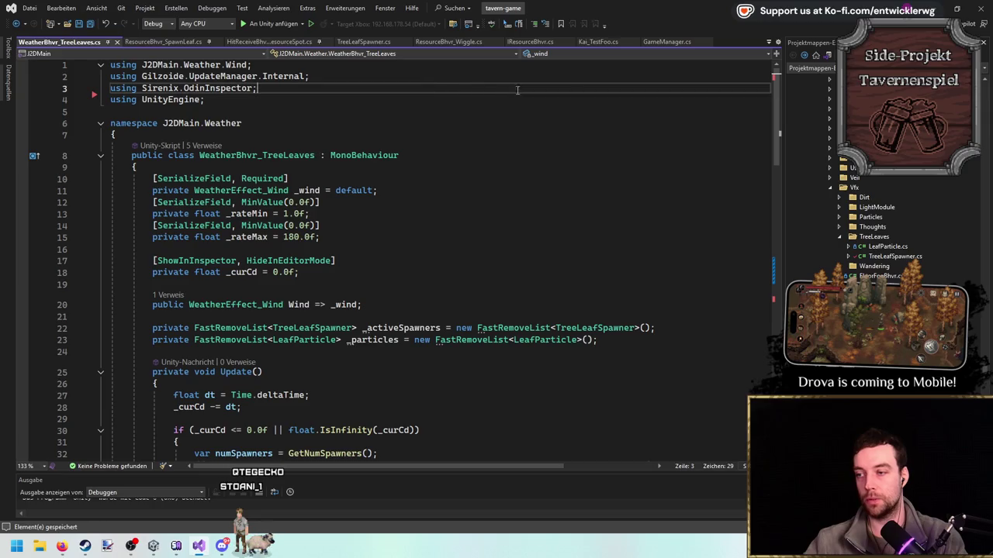
pyautogui.hotkey('alt', 'Tab')
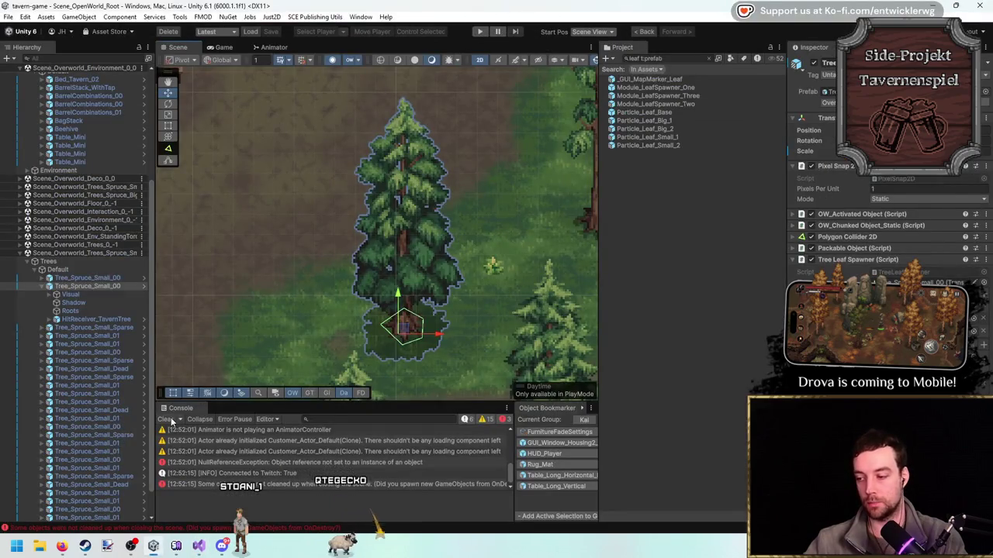
# Clear the Unity Console and let the edited scripts import before returning to Visual Studio.
pyautogui.click(165, 419)
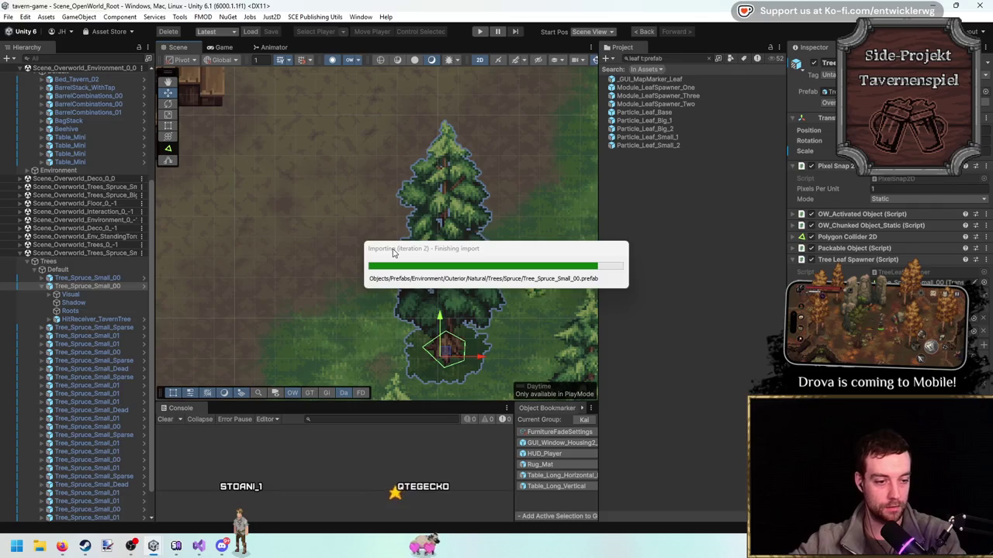
pyautogui.hotkey('alt', 'Tab')
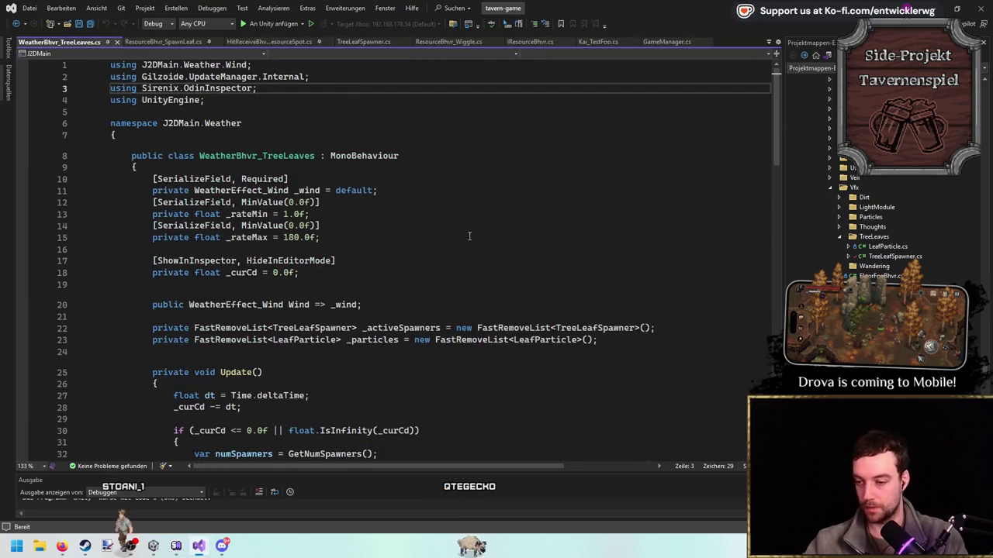
# In OnHit of ResourceBhvr_SpawnLeaf.cs, write the if(WeatherGameHandler.TryGet(out var weatherHandler)) condition.
pyautogui.click(263, 42)
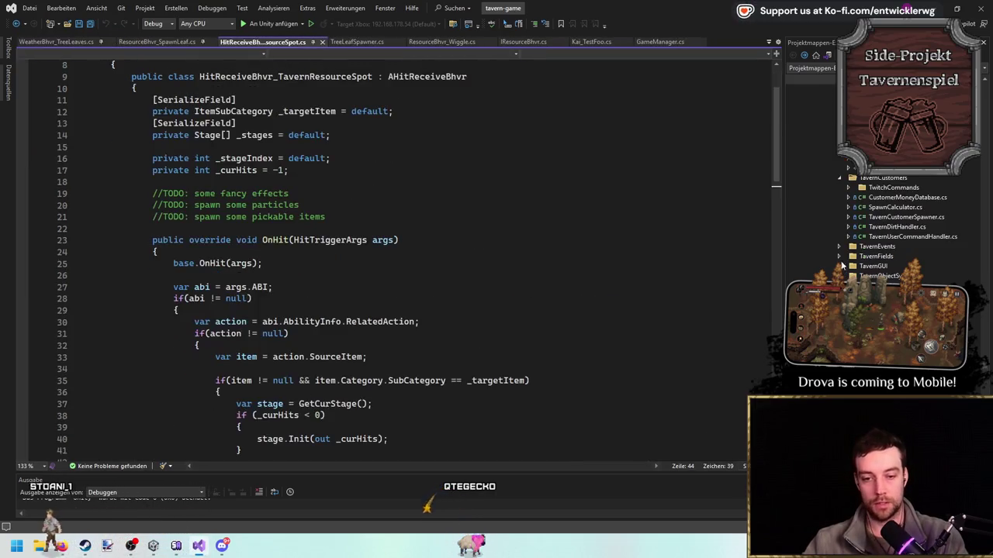
pyautogui.click(157, 42)
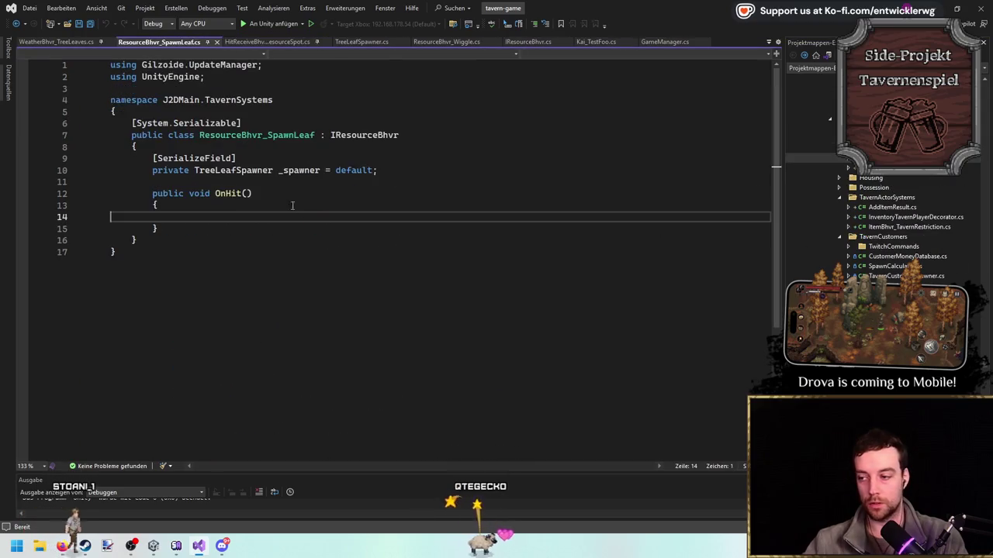
pyautogui.write('Weather')
pyautogui.hotkey('ctrl', 'BackSpace')
pyautogui.write('WeatherHandler')
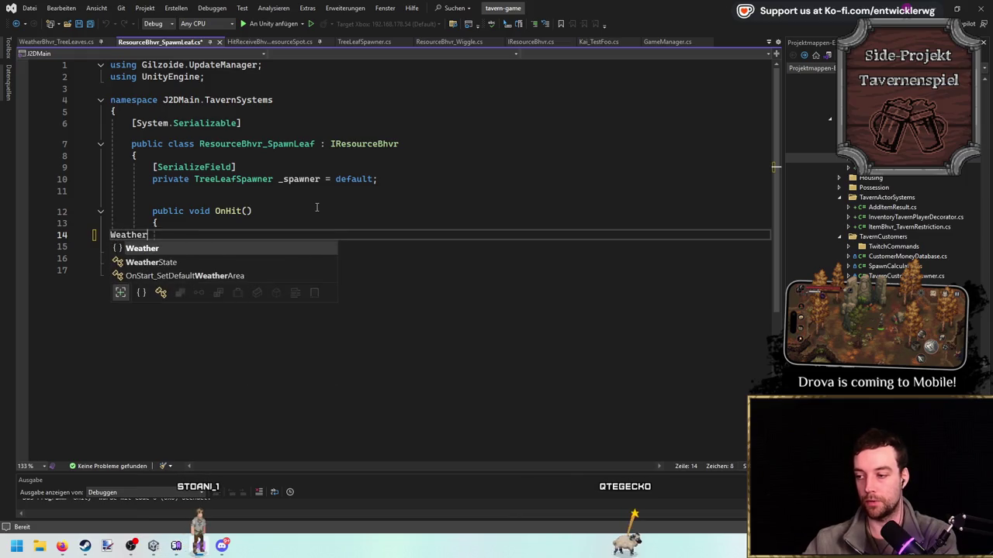
pyautogui.write('.Han')
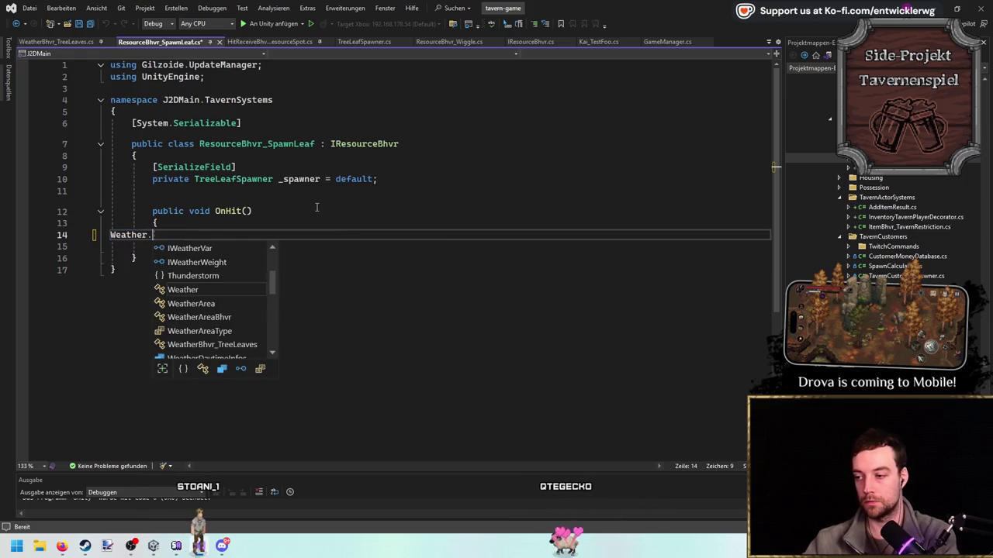
pyautogui.press('Tab')
pyautogui.write('.try(out')
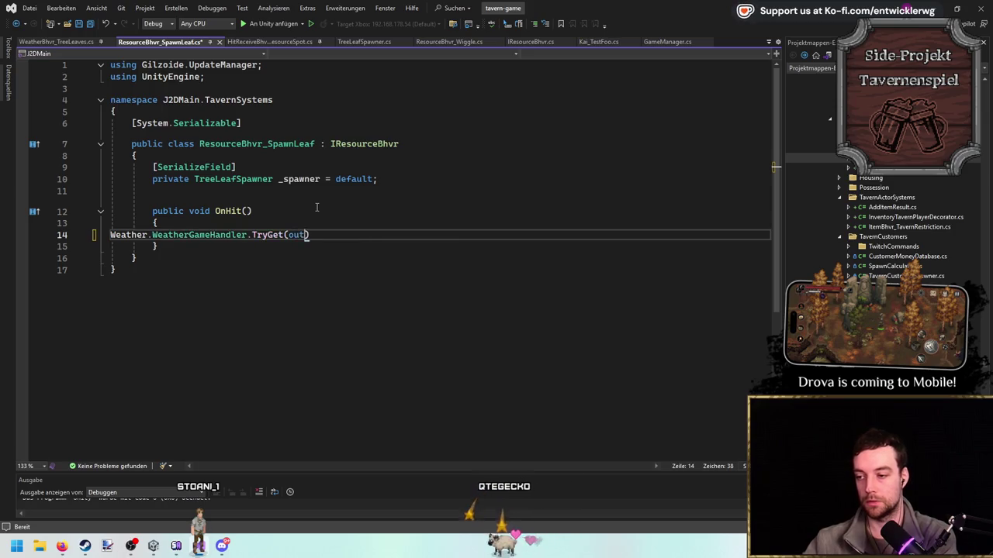
pyautogui.write('herHandler')
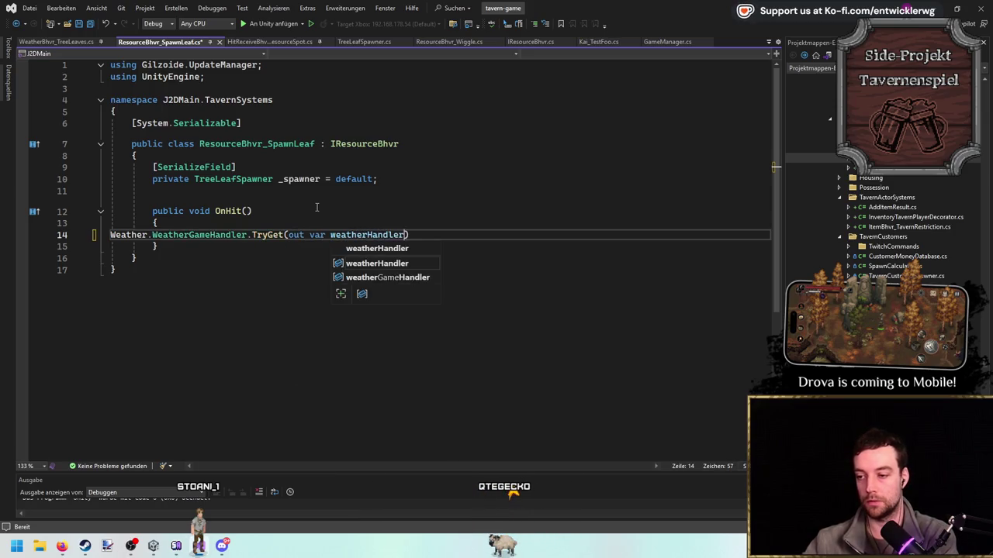
pyautogui.press('Escape')
pyautogui.press('Home')
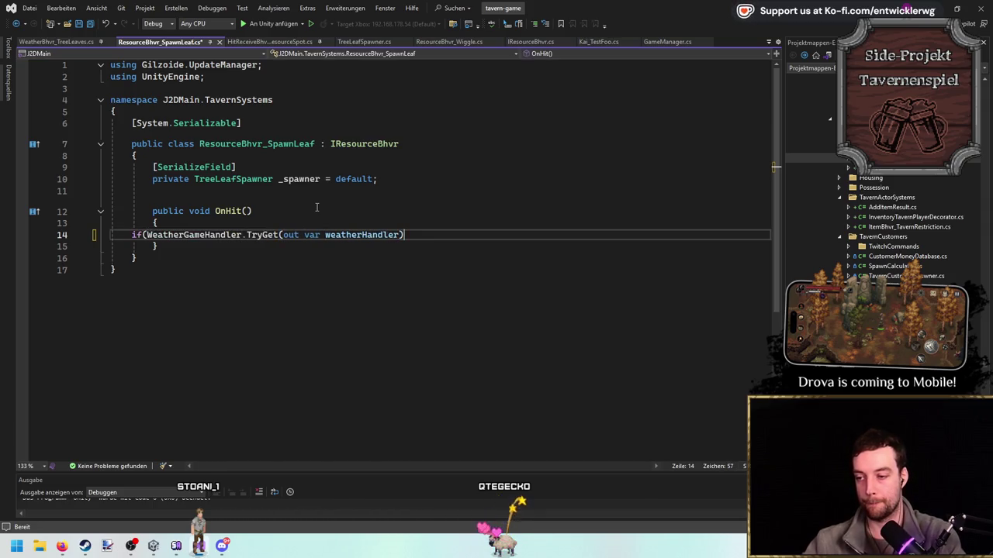
pyautogui.write('7')
pyautogui.press('Return')
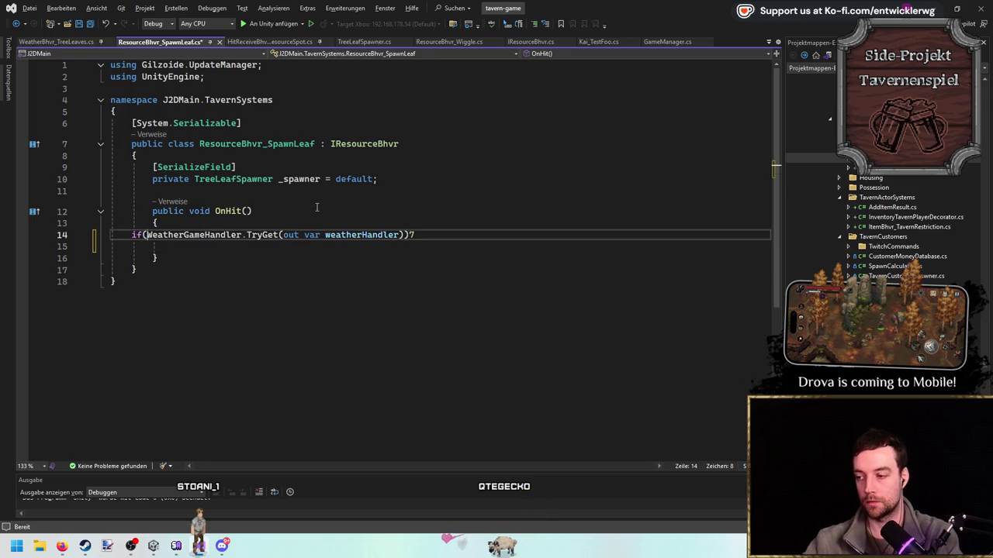
# Import the J2DMain.Weather namespace via quick fix, indent the if statement, and save.
pyautogui.hotkey('ctrl', '.')
pyautogui.press('Escape')
pyautogui.press('Up')
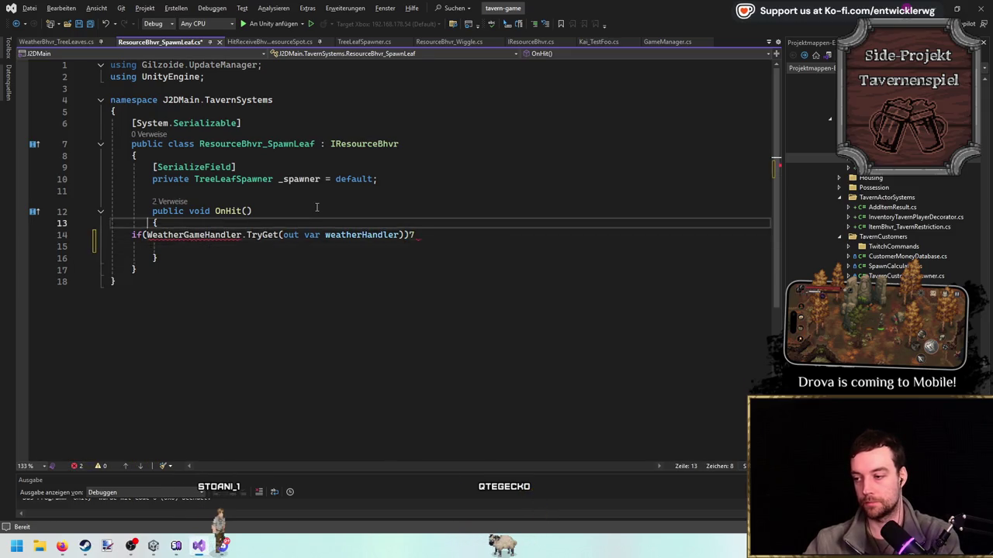
pyautogui.hotkey('ctrl', '.')
pyautogui.press('Return')
pyautogui.press('Down')
pyautogui.press('Home')
pyautogui.press('Tab')
pyautogui.hotkey('ctrl', 's')
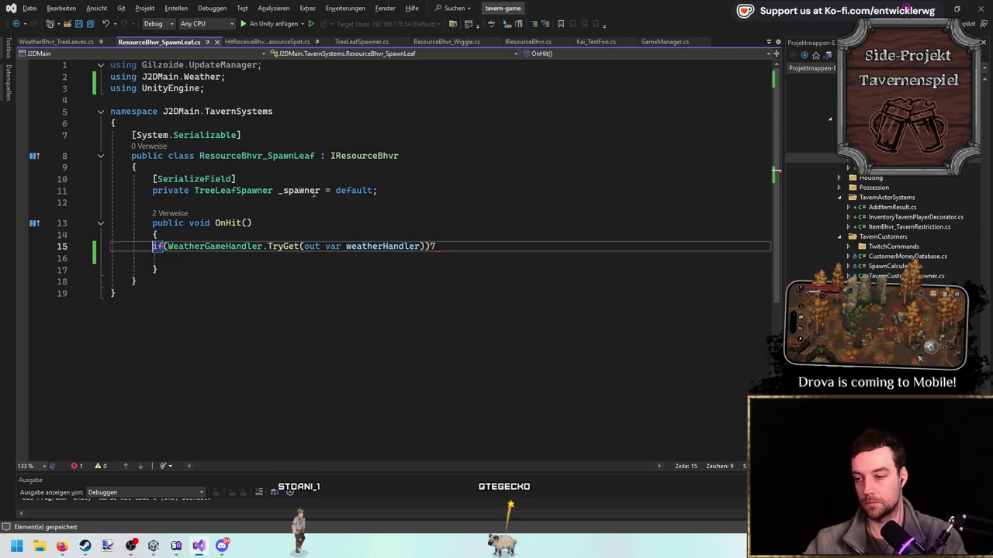
# Remove the stray 7 and wrap the if body in an opening and closing brace.
pyautogui.press('BackSpace')
pyautogui.press('Return')
pyautogui.write('{')
pyautogui.press('Return')
pyautogui.press('Return')
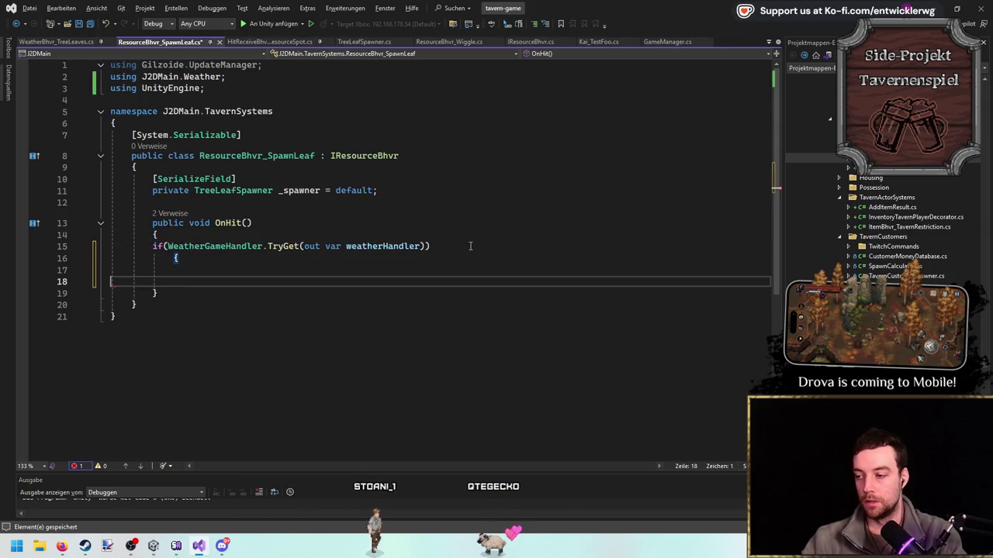
pyautogui.press('Down')
pyautogui.press('Right')
pyautogui.press('Up')
pyautogui.write('}')
pyautogui.press('Up')
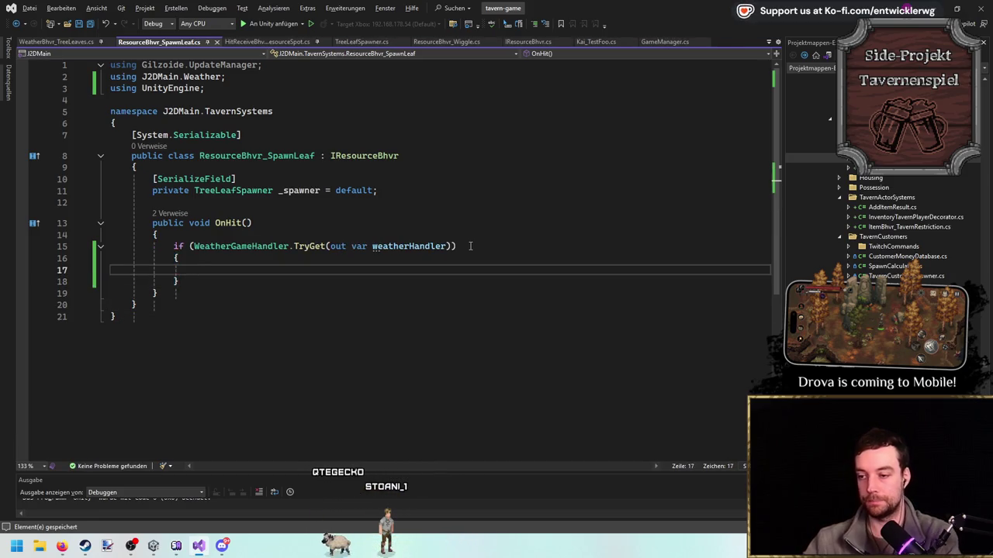
# Start a weatherHandler. member call in the block and jump to WeatherGameHandler's definition.
pyautogui.write('weatherHandler.bh')
pyautogui.press('BackSpace')
pyautogui.press('BackSpace')
pyautogui.press('BackSpace')
pyautogui.write('.')
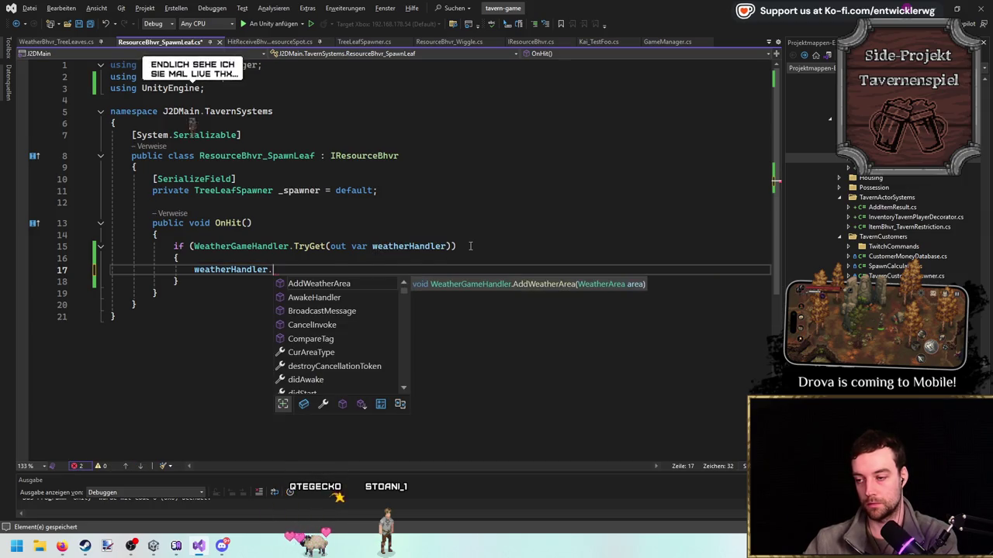
pyautogui.write('le')
pyautogui.press('BackSpace')
pyautogui.press('BackSpace')
pyautogui.press('Escape')
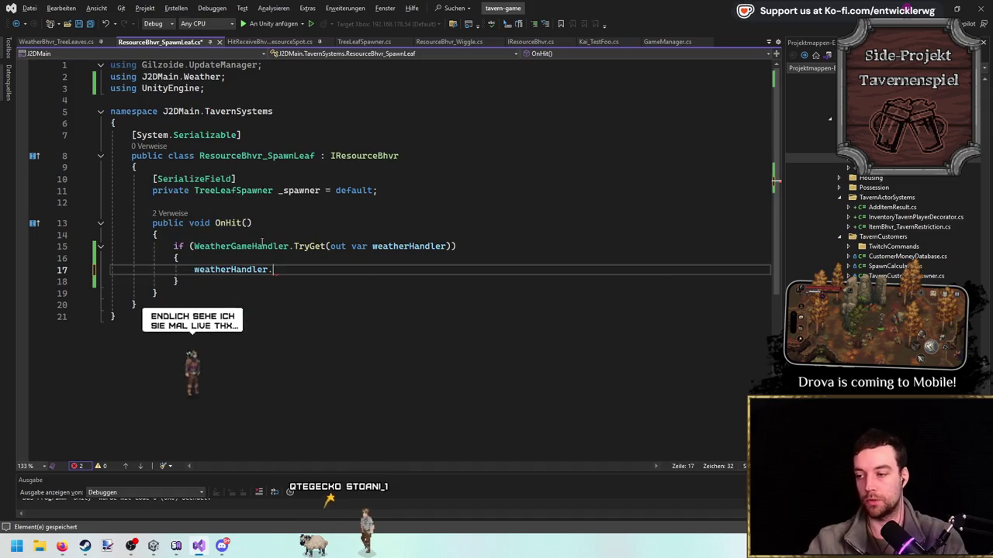
pyautogui.keyDown('ctrl'); pyautogui.click(261, 246); pyautogui.keyUp('ctrl')
# Scroll through WeatherGameHandler down to the GetWeatherEffectsWhere method.
pyautogui.scroll(-5, 476, 300)
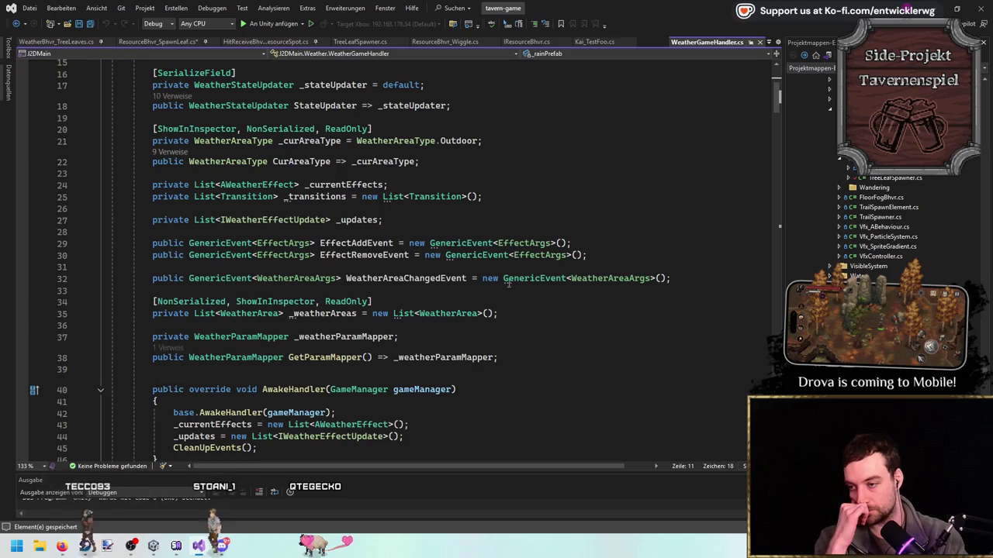
pyautogui.scroll(-4, 522, 189)
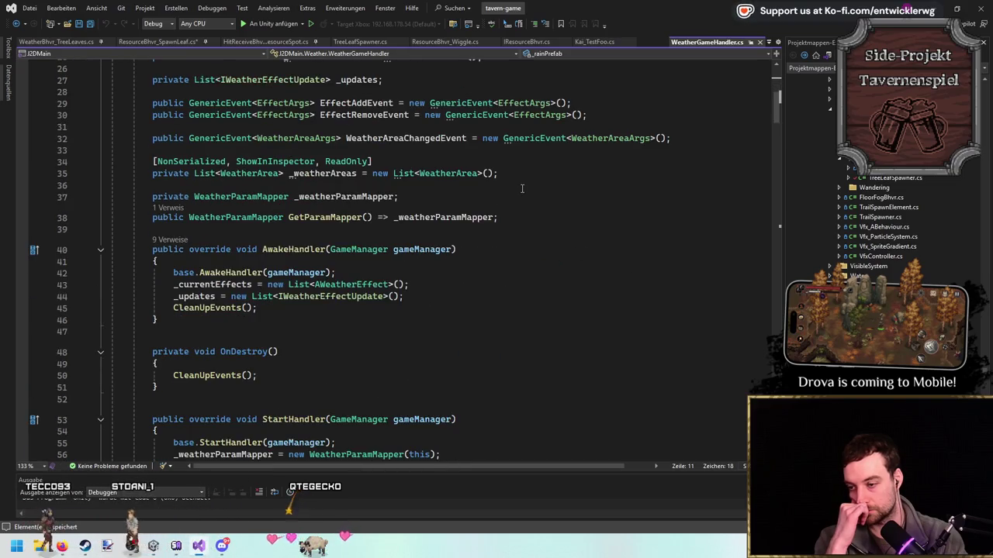
pyautogui.scroll(-10, 522, 188)
pyautogui.scroll(-4, 522, 189)
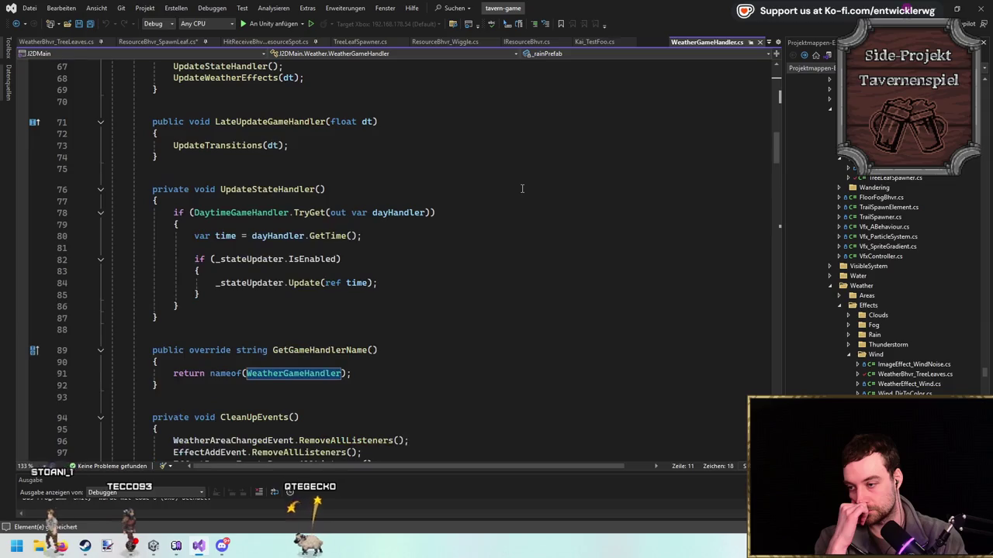
pyautogui.scroll(-6, 522, 189)
pyautogui.scroll(-9, 511, 207)
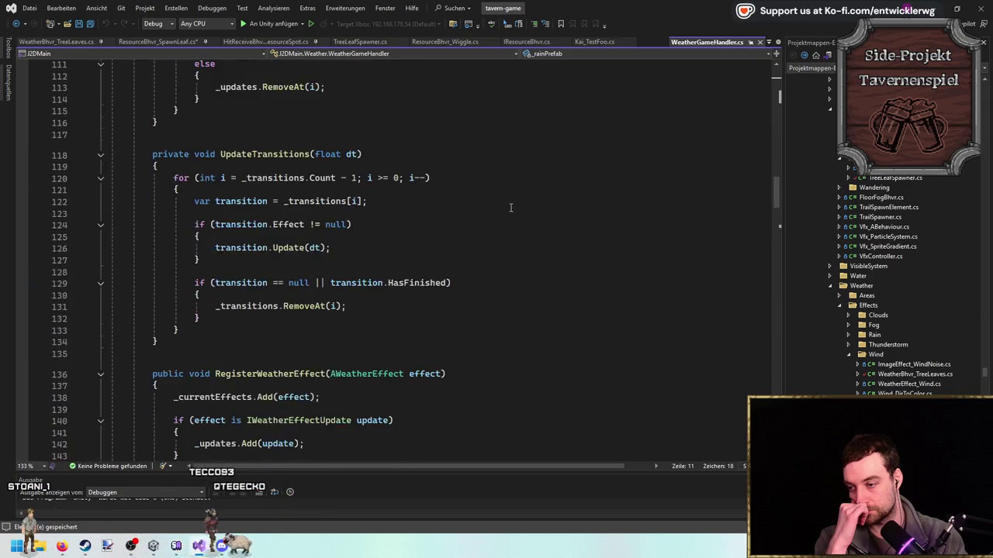
pyautogui.scroll(-5, 510, 207)
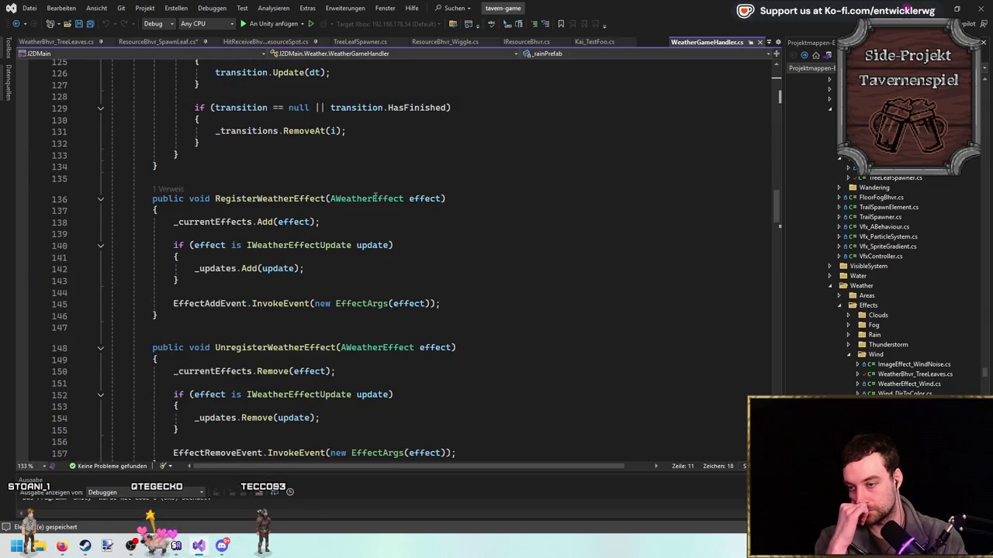
pyautogui.scroll(-4, 464, 243)
pyautogui.doubleClick(313, 356)
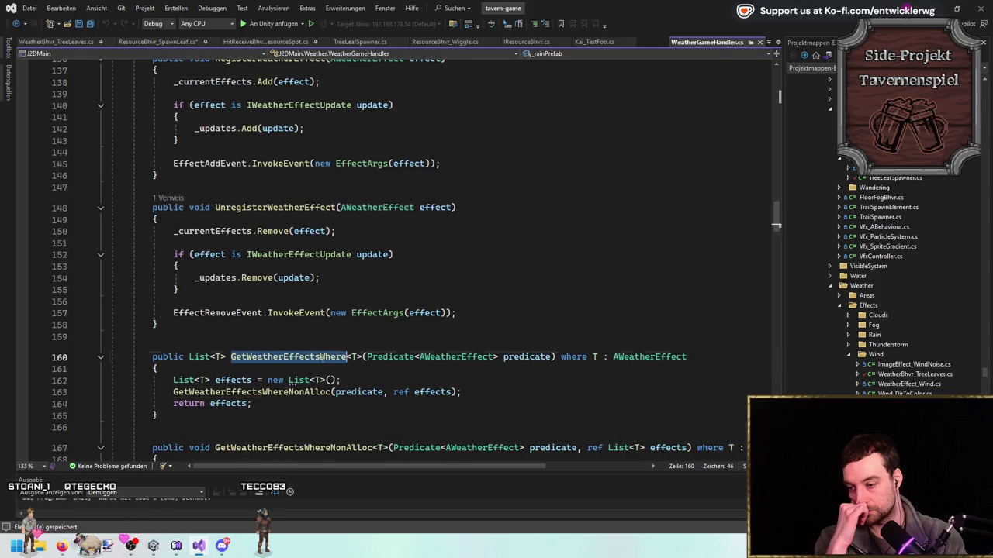
# Inspect TryGetWeatherEffectWhere and its predicate parameter, then go back to the SpawnLeaf file.
pyautogui.scroll(-5, 403, 272)
pyautogui.scroll(-5, 478, 184)
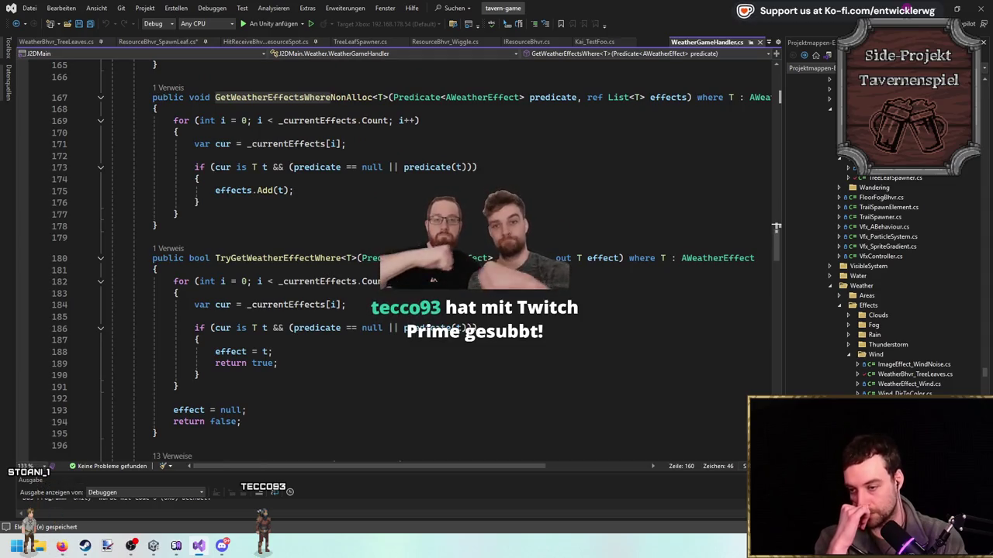
pyautogui.click(547, 258)
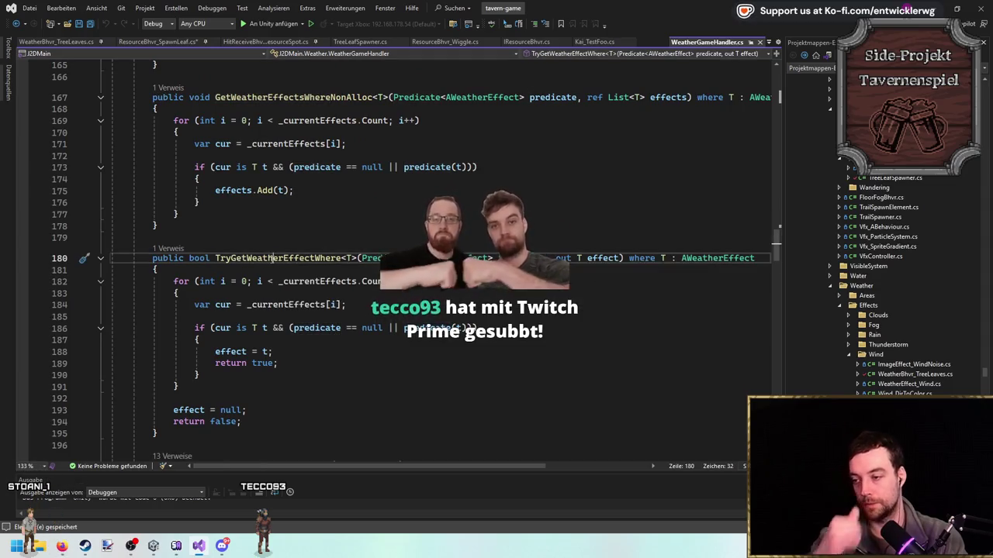
pyautogui.doubleClick(260, 259)
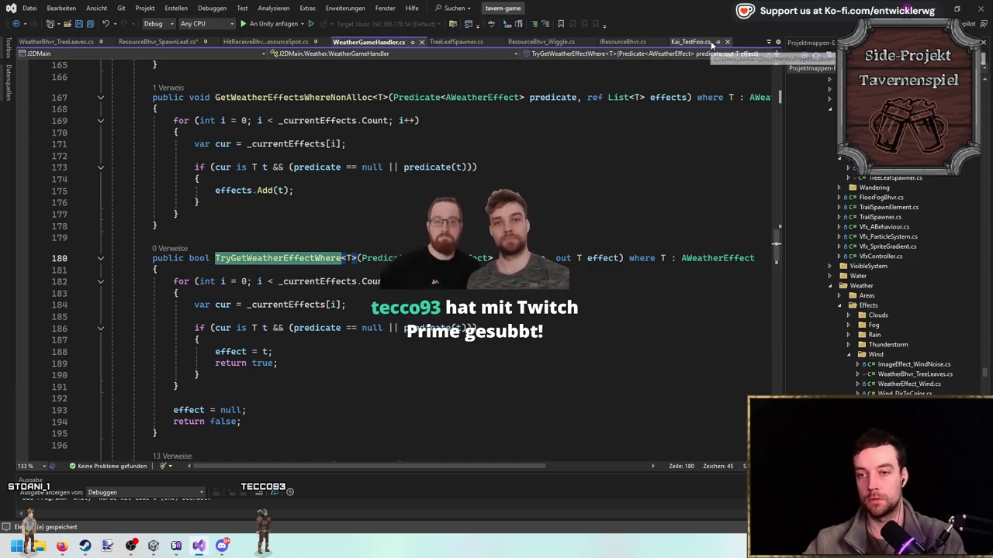
pyautogui.hotkey('ctrl', '-')
pyautogui.click(350, 193)
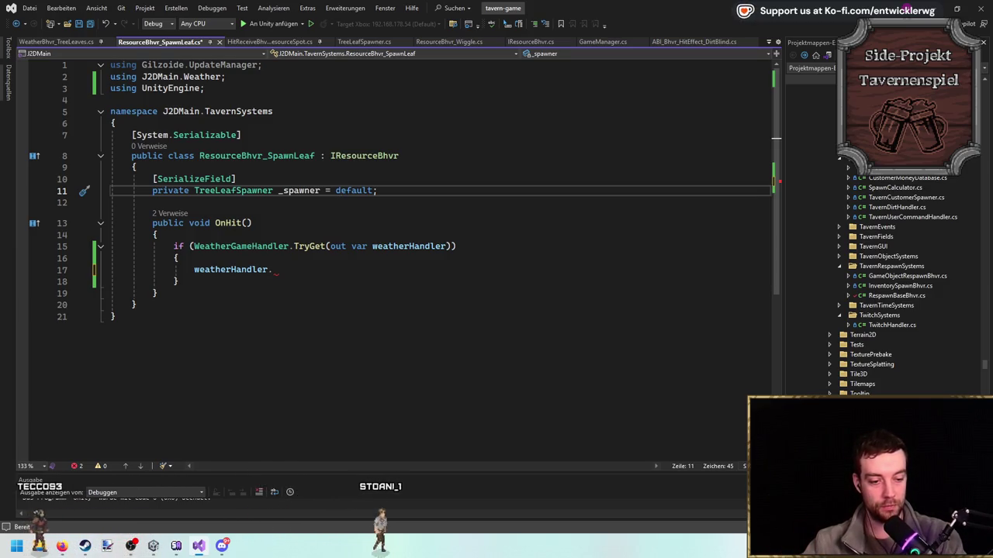
# Save, then complete weatherHandler's member call as TryGetWeatherEffect from the suggestions.
pyautogui.hotkey('ctrl', 's')
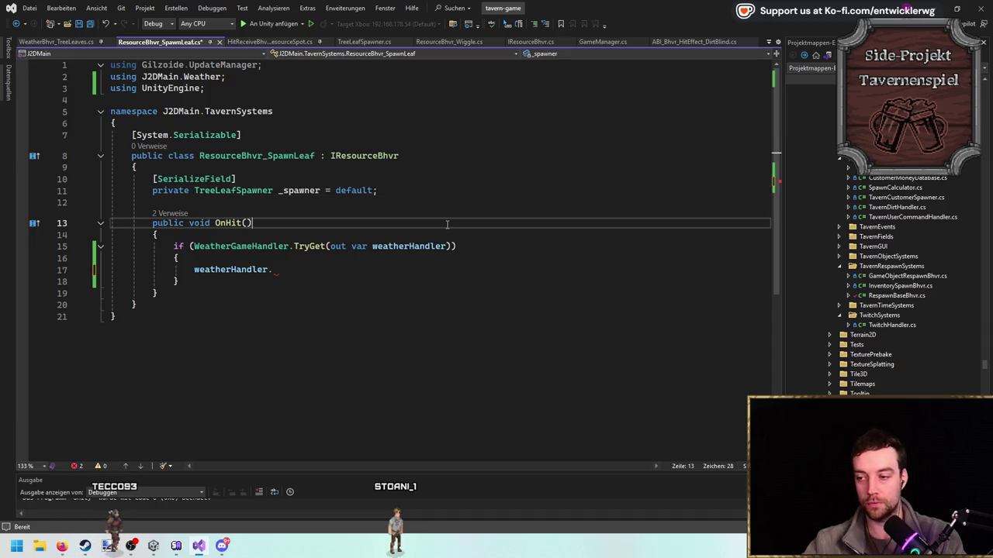
pyautogui.click(393, 259)
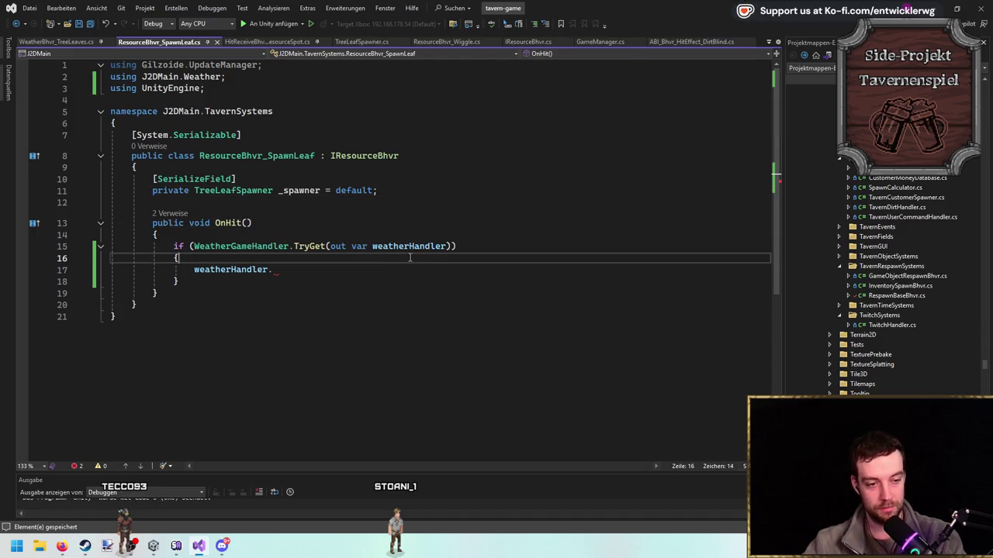
pyautogui.click(287, 265)
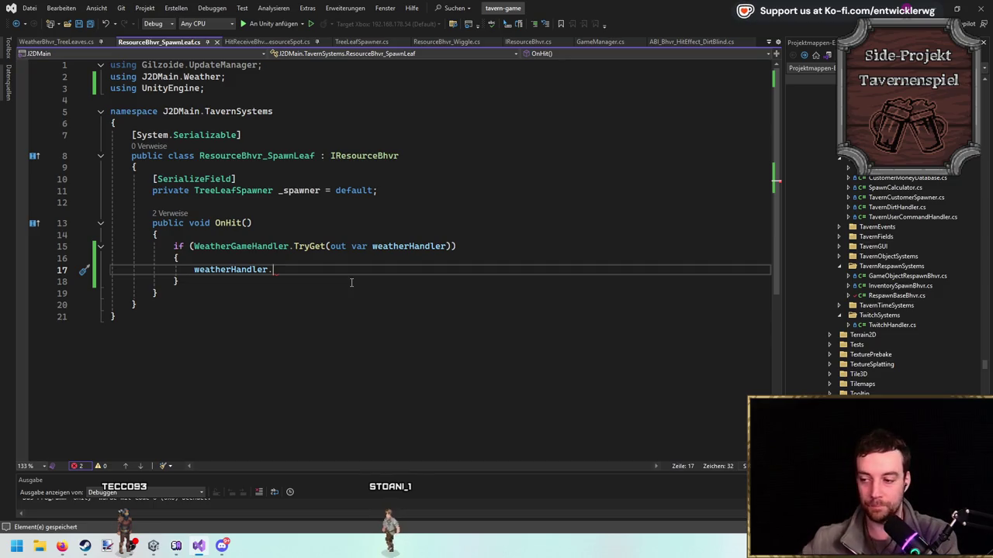
pyautogui.hotkey('ctrl', 'space')
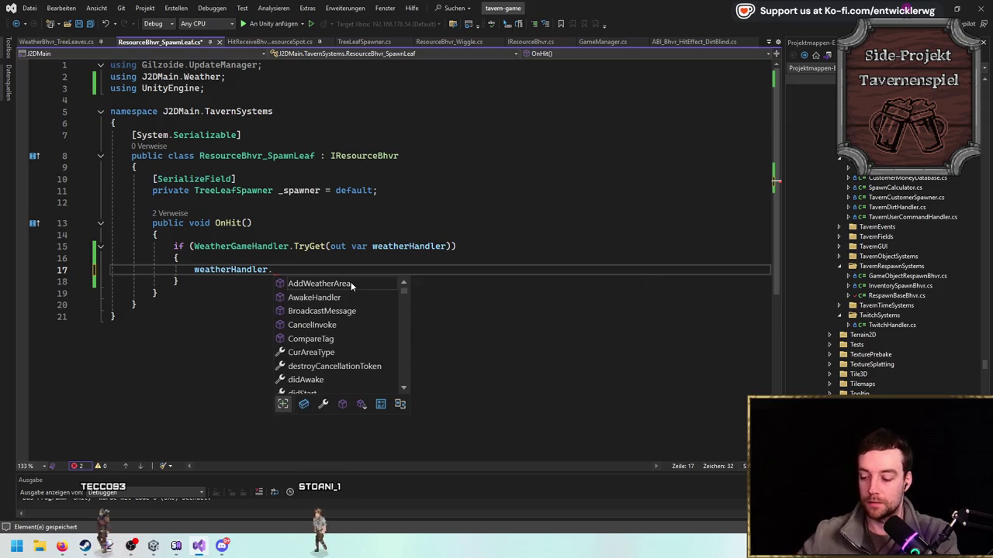
pyautogui.write('try')
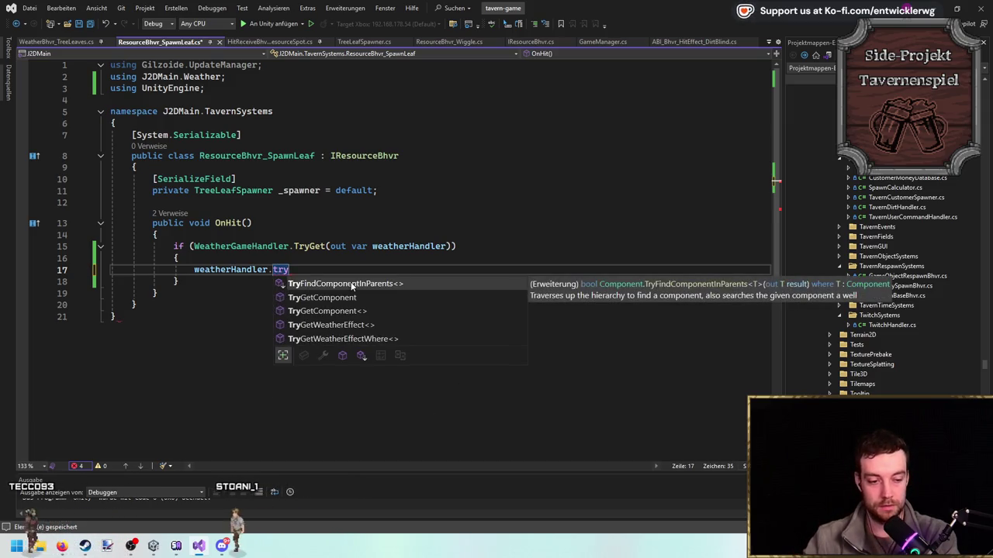
pyautogui.press('Down')
pyautogui.press('Down')
pyautogui.press('Down')
pyautogui.press('Up')
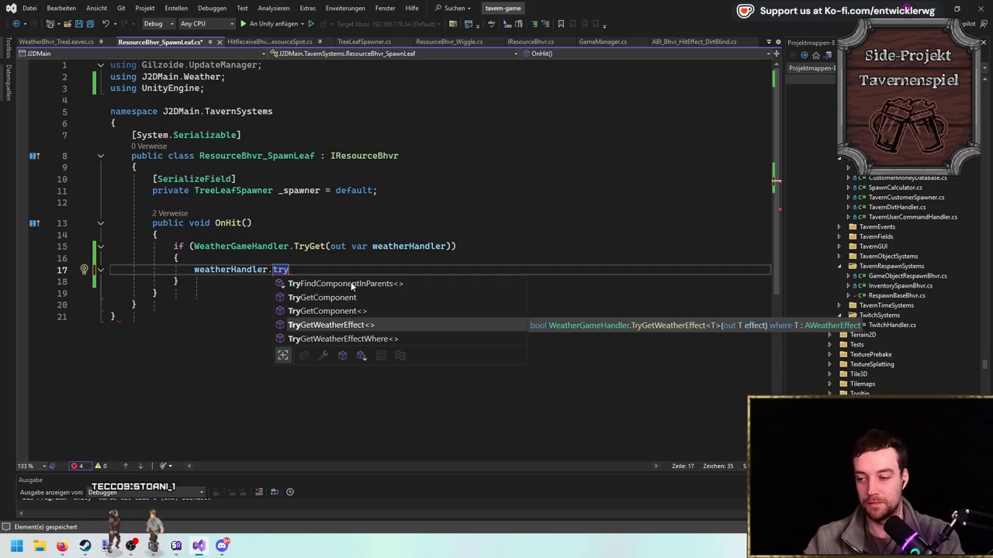
pyautogui.press('Tab')
# Give TryGetWeatherEffect the type WeatherBhvr_TreeLeaves and the argument 'out var leafBhvr'.
pyautogui.write('OutroRoutine')
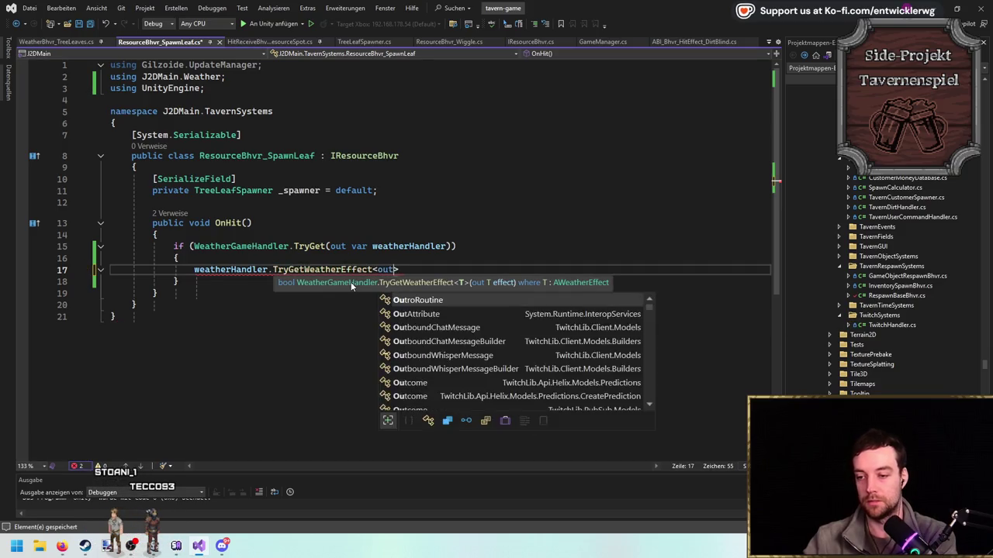
pyautogui.hotkey('ctrl', 'BackSpace')
pyautogui.hotkey('ctrl', 'BackSpace')
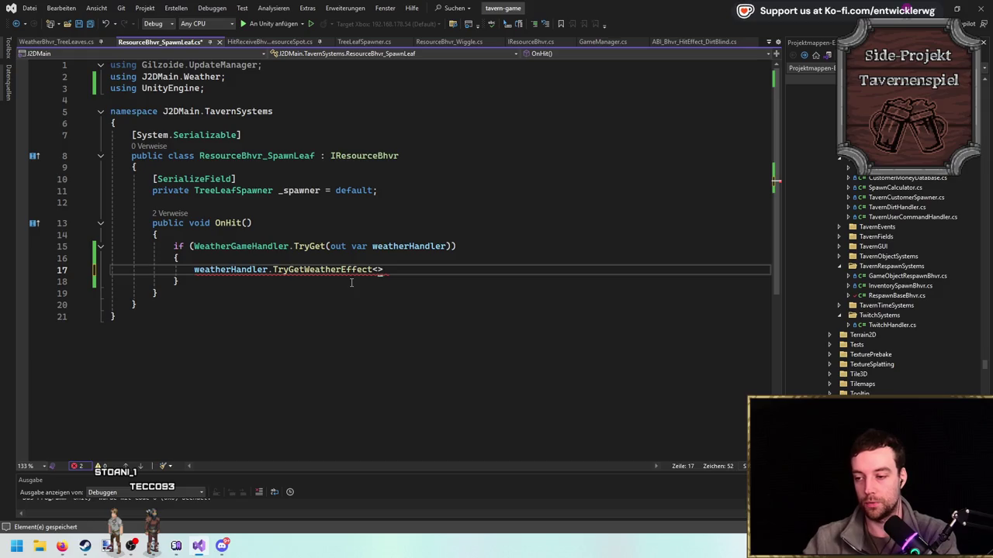
pyautogui.write('Weather')
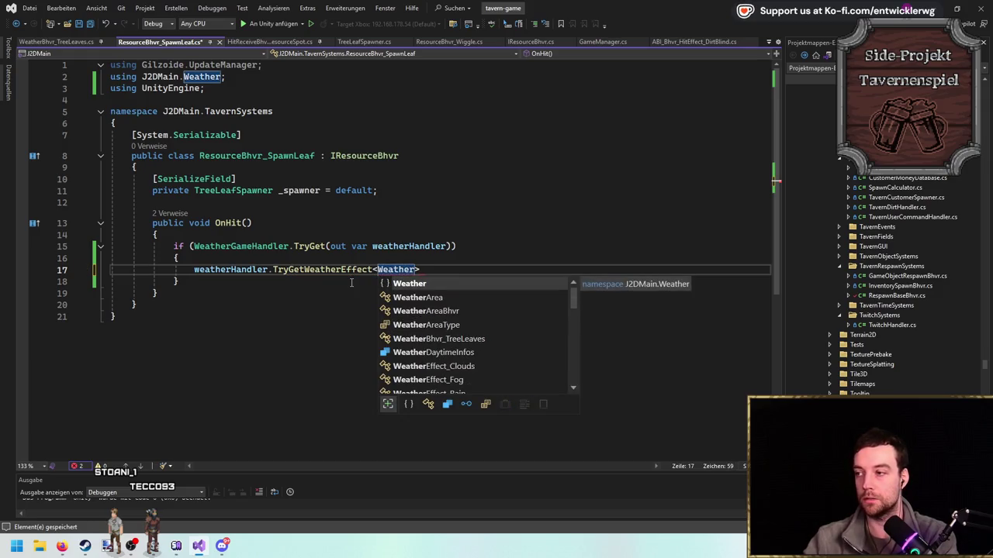
pyautogui.write('Bhv')
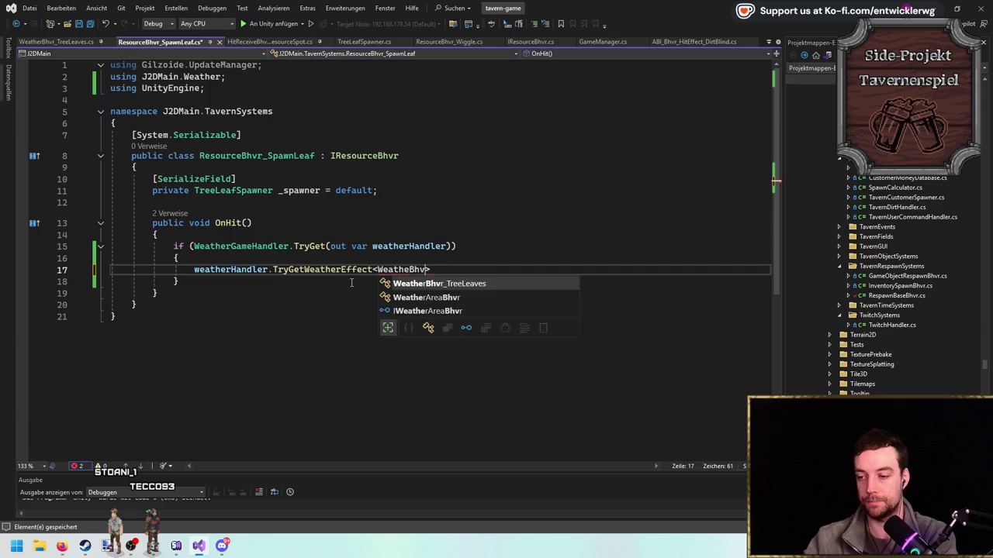
pyautogui.press('Tab')
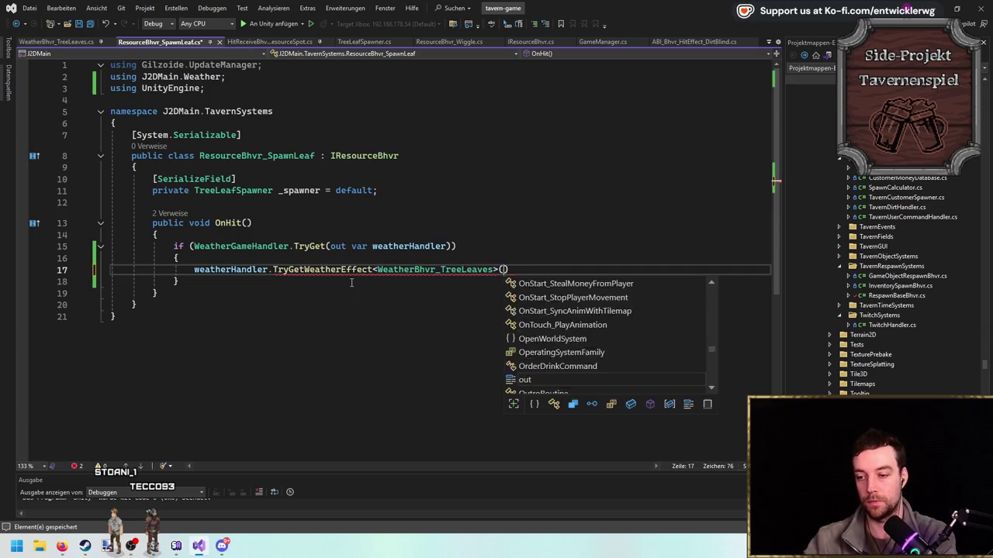
pyautogui.write('(')
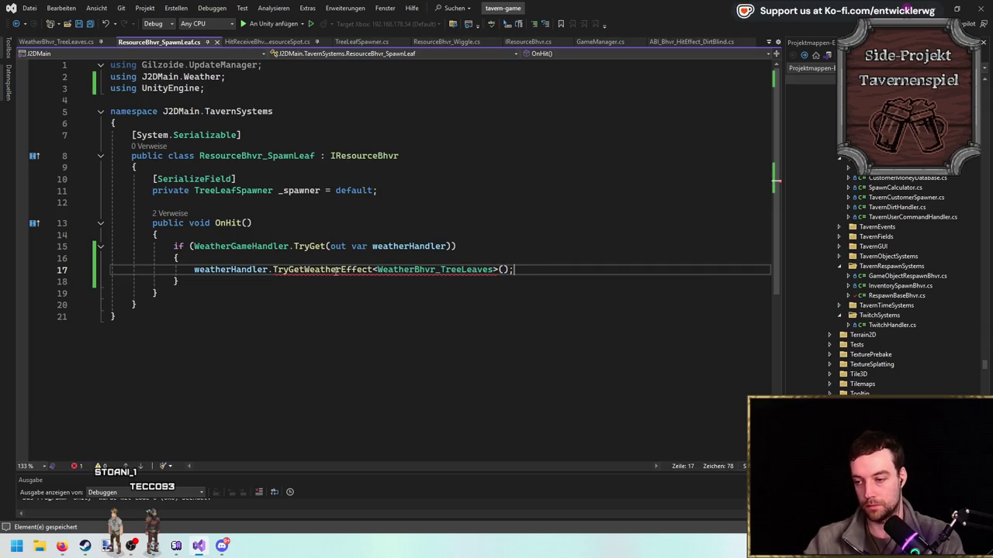
pyautogui.moveTo(336, 269)
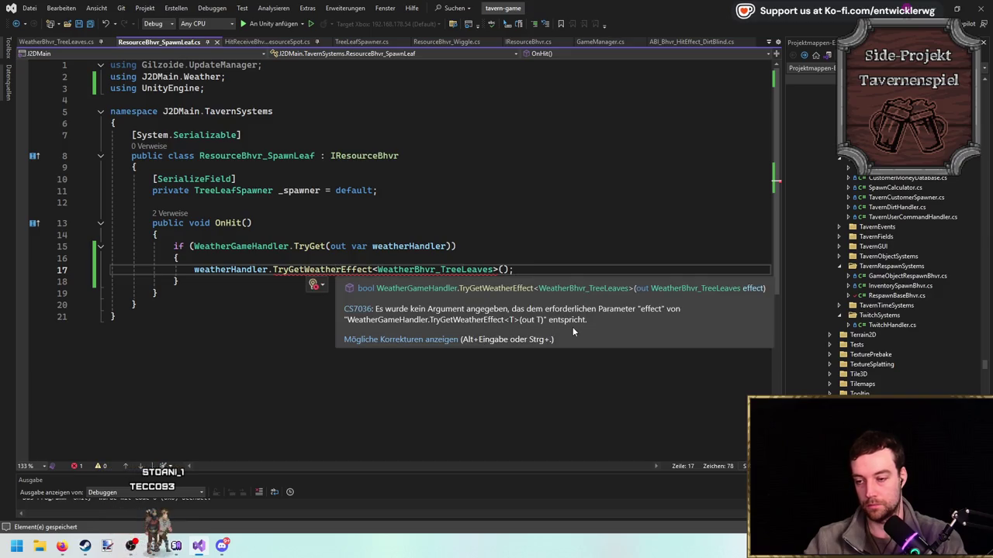
pyautogui.write('out var ')
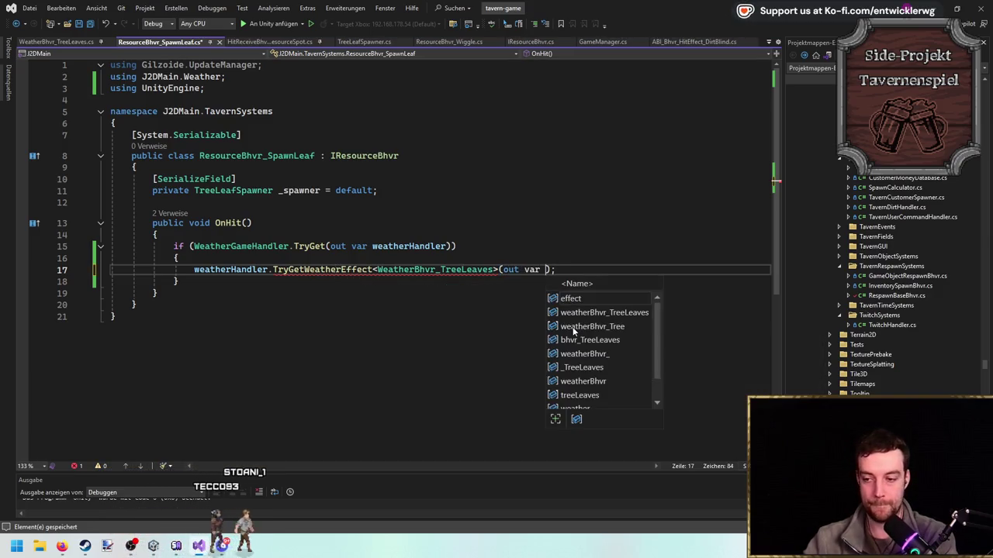
pyautogui.write('leafBhvr')
# Wrap line 17's lookup in if( ... ) with an empty braces block, then select its type argument.
pyautogui.press('Home')
pyautogui.write('if(')
pyautogui.click(633, 269)
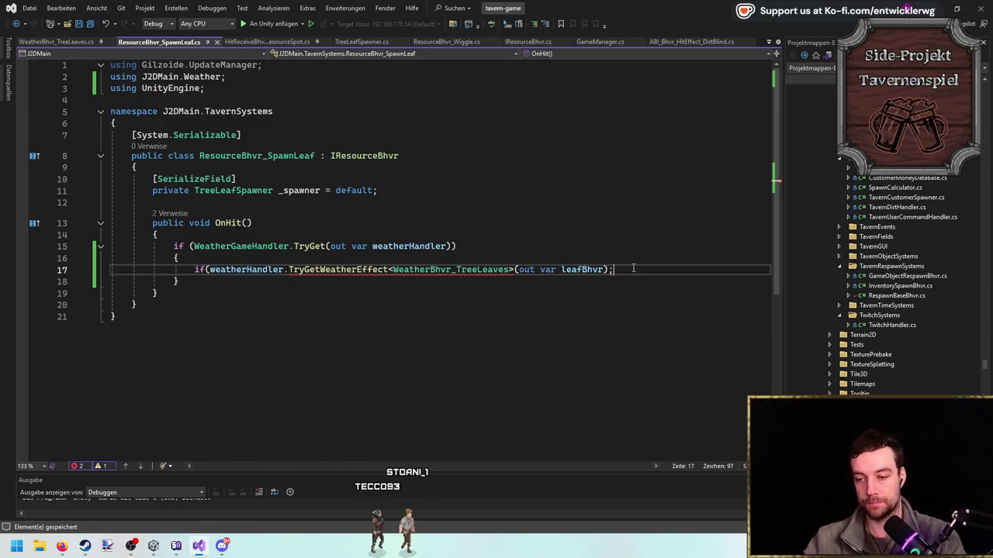
pyautogui.press('BackSpace')
pyautogui.write(')')
pyautogui.press('Return')
pyautogui.write('{')
pyautogui.press('Return')
pyautogui.click(382, 303)
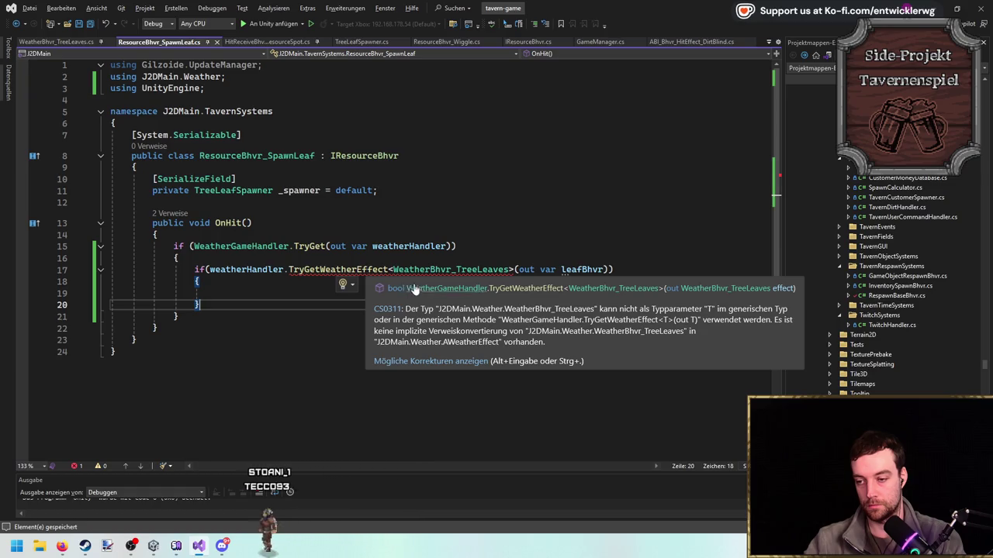
pyautogui.doubleClick(430, 269)
# Replace the type argument with WeatherEffect_Wind, adding its using directive.
pyautogui.write('W')
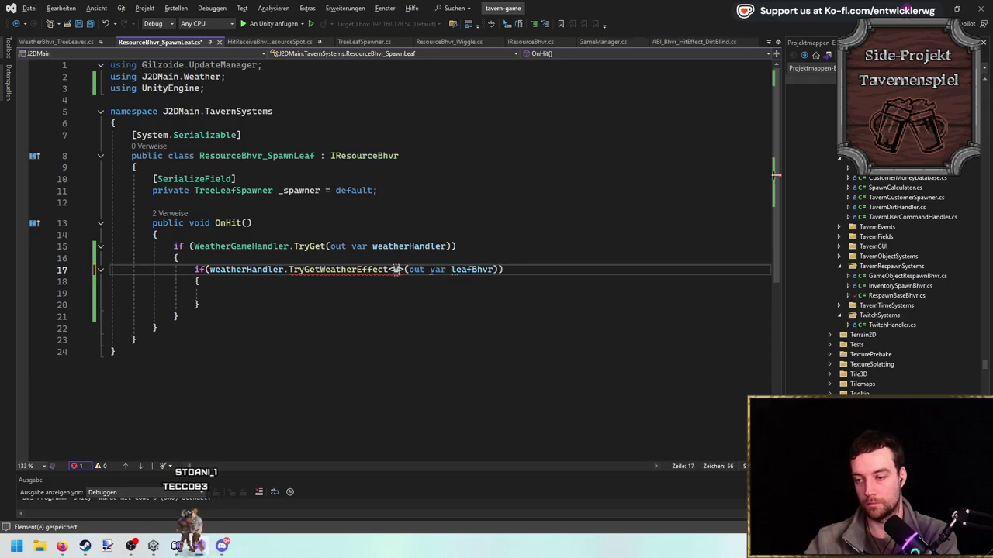
pyautogui.write('eatherWind')
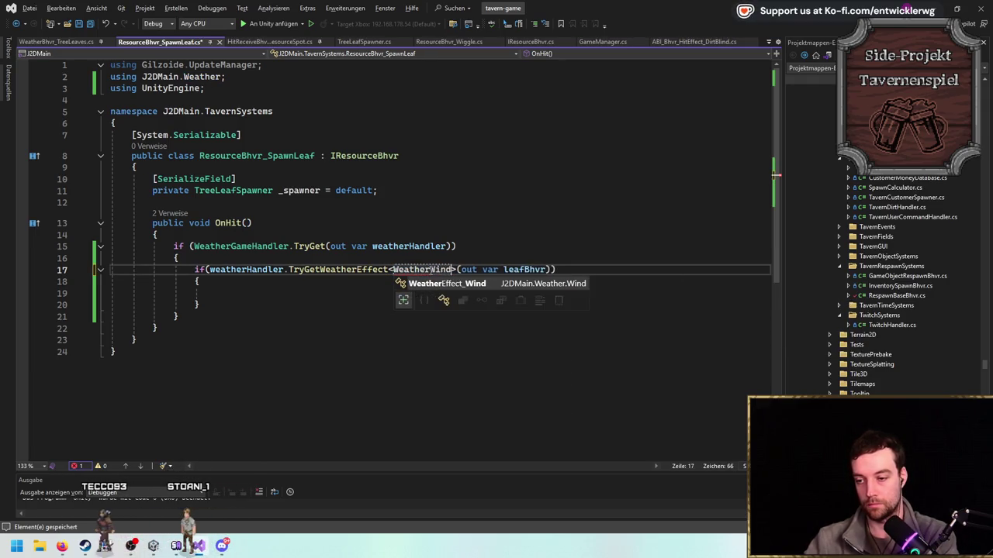
pyautogui.press('Tab')
pyautogui.scroll(-3, 450, 248)
pyautogui.press('Down')
pyautogui.press('Down')
pyautogui.press('Down')
pyautogui.click(462, 177)
pyautogui.scroll(1, 427, 206)
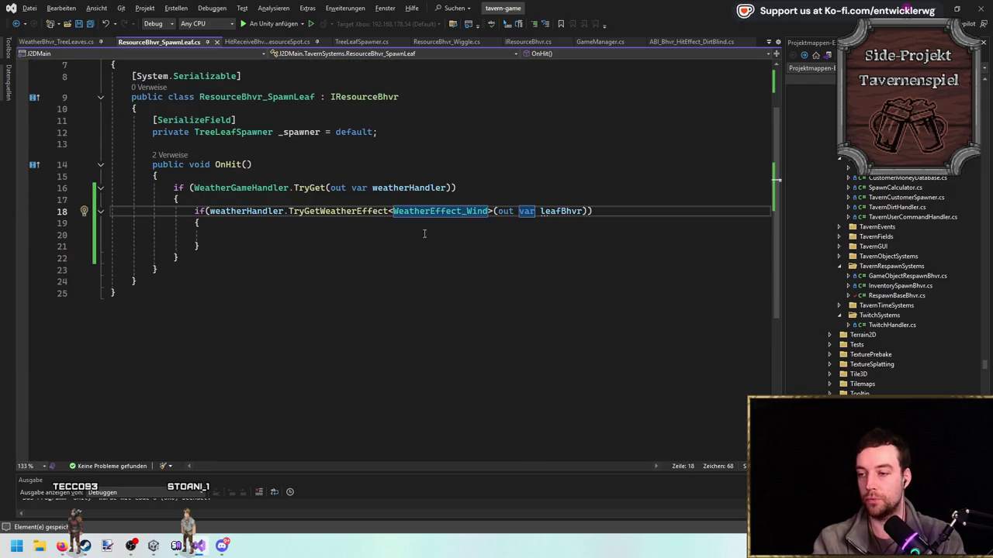
pyautogui.click(68, 42)
pyautogui.click(184, 43)
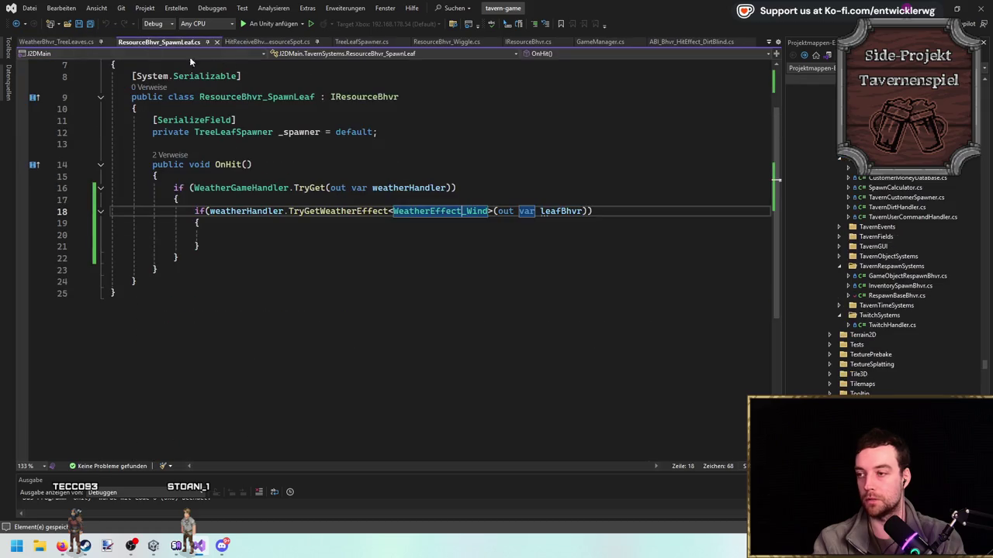
# Rename the lookup result variable from leafBhvr to windEffect.
pyautogui.doubleClick(560, 211)
pyautogui.write('windBh')
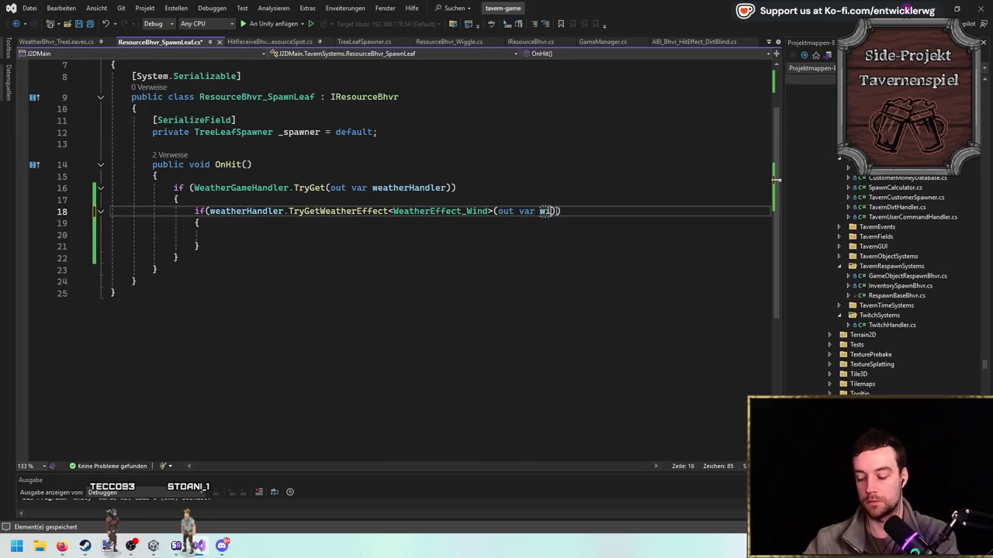
pyautogui.write('vr')
pyautogui.press('BackSpace')
pyautogui.press('BackSpace')
pyautogui.write('Effect')
pyautogui.press('Escape')
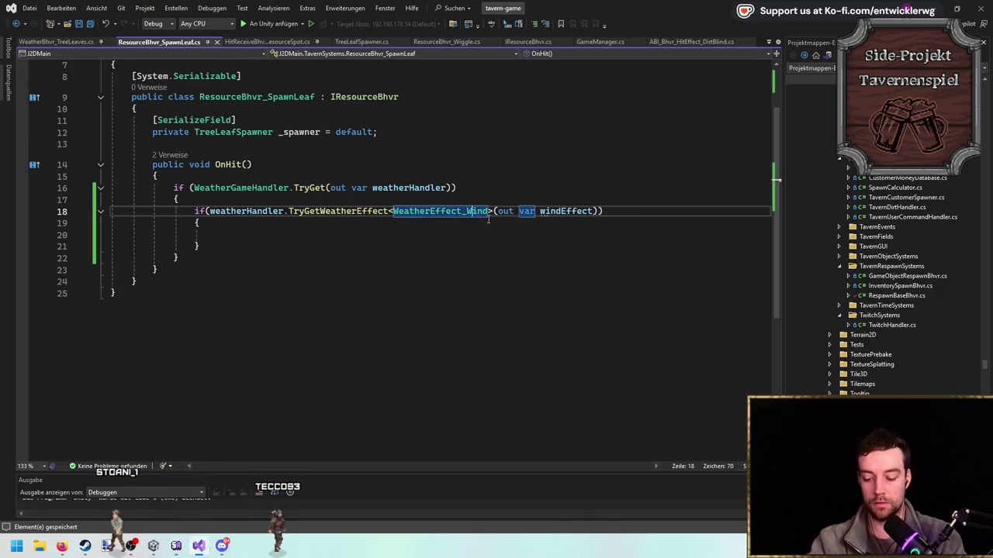
# Check WeatherEffect_Wind's TreeLeaves property in its definition, then open the if body with a brace.
pyautogui.keyDown('ctrl'); pyautogui.click(475, 211); pyautogui.keyUp('ctrl')
pyautogui.click(361, 290)
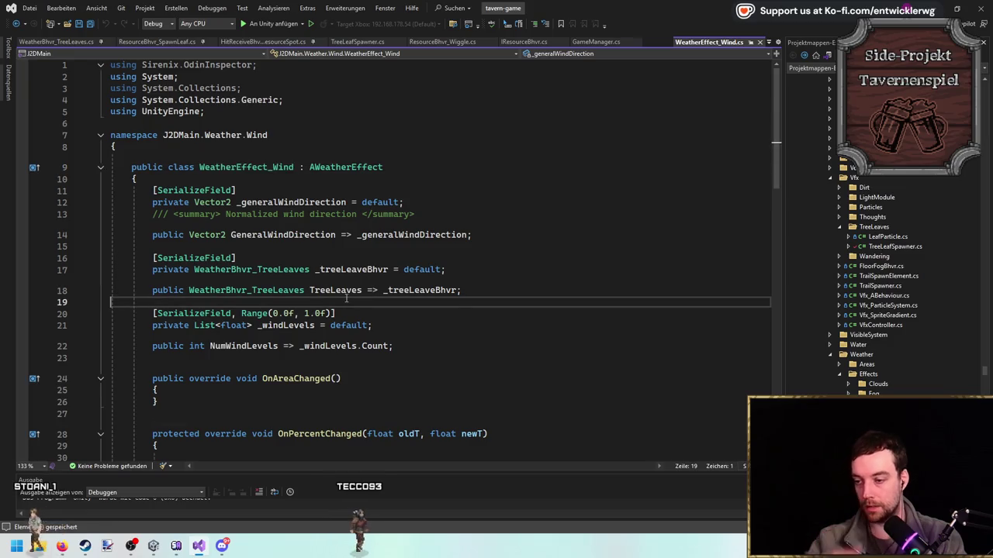
pyautogui.middleClick(722, 49)
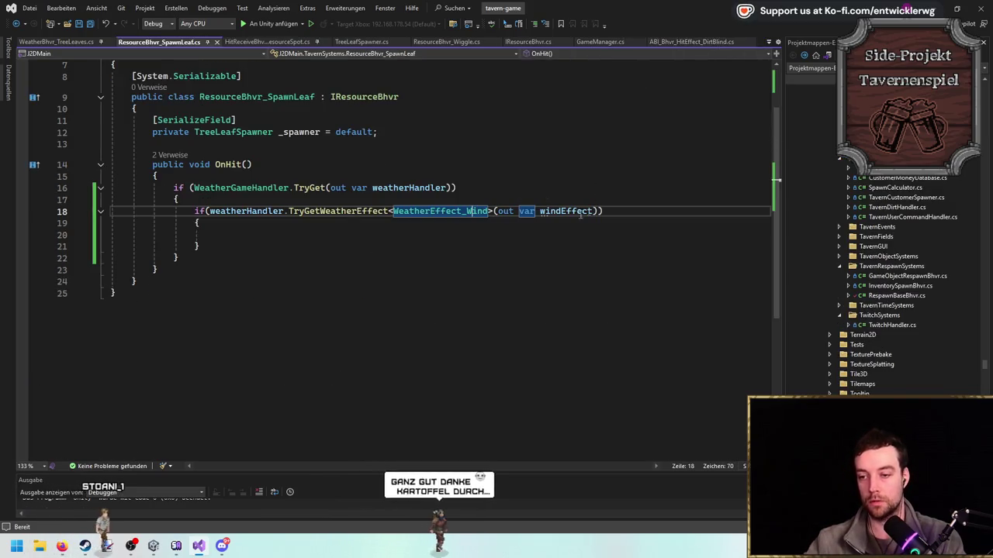
pyautogui.write('{')
pyautogui.press('Return')
# Add windEffect.TreeLeaves.SpawnFrom(_spawner); inside the if body and save the script.
pyautogui.write('windEffect.TreeLeav')
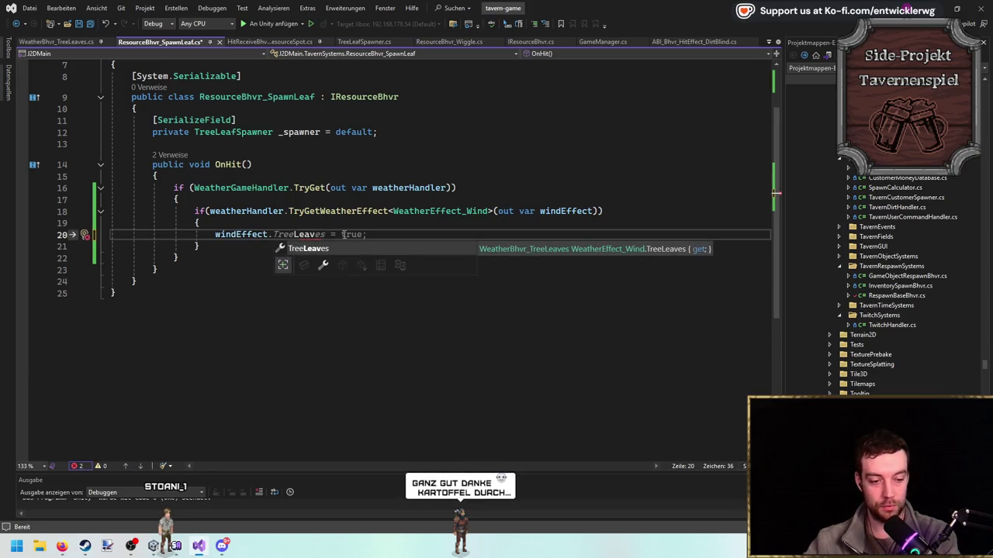
pyautogui.write('es')
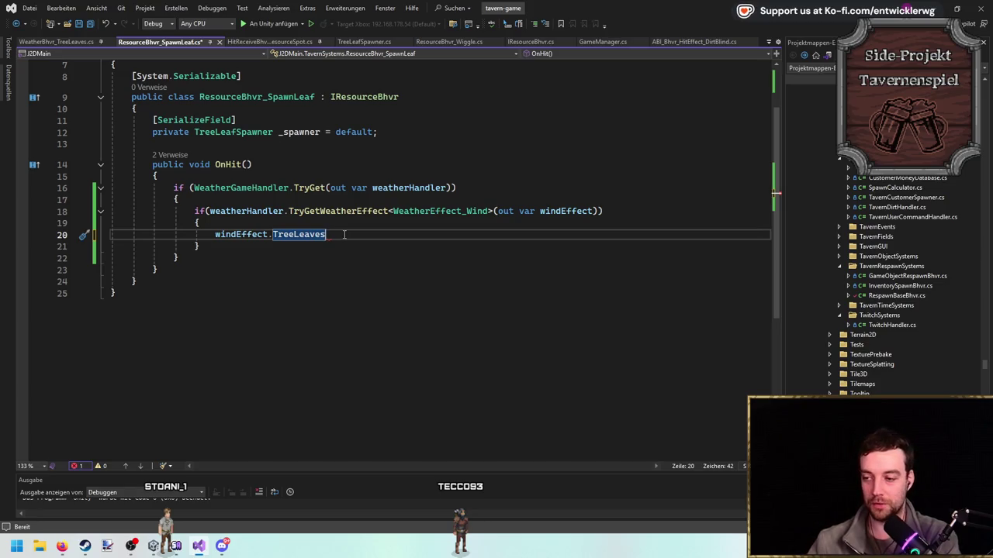
pyautogui.hotkey('ctrl', 'space')
pyautogui.press('Escape')
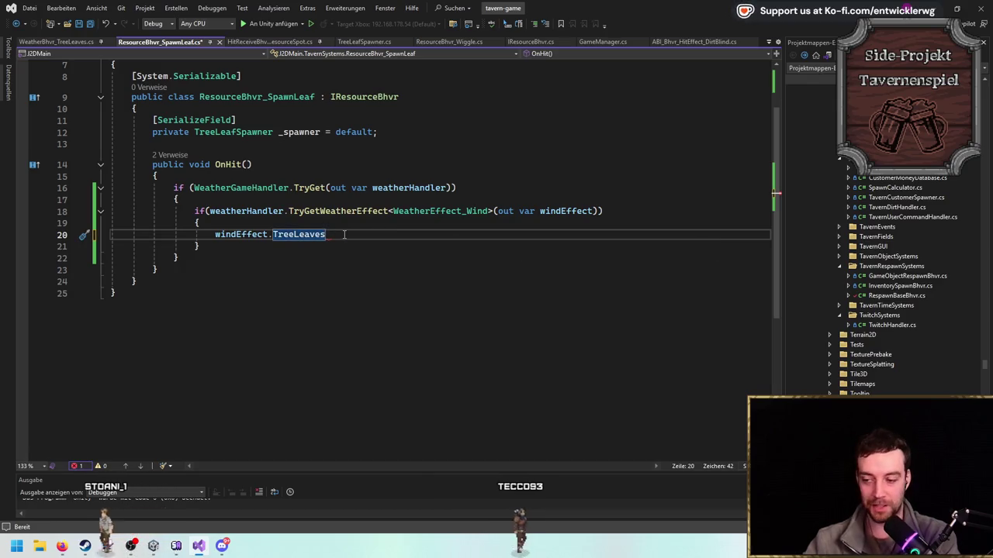
pyautogui.write('.')
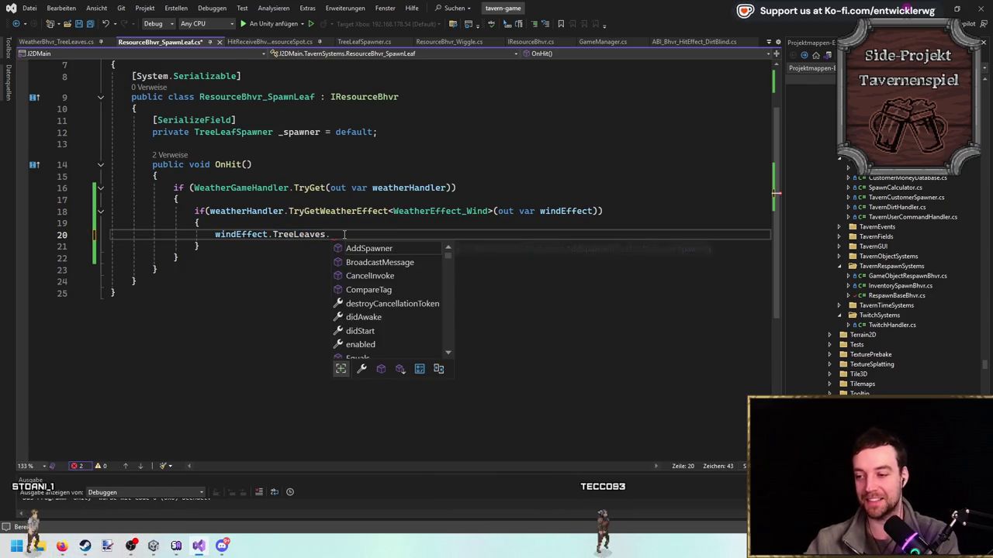
pyautogui.write('Spawn')
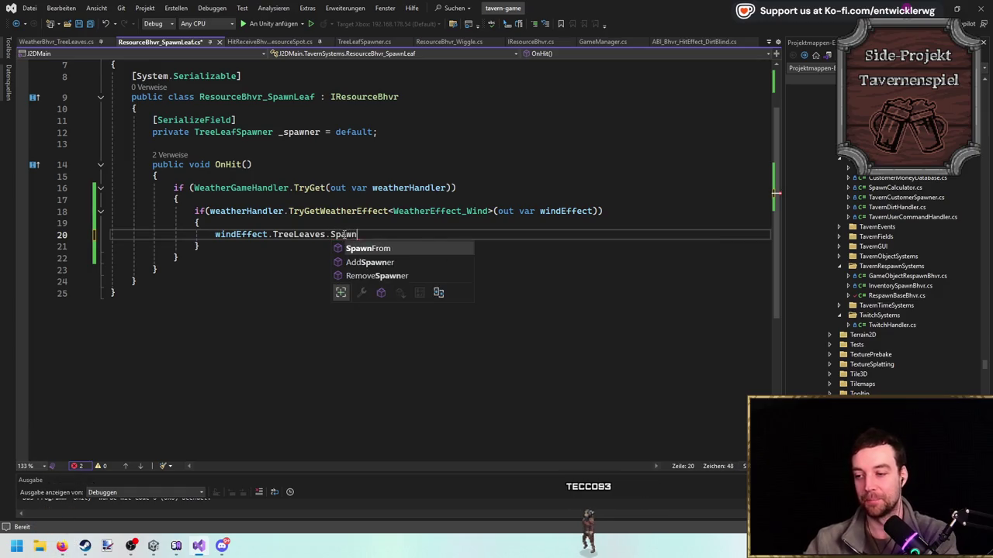
pyautogui.write('From(_sp')
pyautogui.press('Tab')
pyautogui.write(';')
pyautogui.hotkey('ctrl', 's')
# Begin a new private field declaration on the line below _spawner.
pyautogui.click(413, 134)
pyautogui.press('Return')
pyautogui.press('Return')
pyautogui.write('private int _amountMin')
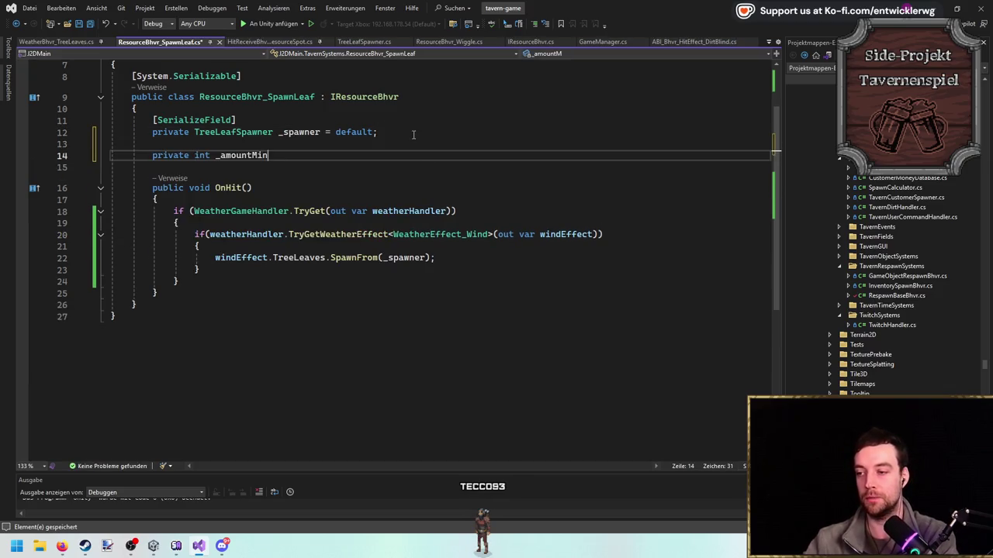
# Add a [SerializeField] _amountMin field and duplicate it for _amountMax.
pyautogui.press('Up')
pyautogui.press('Up')
pyautogui.press('Up')
pyautogui.hotkey('ctrl', 'c')
pyautogui.press('Down')
pyautogui.press('Down')
pyautogui.hotkey('ctrl', 'v')
pyautogui.hotkey('shift', 'Up')
pyautogui.hotkey('shift', 'Up')
pyautogui.hotkey('ctrl', 'c')
pyautogui.press('Down')
pyautogui.hotkey('ctrl', 'v')
pyautogui.press('Up')
pyautogui.press('End')
pyautogui.press('Left')
pyautogui.write('0')
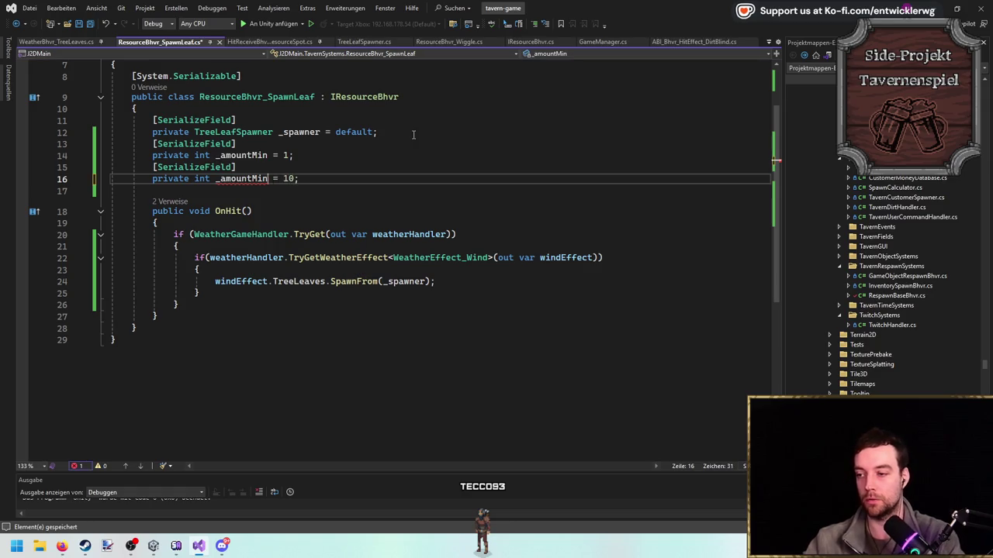
# Set the _amountMax default value to 5 and check _amountMin's references.
pyautogui.press('End')
pyautogui.press('Left')
pyautogui.press('BackSpace')
pyautogui.press('BackSpace')
pyautogui.write('5')
pyautogui.click(266, 155)
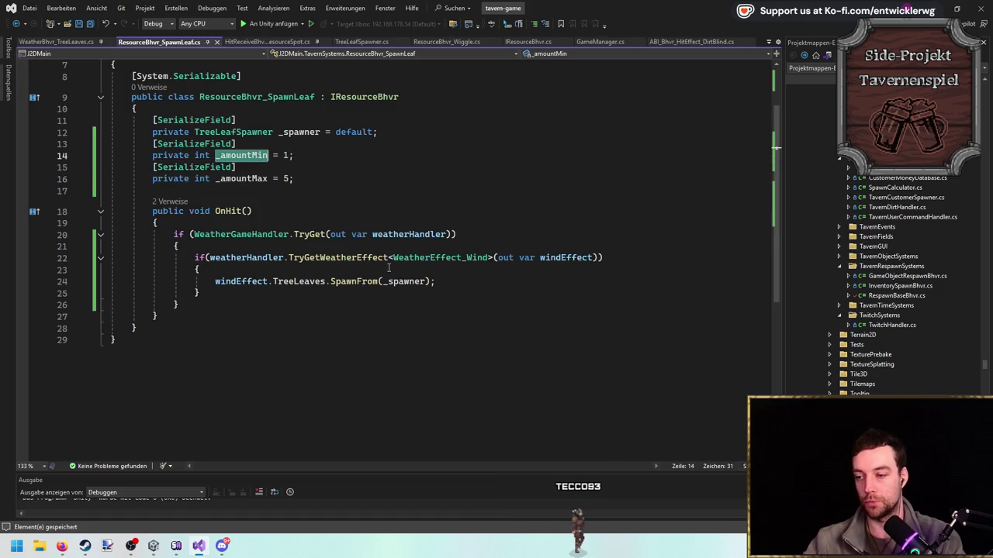
# Declare var amount = Random.Range(_amountMin, _amountMax) above the SpawnFrom call.
pyautogui.click(454, 276)
pyautogui.press('Return')
pyautogui.press('Return')
pyautogui.press('Up')
pyautogui.write('var amount = M')
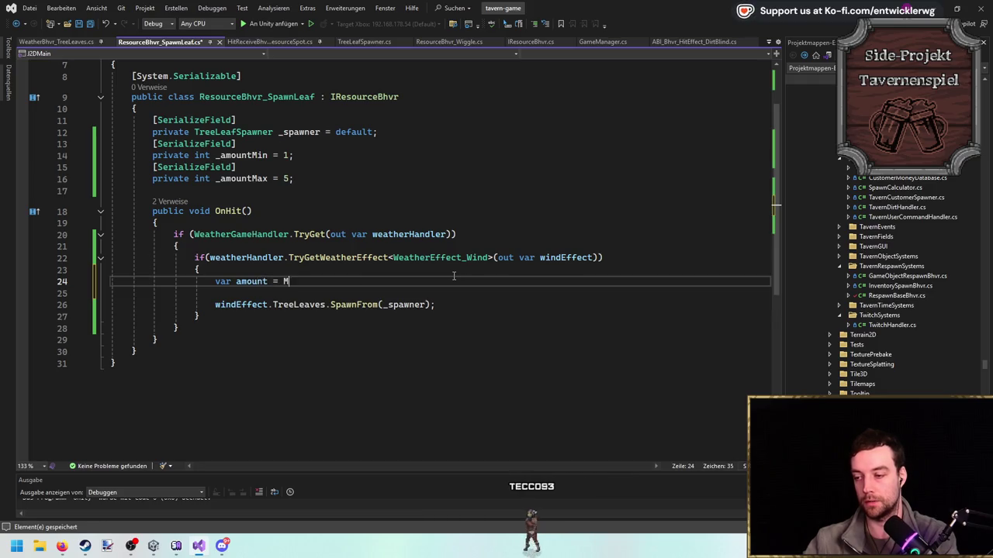
pyautogui.press('BackSpace')
pyautogui.write('Random.range')
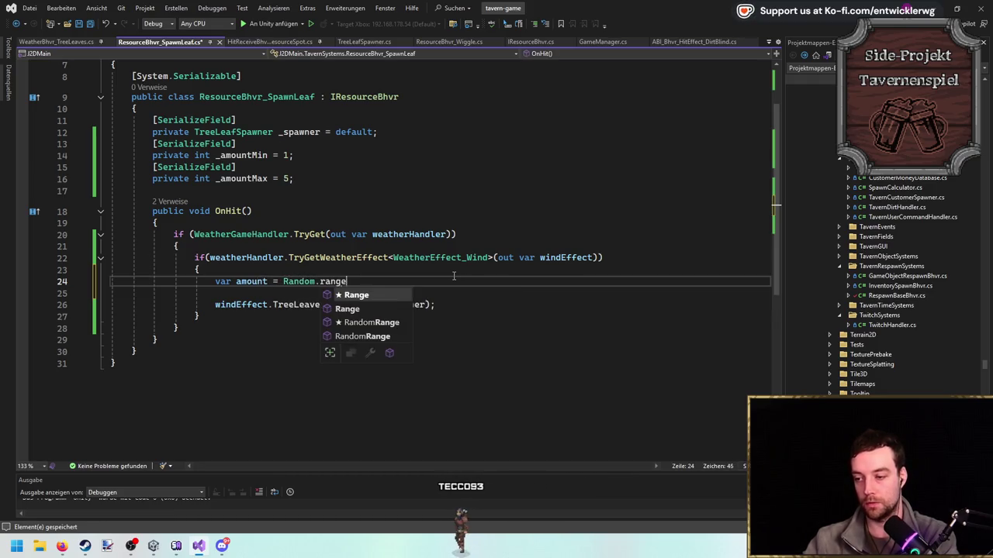
pyautogui.write('(')
pyautogui.write('(_amountMin,')
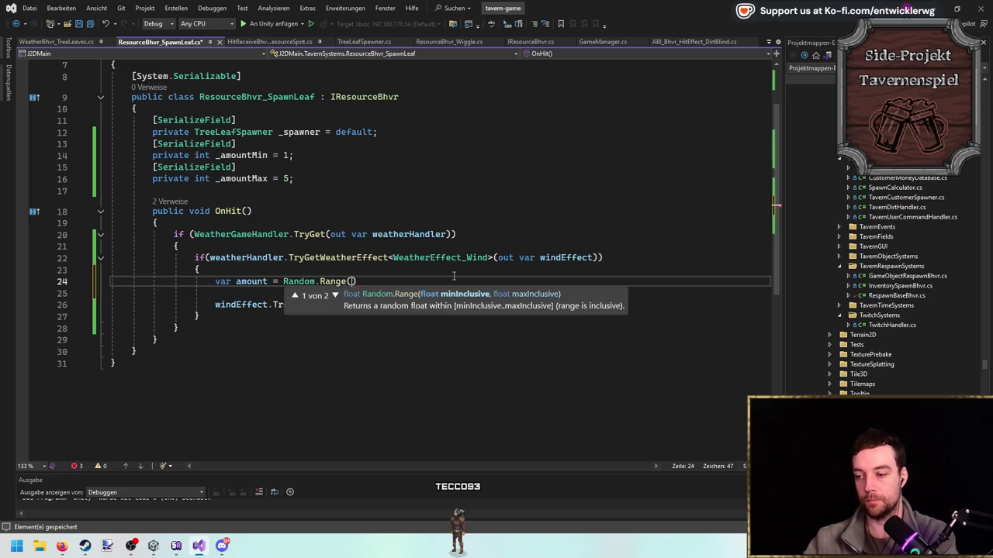
pyautogui.write(' _amountMax);')
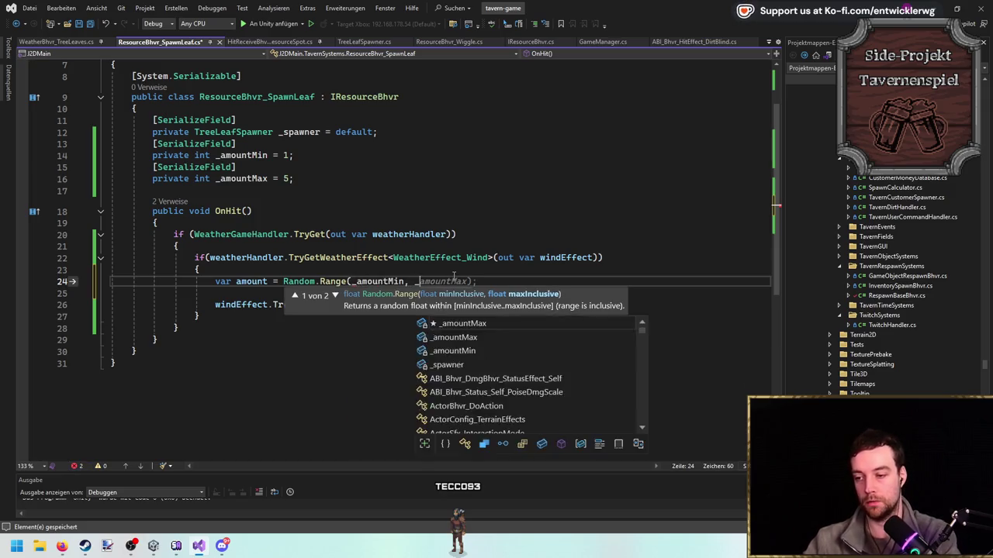
# Wrap the SpawnFrom call in a for loop that runs amount times.
pyautogui.press('Down')
pyautogui.press('Return')
pyautogui.write('for')
pyautogui.press('Tab')
pyautogui.press('Tab')
pyautogui.write('amount')
pyautogui.press('Return')
pyautogui.press('Down')
pyautogui.press('Down')
pyautogui.hotkey('alt', 'Up')
pyautogui.hotkey('alt', 'Up')
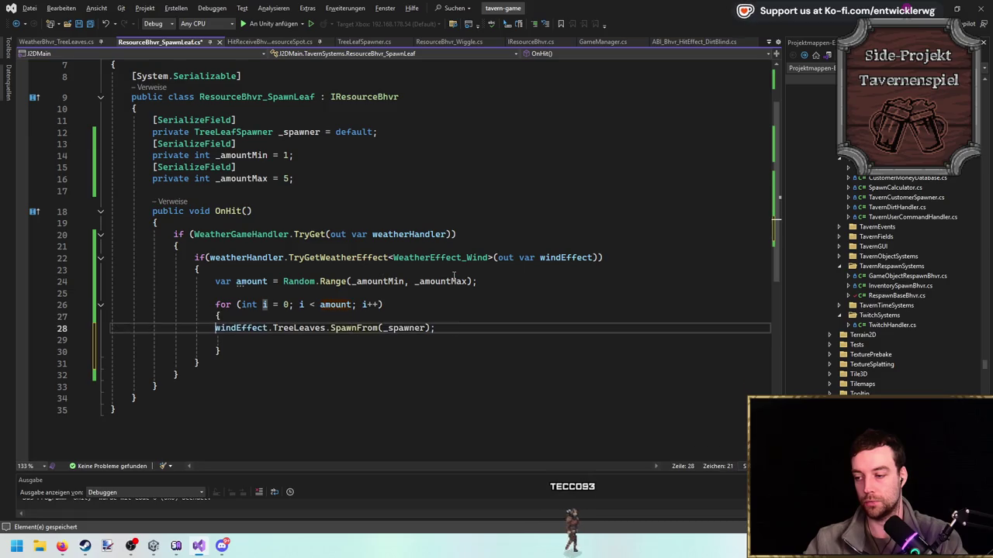
pyautogui.press('Tab')
# Remove the leftover blank lines around the loop and return to Unity.
pyautogui.press('End')
pyautogui.press('Delete')
pyautogui.click(585, 290)
pyautogui.press('BackSpace')
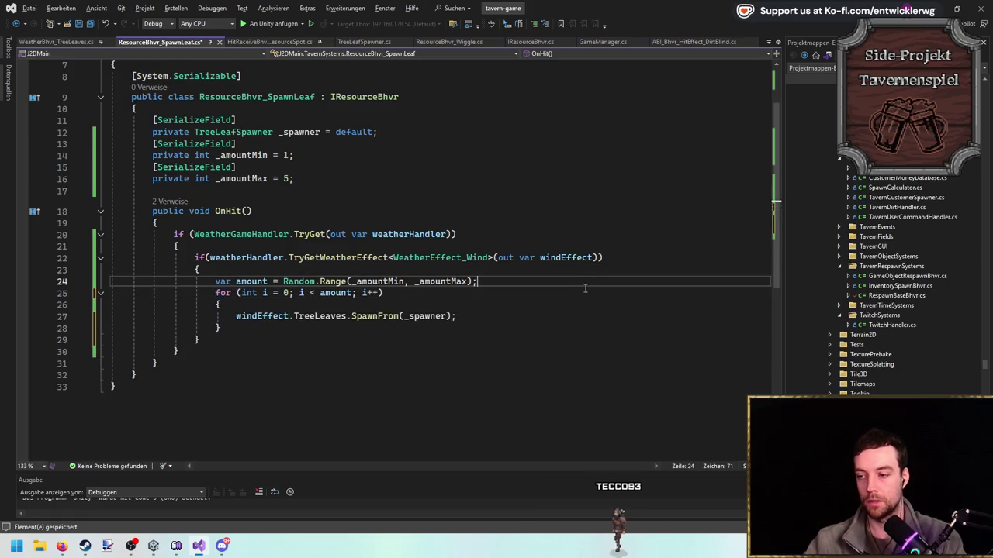
pyautogui.hotkey('ctrl', 'End')
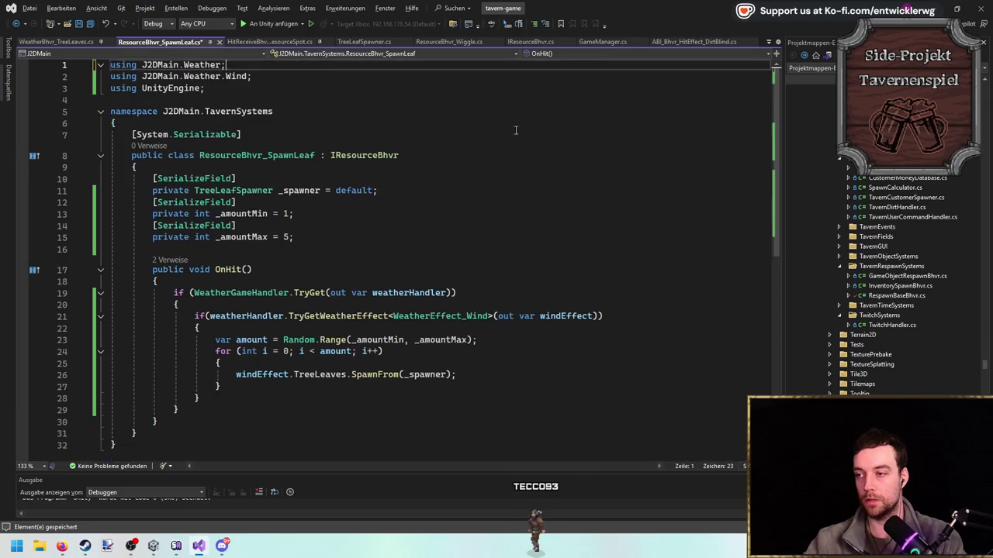
pyautogui.hotkey('alt', 'Tab')
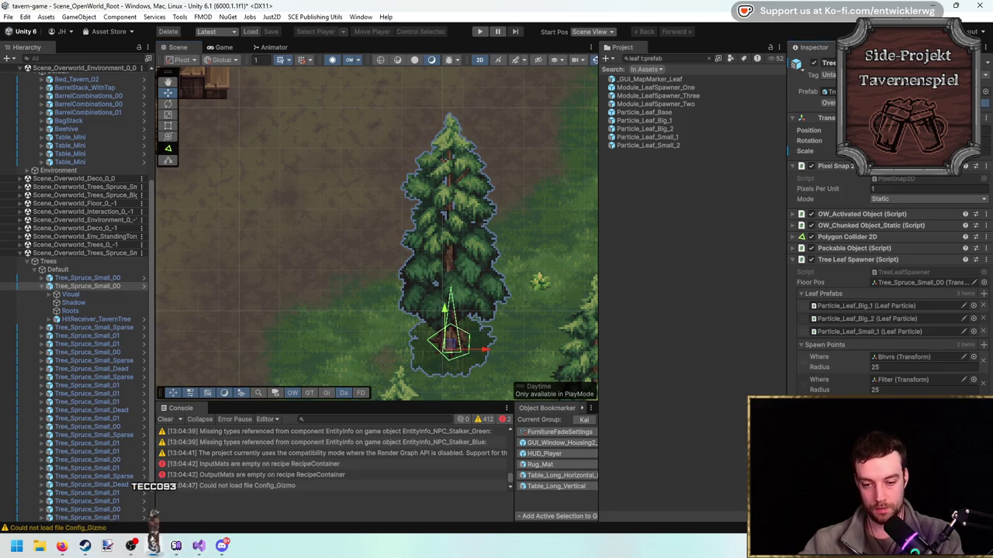
# Open Tree_Spruce_Small_00 in prefab mode and select its Bhvrs child in the Hierarchy.
pyautogui.click(143, 286)
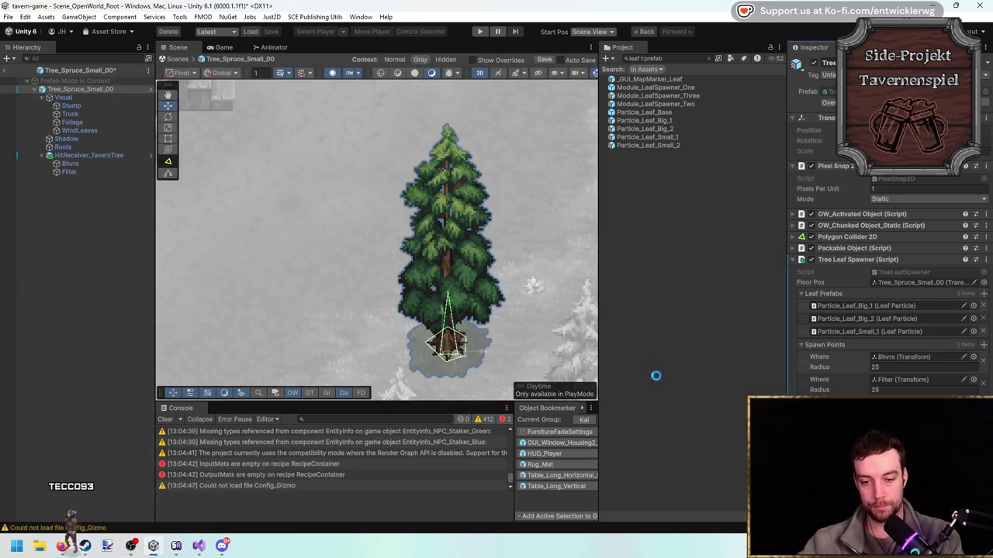
pyautogui.click(82, 165)
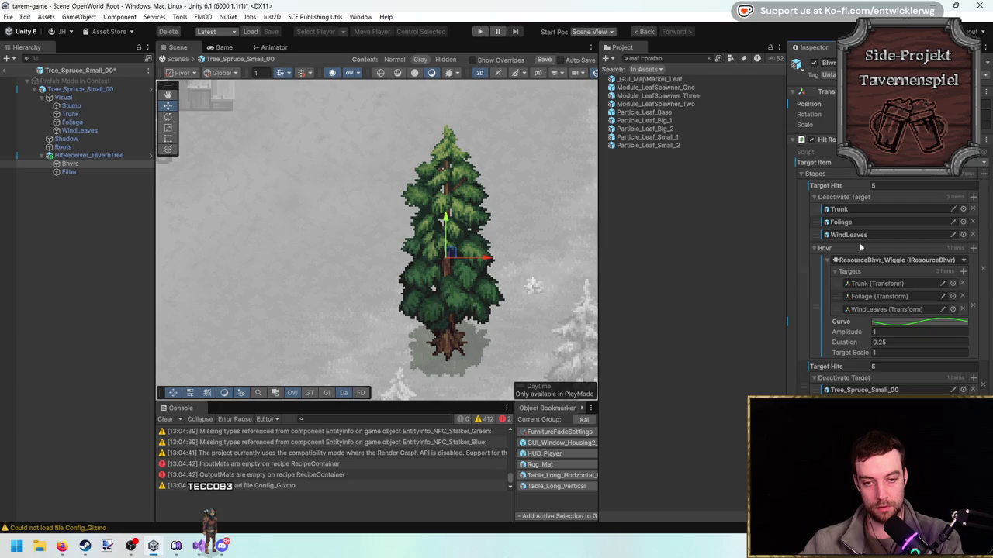
# Add ResourceBhvr_SpawnLeaf as a second behaviour in the first hit stage.
pyautogui.click(831, 197)
pyautogui.click(833, 210)
pyautogui.click(833, 210)
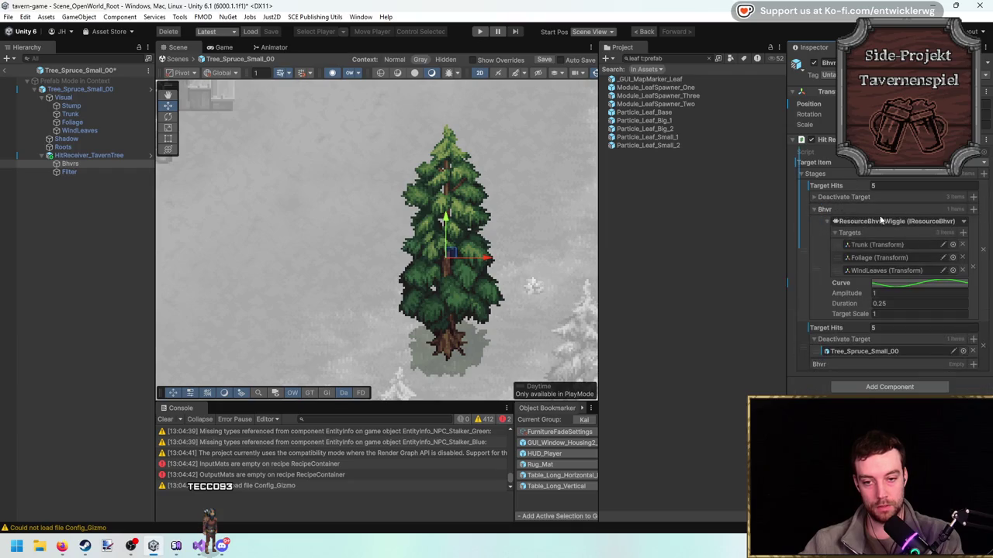
pyautogui.click(973, 210)
pyautogui.click(893, 245)
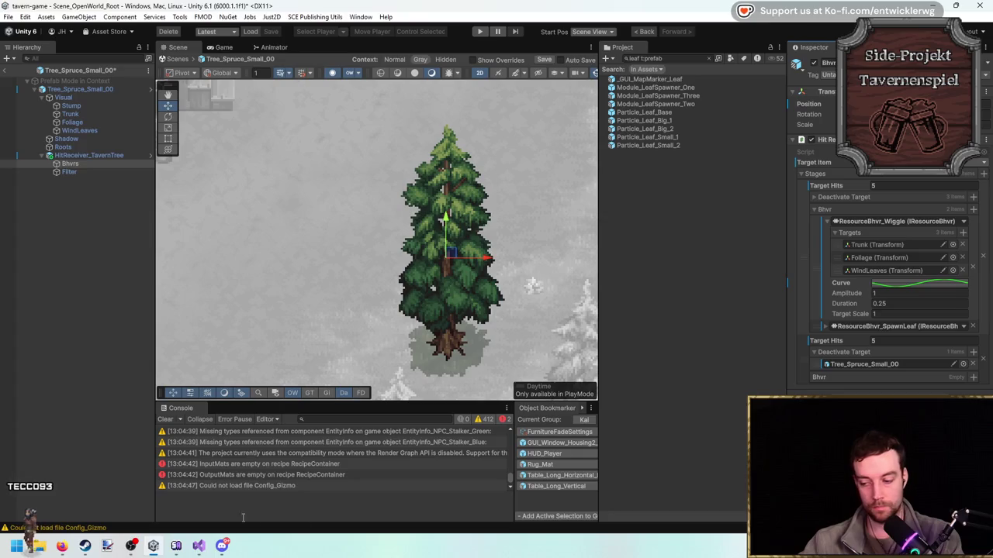
# Look up the _spawner field in the code editor.
pyautogui.hotkey('alt', 'Tab')
pyautogui.click(319, 190)
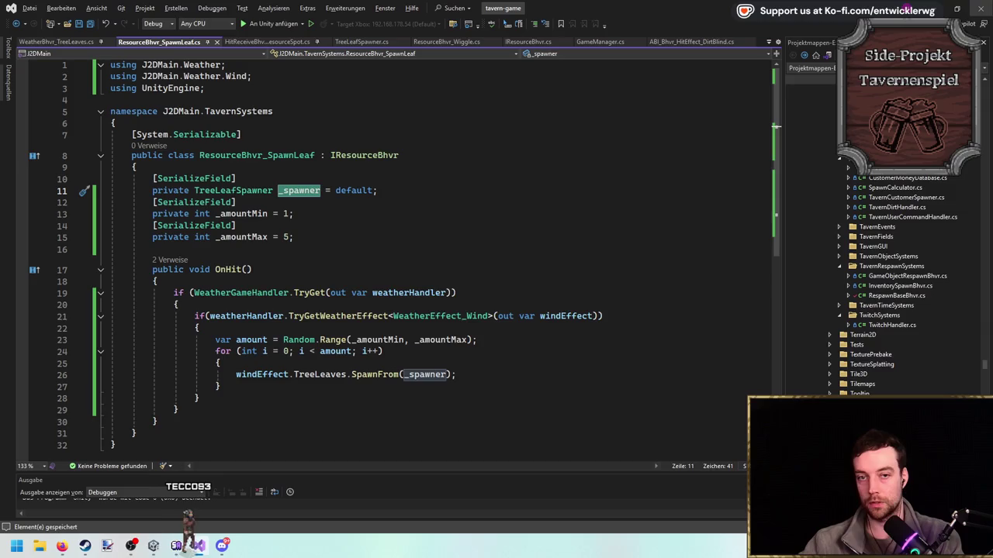
pyautogui.hotkey('alt', 'Tab')
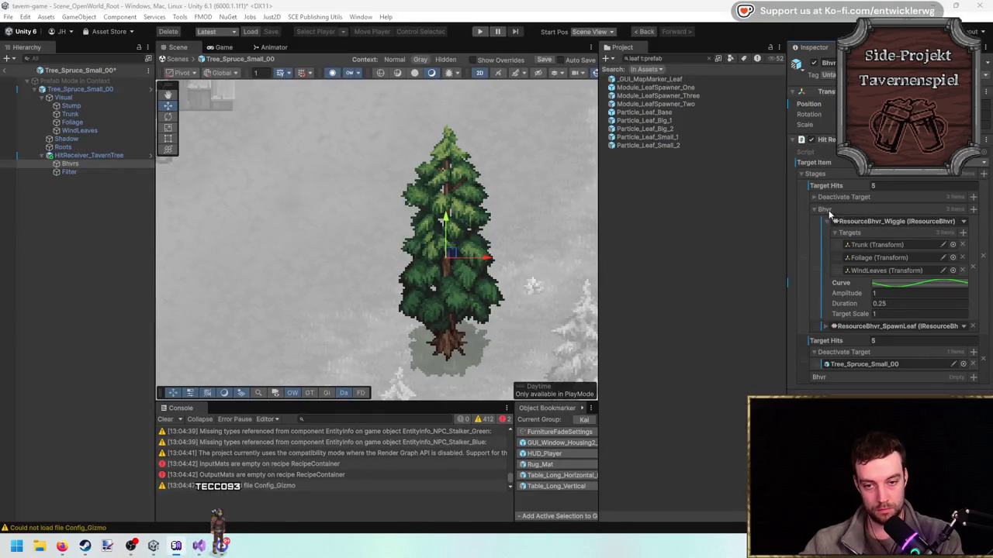
# Assign Tree_Spruce_Small_00 as the SpawnLeaf Spawner and exit Prefab Mode.
pyautogui.click(827, 222)
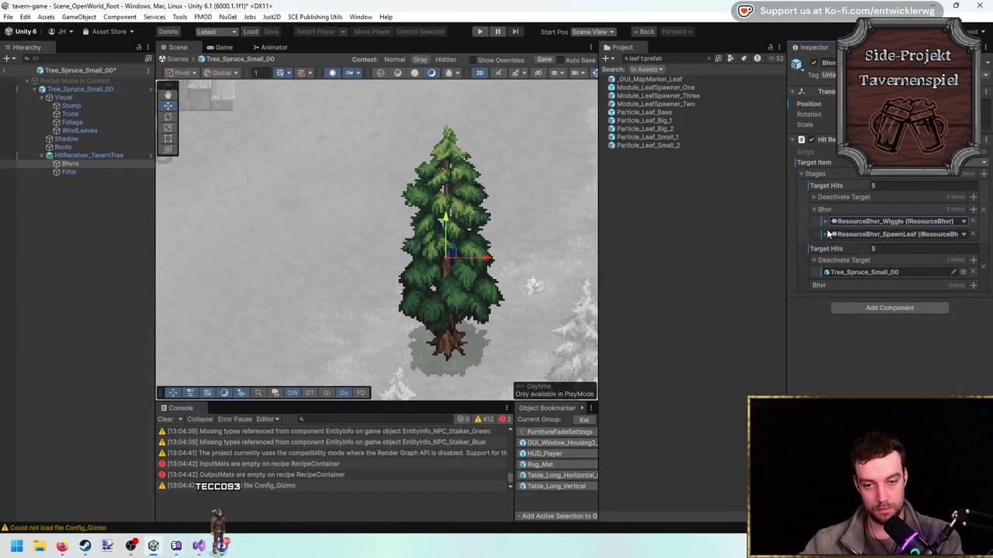
pyautogui.click(827, 234)
pyautogui.moveTo(89, 92); pyautogui.dragTo(916, 252)
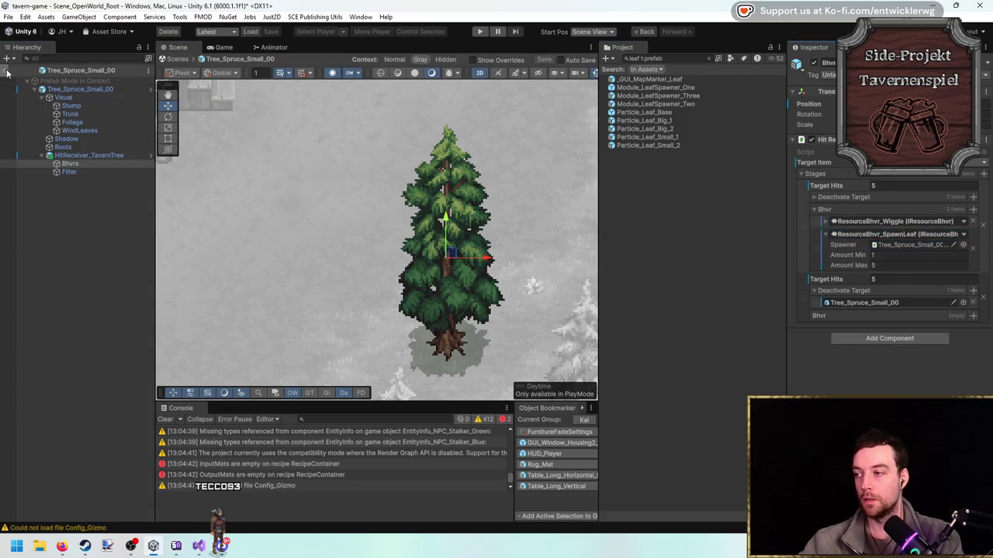
pyautogui.click(7, 71)
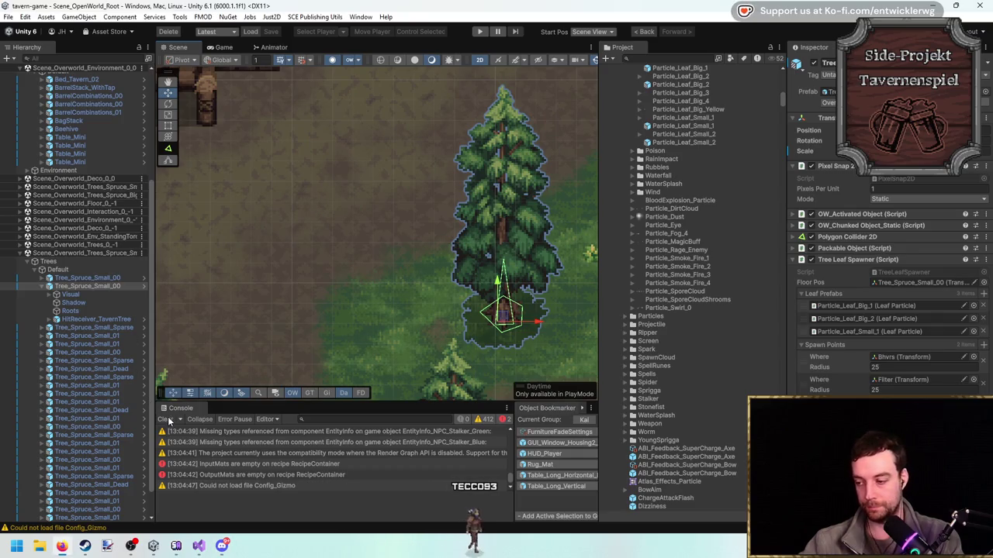
# Enter Play mode, maximize the Game view, and chop the adjacent spruce five times.
pyautogui.click(479, 31)
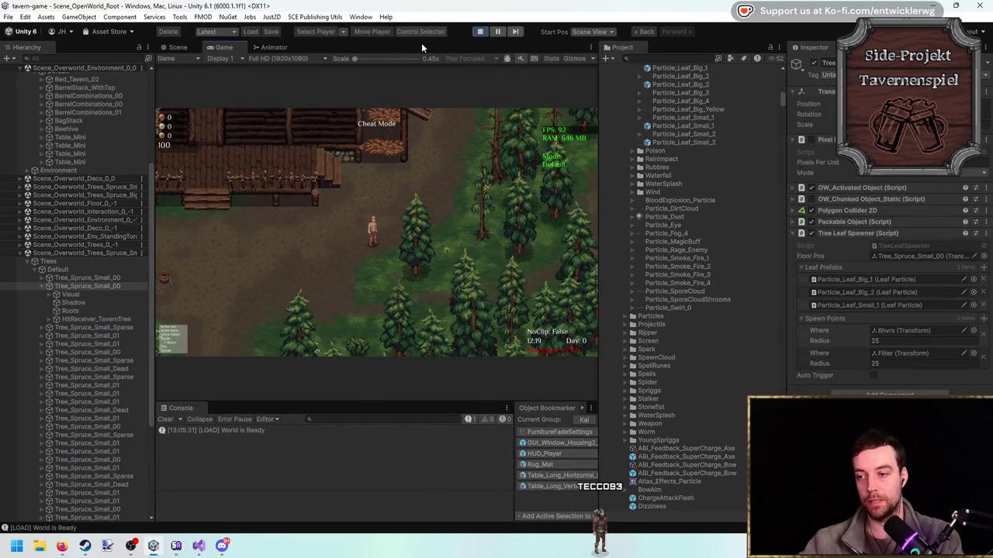
pyautogui.hotkey('shift', 'space')
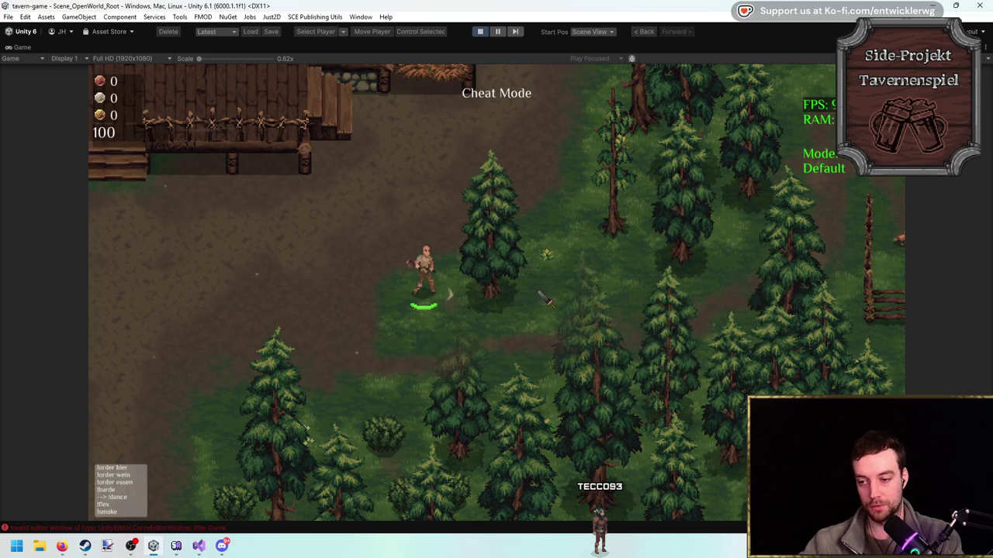
pyautogui.click(626, 313)
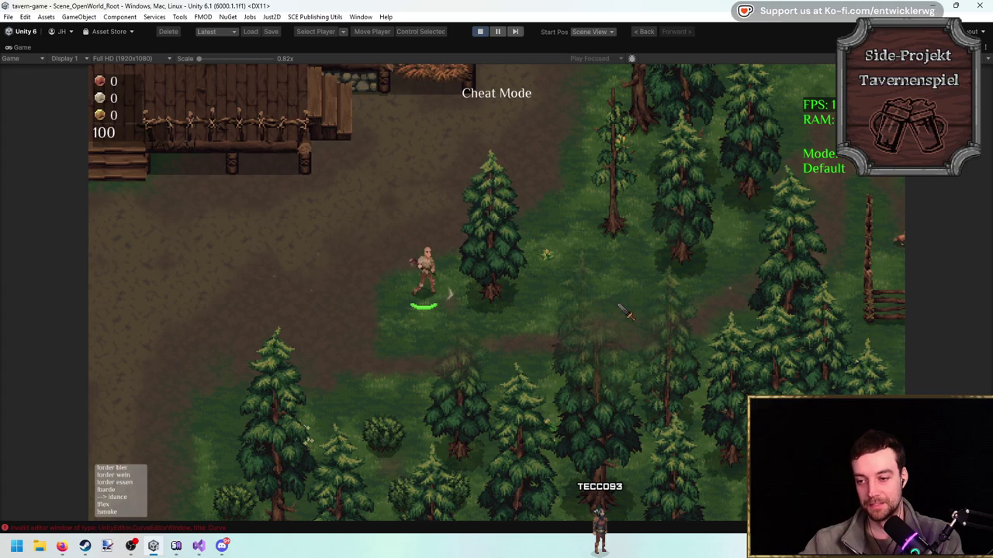
pyautogui.click(627, 313)
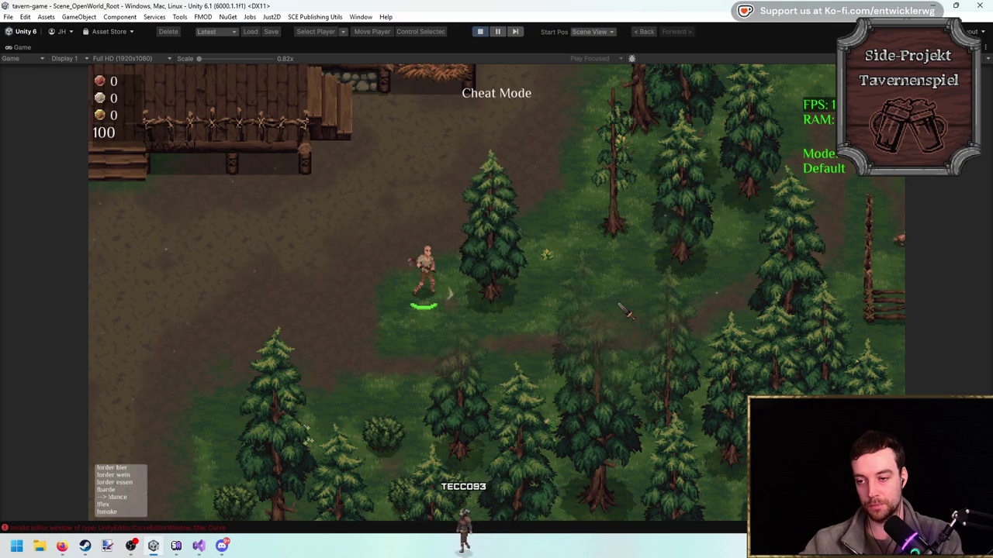
pyautogui.click(626, 313)
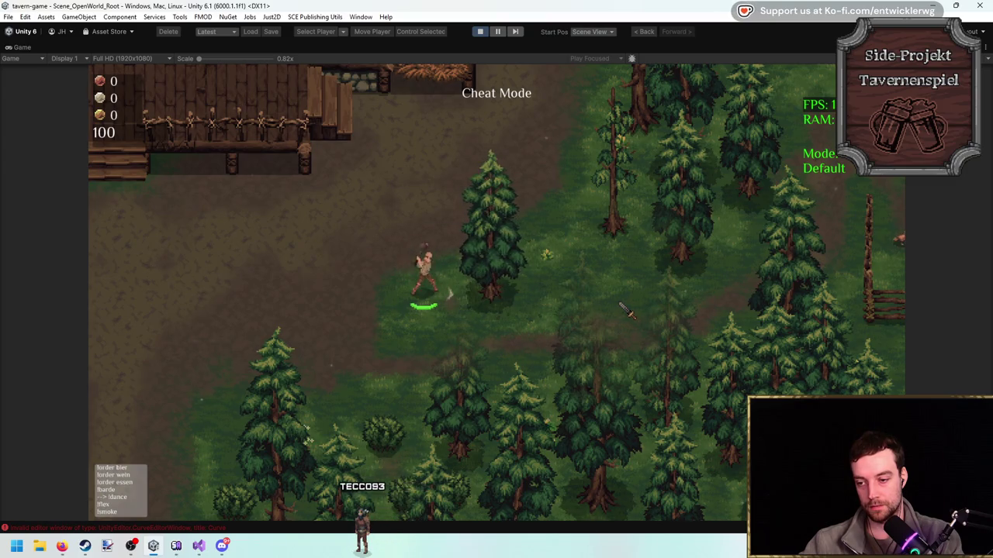
pyautogui.click(626, 314)
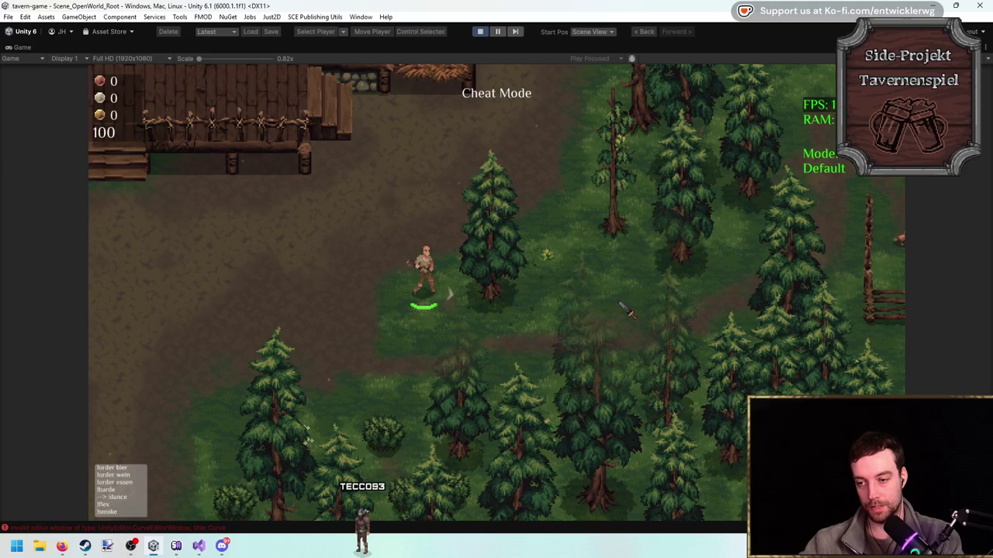
pyautogui.click(608, 306)
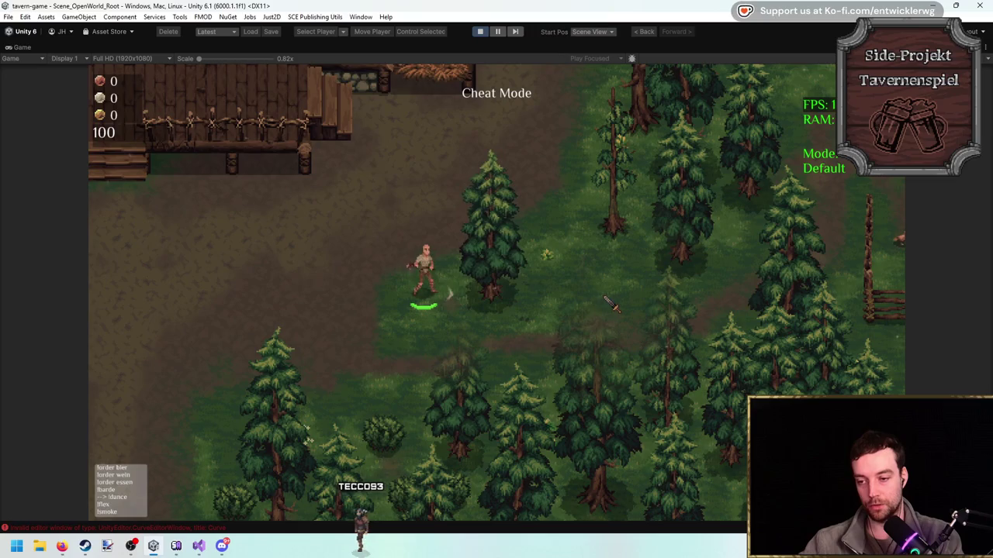
# Reposition the player with WASD and swing the axe at the tree twice more.
pyautogui.press('w')
pyautogui.press('d')
pyautogui.click(552, 353)
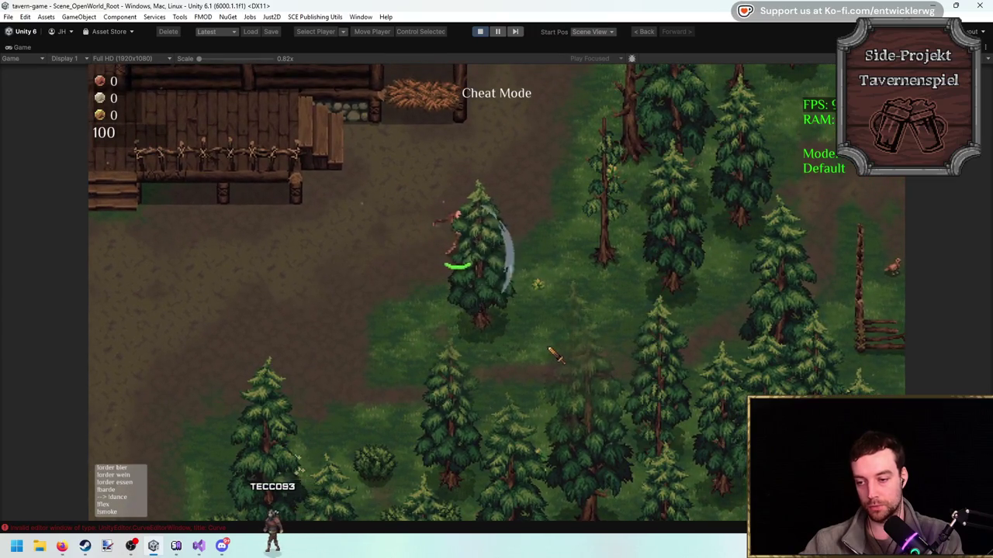
pyautogui.press('d')
pyautogui.press('s')
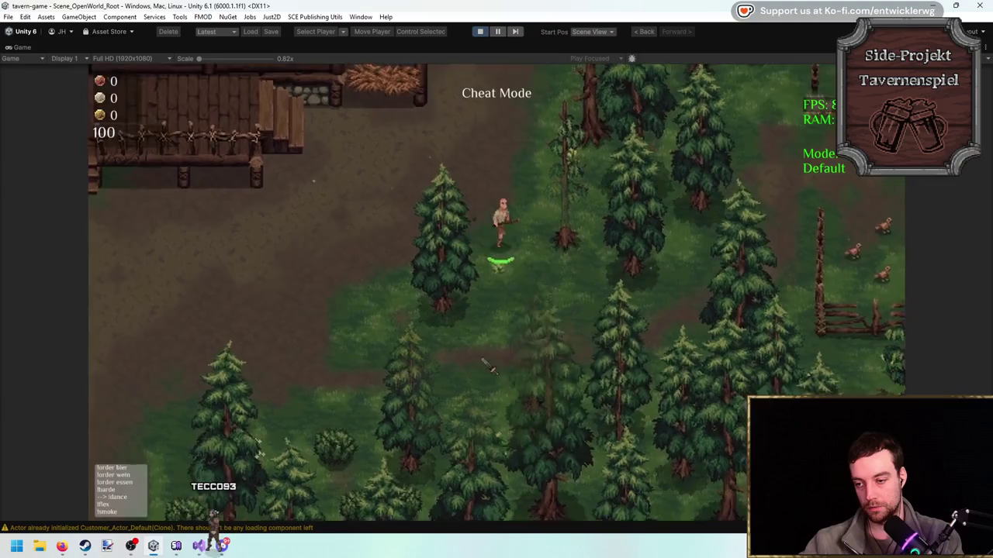
pyautogui.click(446, 312)
pyautogui.press('`')
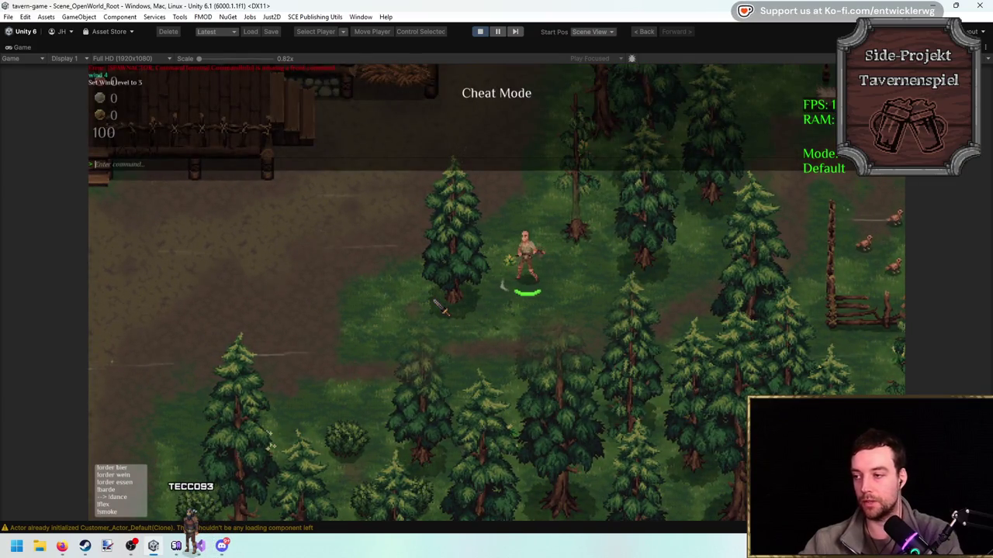
# Close the console and walk the player around the spruce, swinging once.
pyautogui.press('`')
pyautogui.press('w')
pyautogui.press('a')
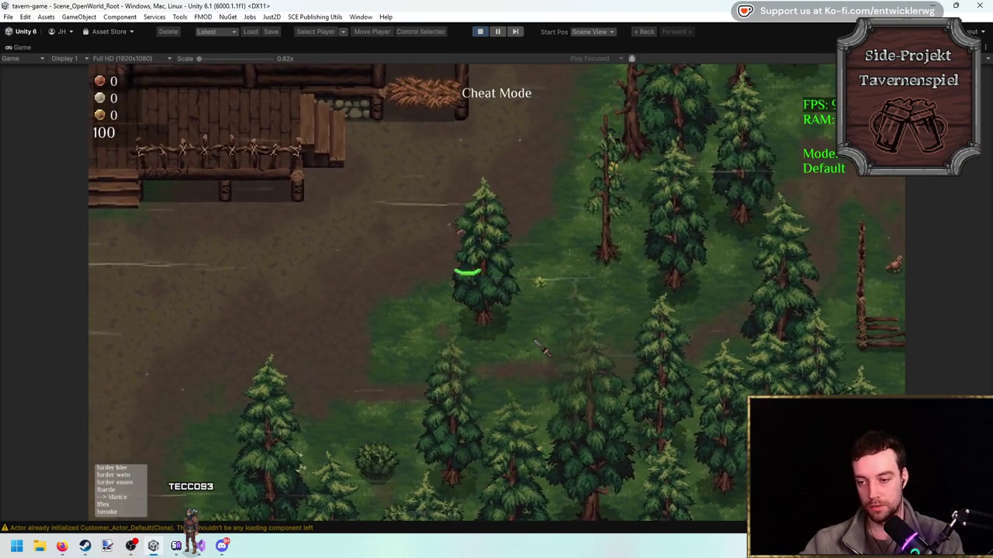
pyautogui.click(542, 349)
pyautogui.press('a')
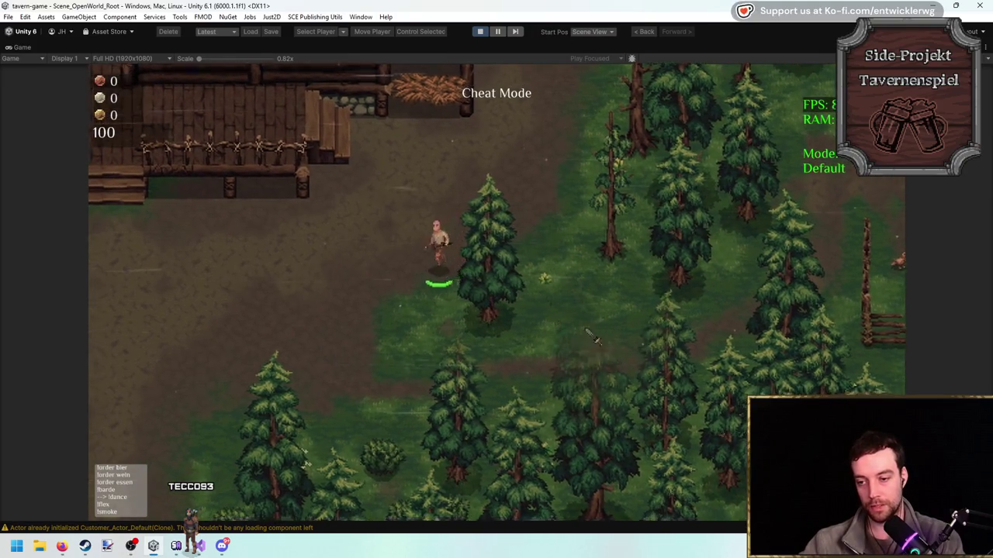
pyautogui.press('s')
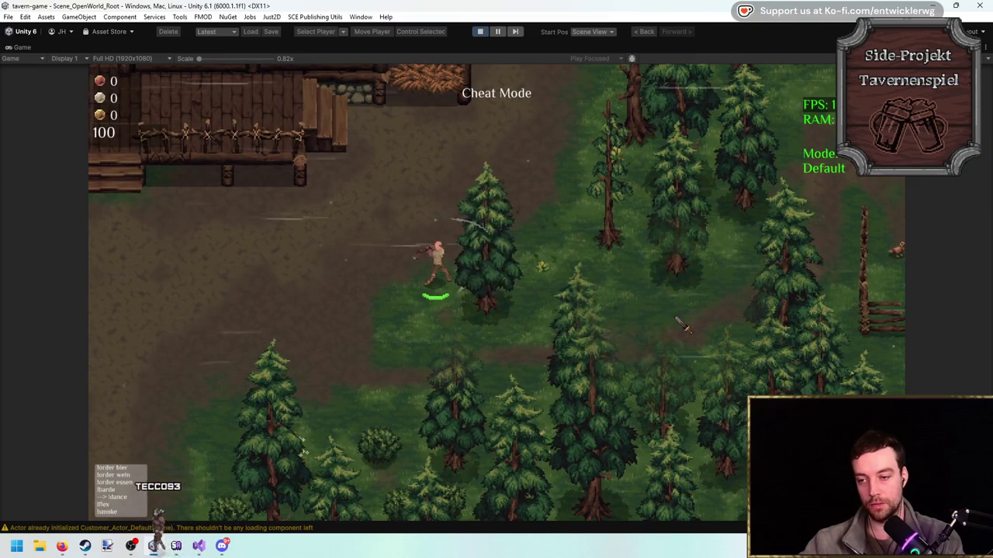
# Chop the spruce seven more times, then exit Play mode with Ctrl+P.
pyautogui.click(681, 328)
pyautogui.click(681, 328)
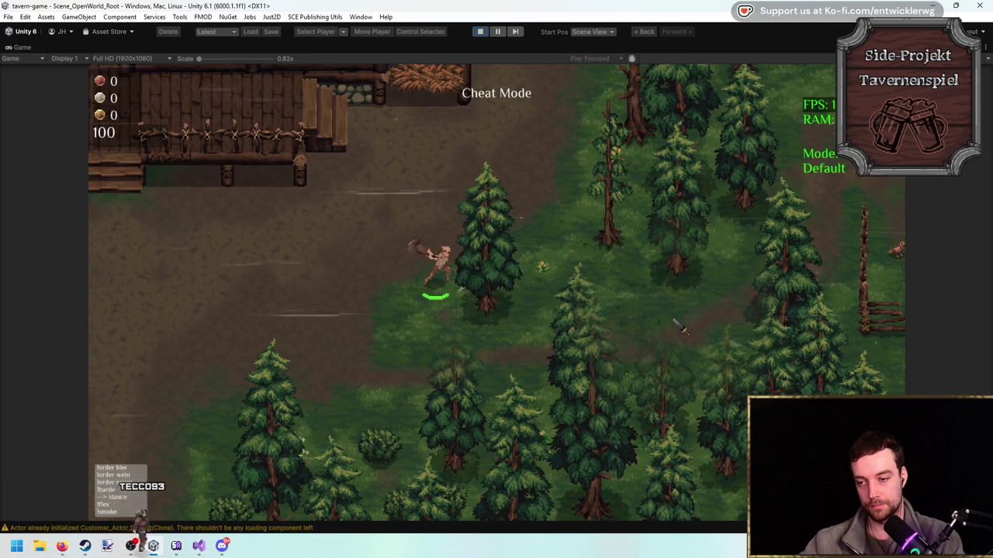
pyautogui.click(682, 328)
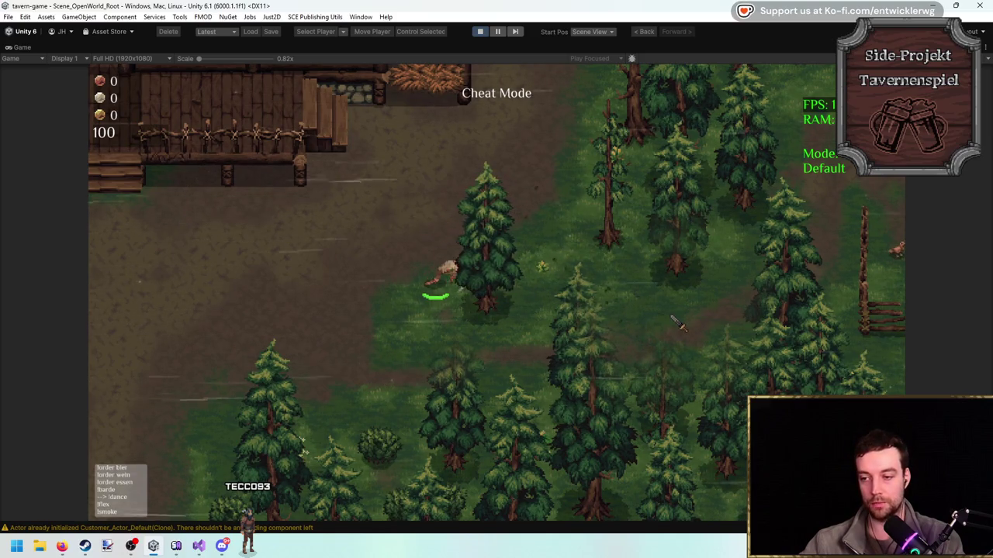
pyautogui.click(679, 310)
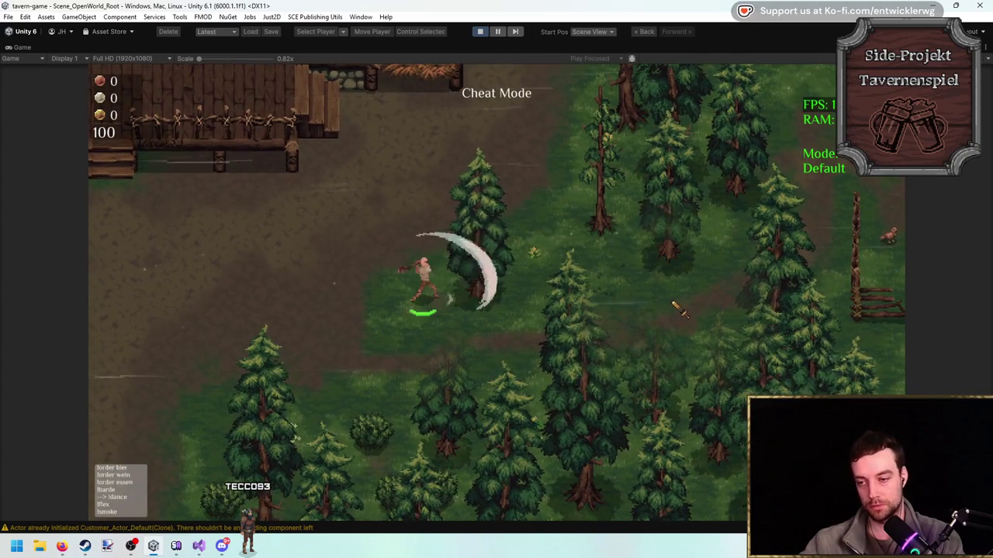
pyautogui.click(676, 332)
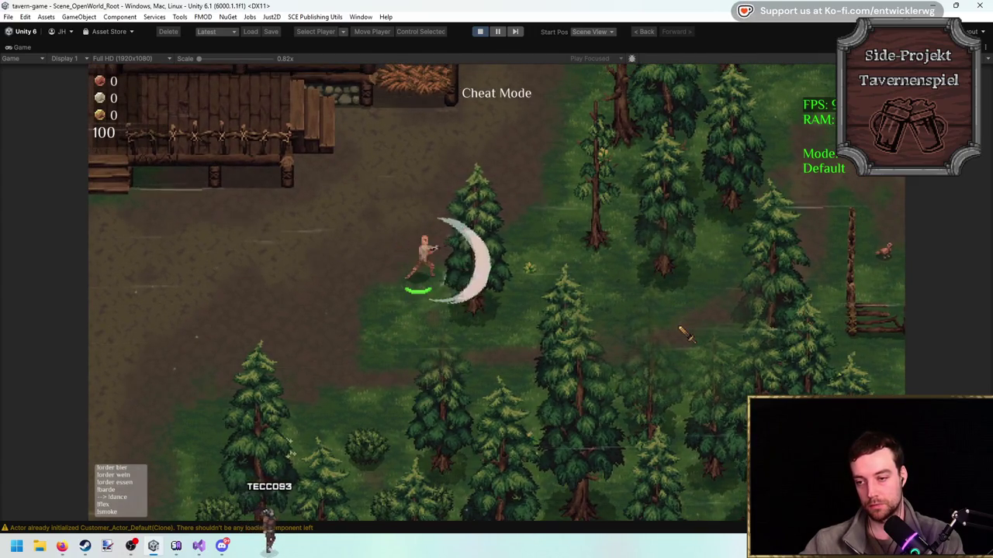
pyautogui.click(675, 333)
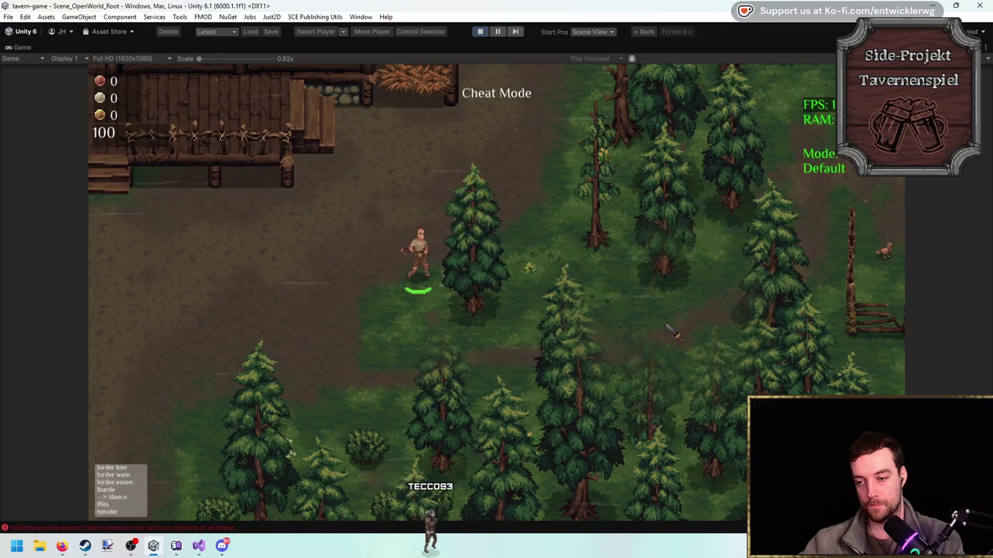
pyautogui.click(674, 333)
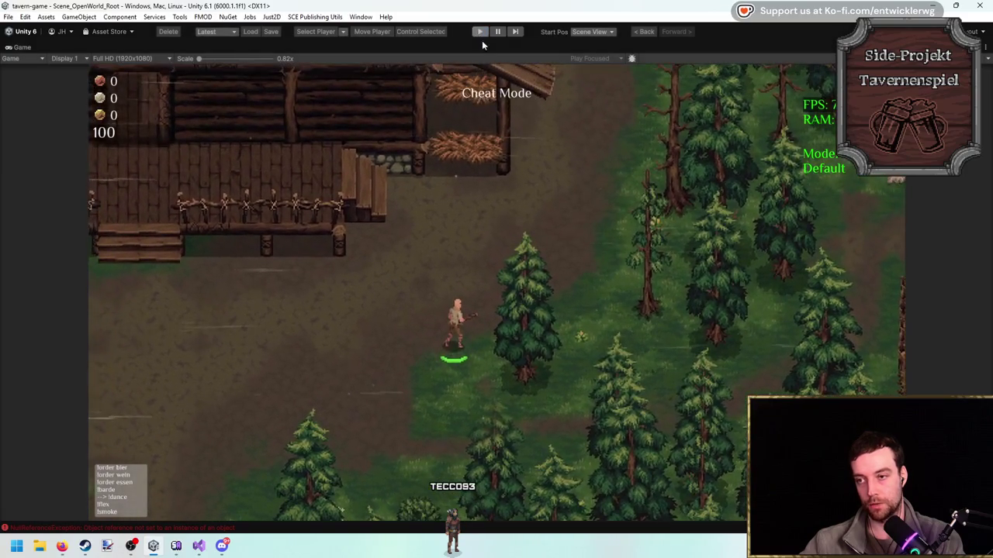
pyautogui.hotkey('ctrl', 'p')
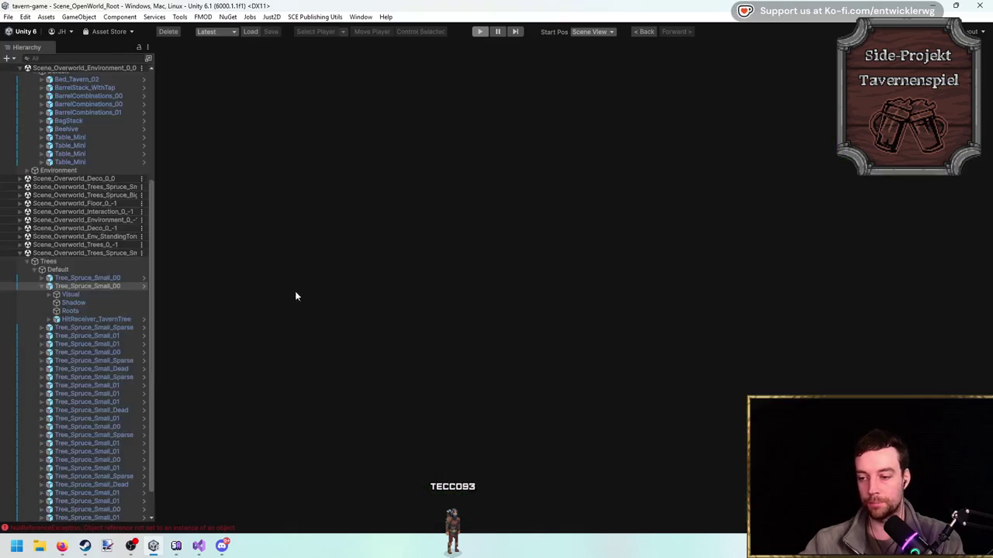
# Review the HitReceiver prefab overrides and the Bhvrs Target Hits value options.
pyautogui.click(829, 102)
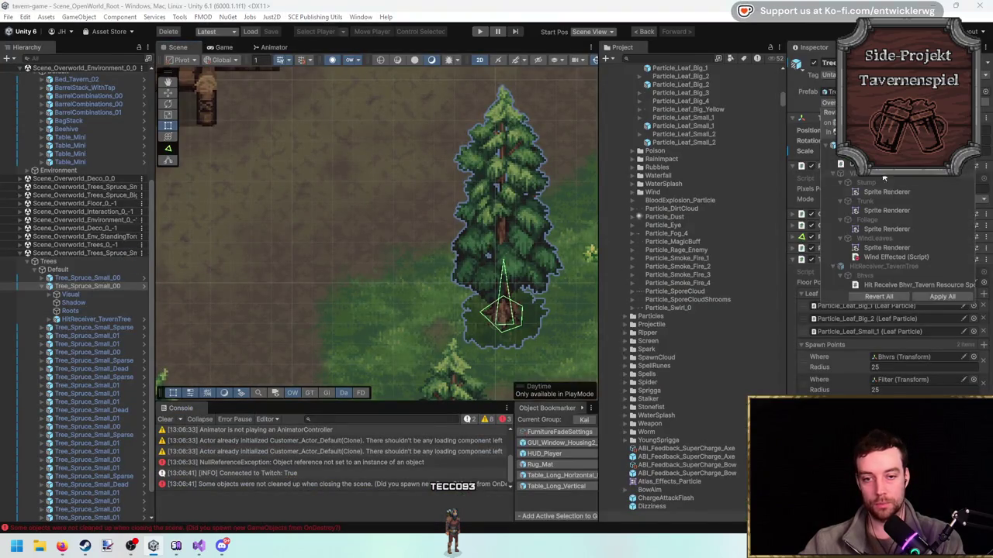
pyautogui.click(919, 281)
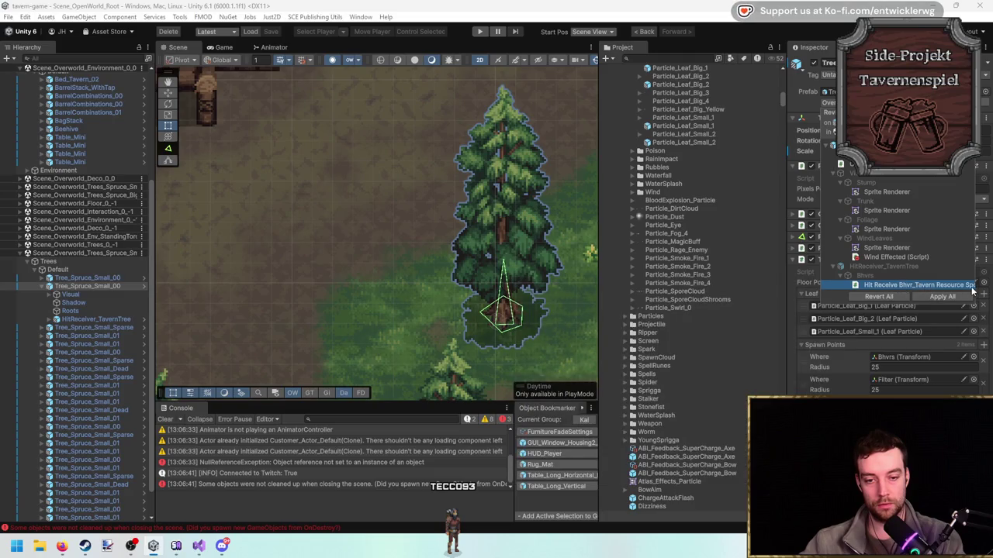
pyautogui.click(101, 319)
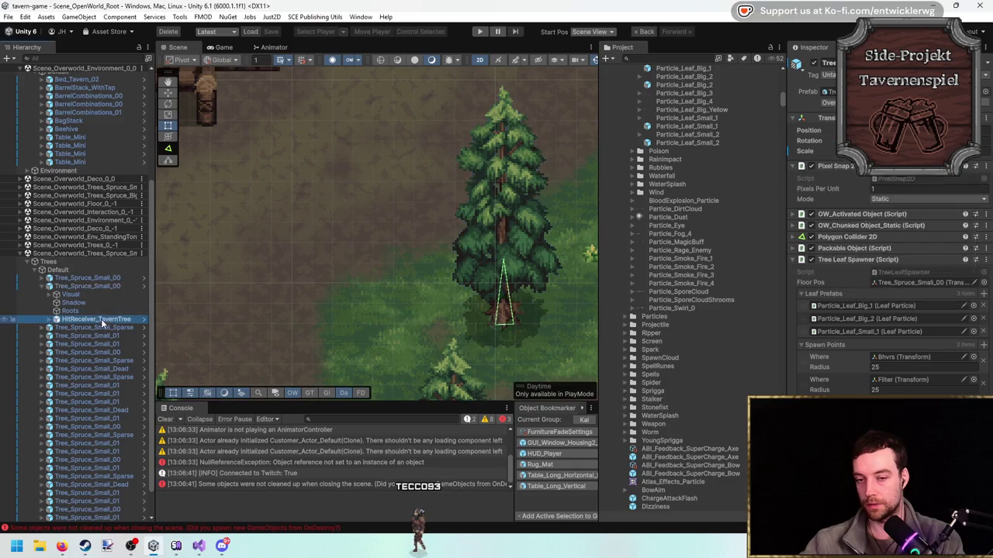
pyautogui.click(51, 321)
pyautogui.click(54, 327)
pyautogui.click(838, 185)
pyautogui.rightClick(838, 185)
pyautogui.click(877, 233)
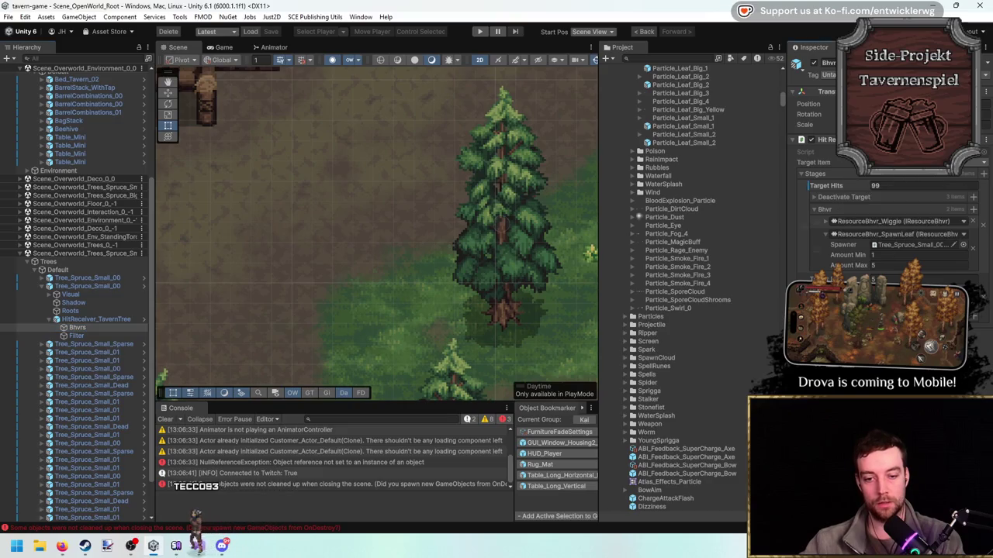
# Select the Tree_Spruce_Small_00 instance, open its prefab, and select Bhvrs inside it.
pyautogui.moveTo(455, 206); pyautogui.dragTo(449, 214)
pyautogui.click(86, 286)
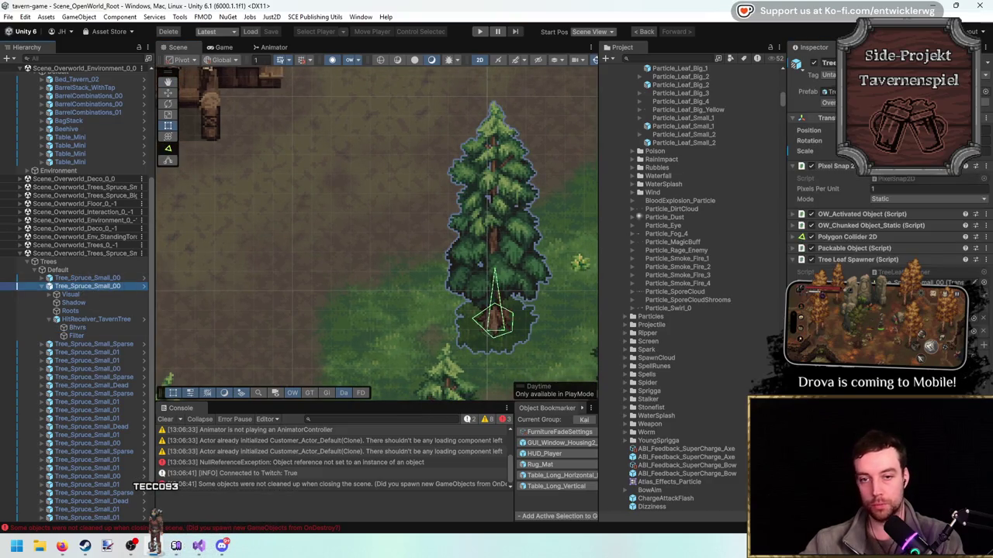
pyautogui.click(808, 103)
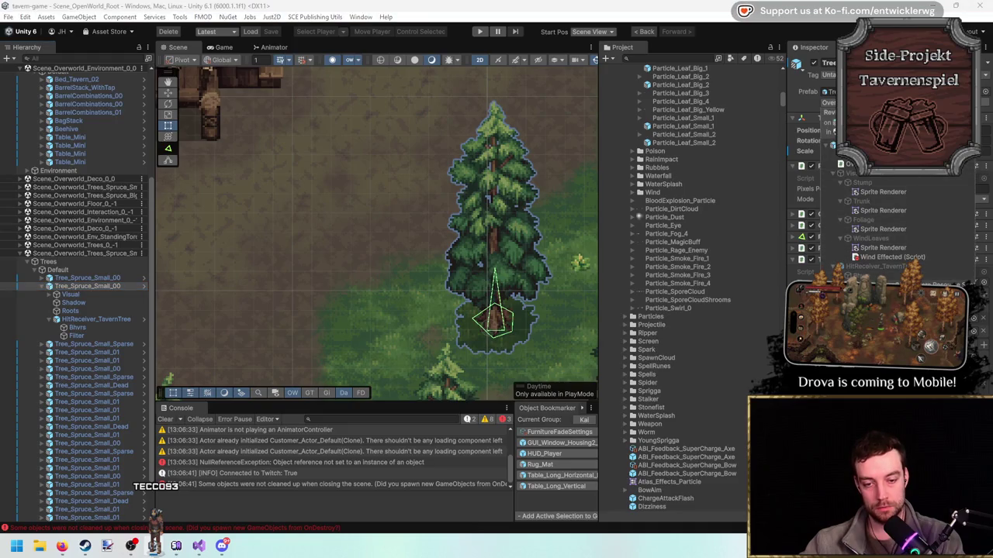
pyautogui.moveTo(479, 316); pyautogui.dragTo(460, 288)
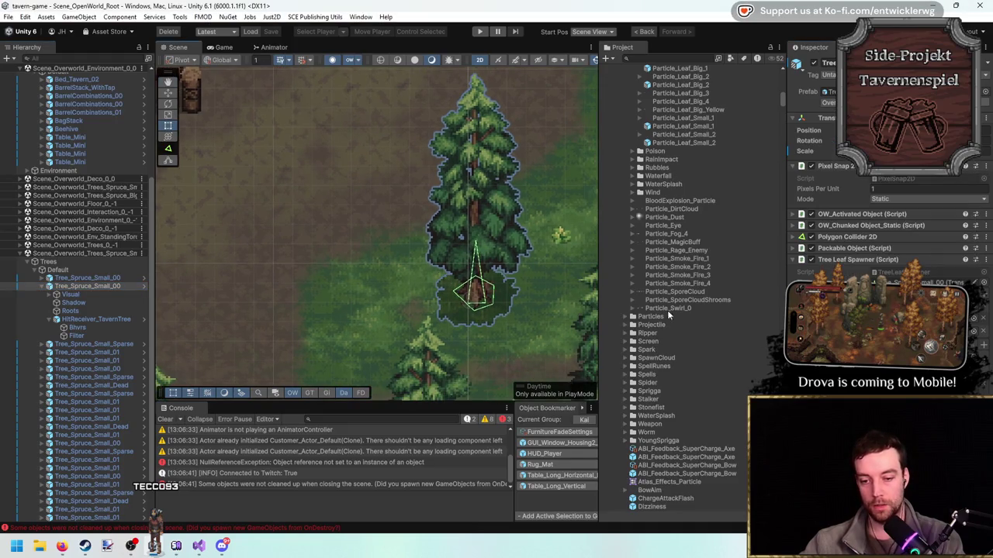
pyautogui.click(961, 92)
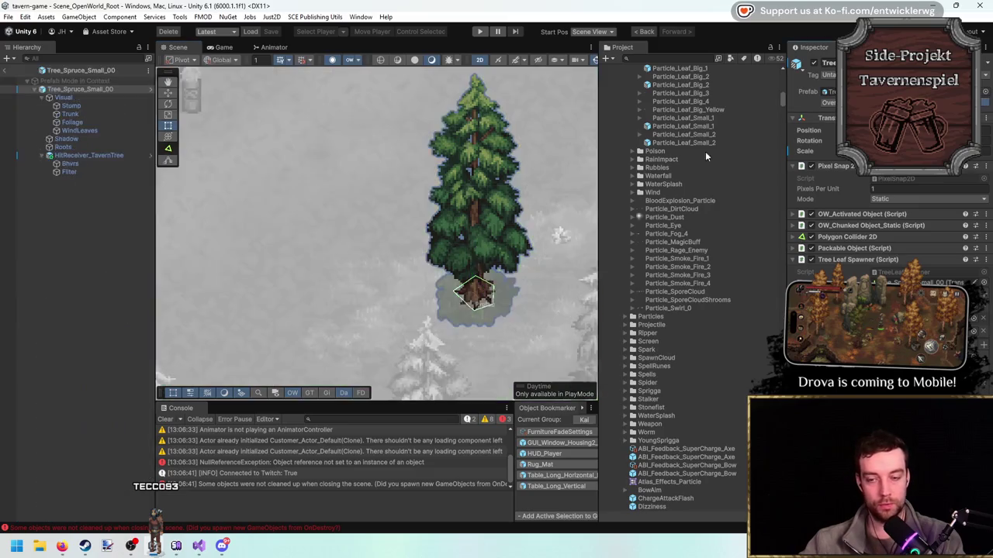
pyautogui.click(85, 163)
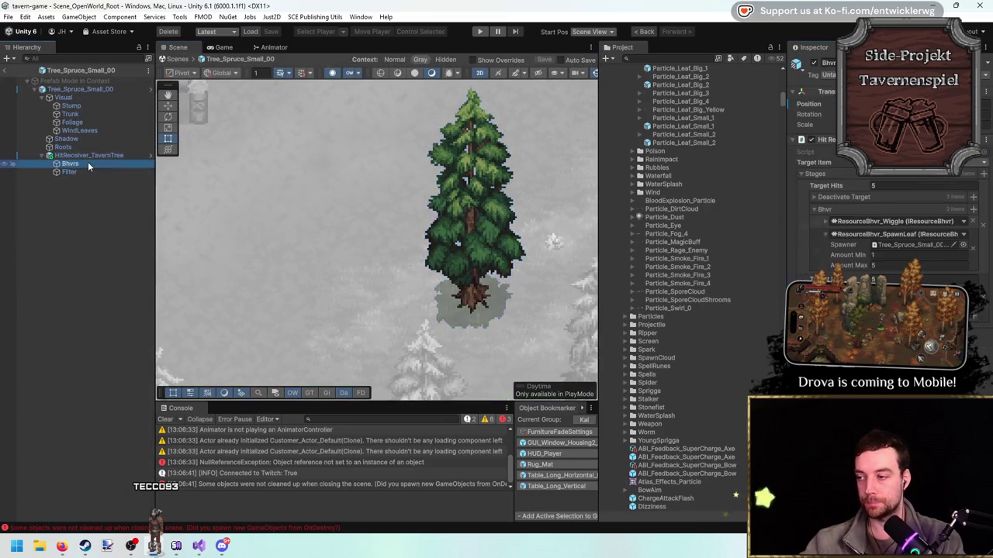
# Set SpawnLeaf's Amount Max to 20, then select the Tree_Spruce_Small_00 root.
pyautogui.click(901, 255)
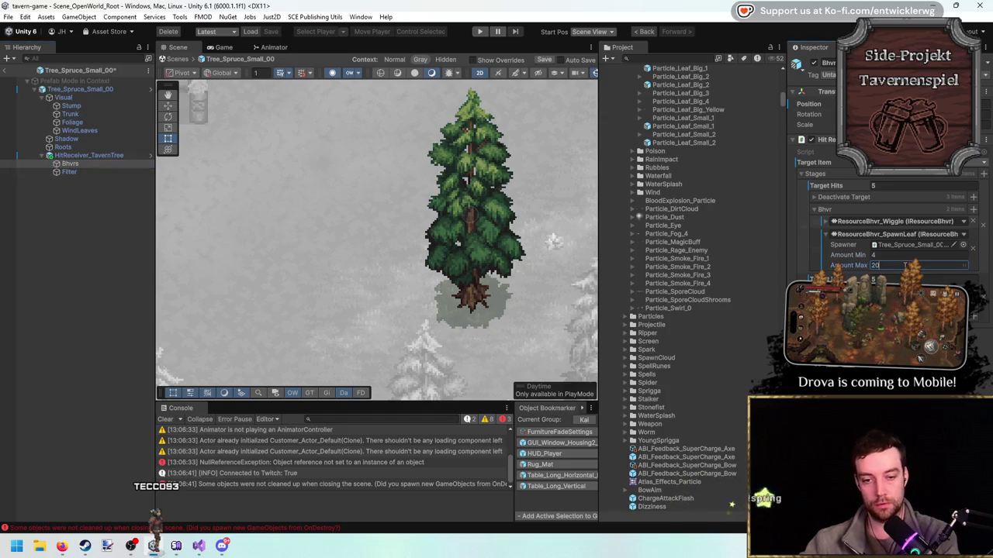
pyautogui.write('20')
pyautogui.press('Return')
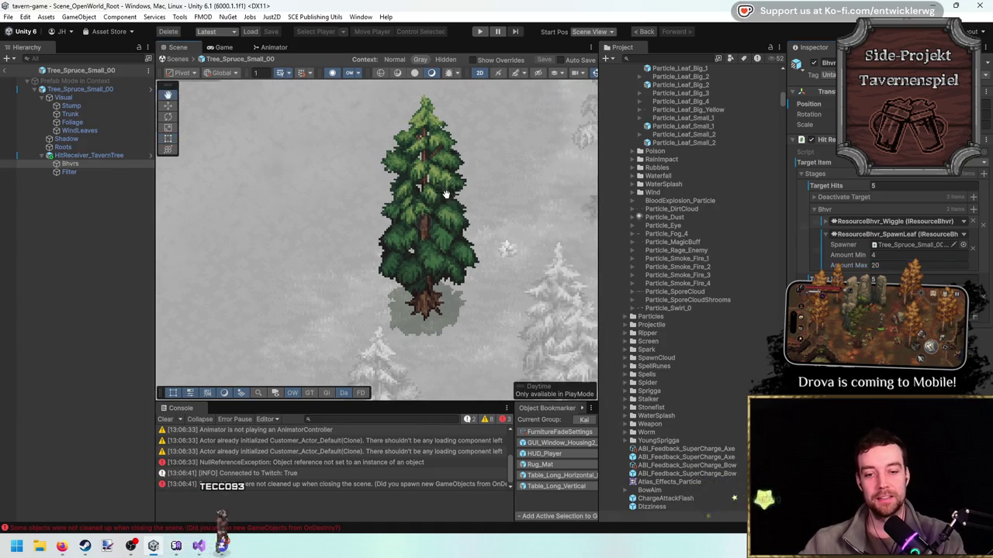
pyautogui.click(85, 90)
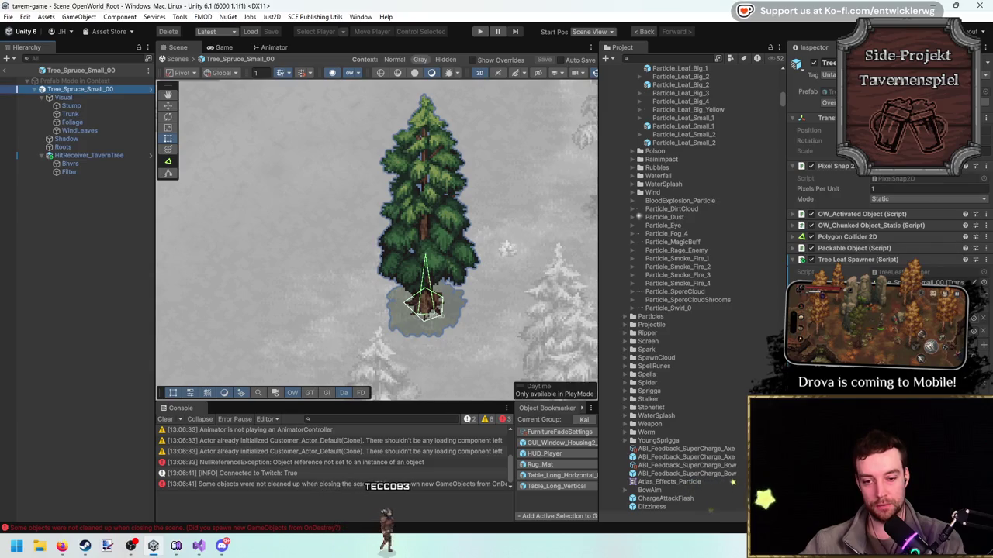
# Select the Particle_Leaf_Big_1 leaf asset and clear the Console.
pyautogui.scroll(3, 714, 117)
pyautogui.click(708, 132)
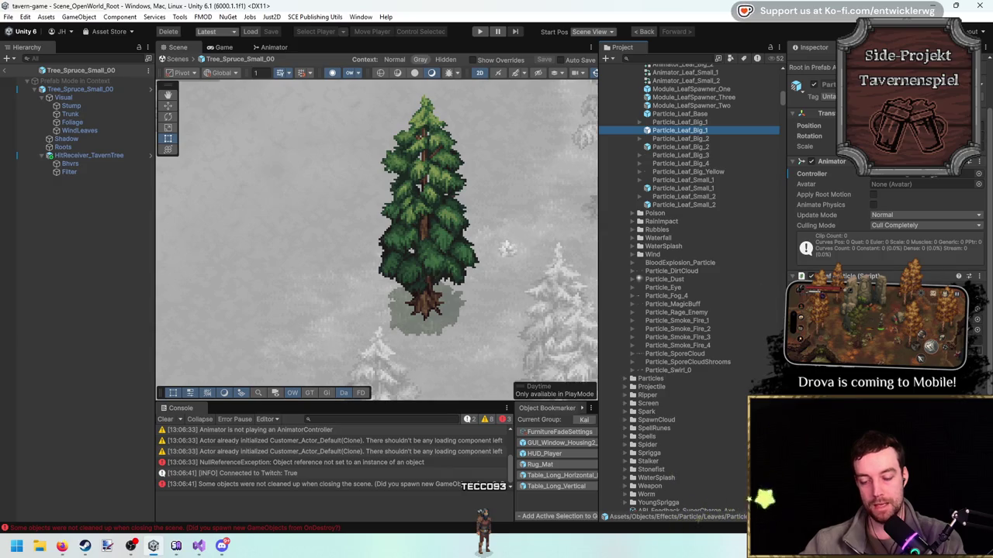
pyautogui.scroll(2, 732, 268)
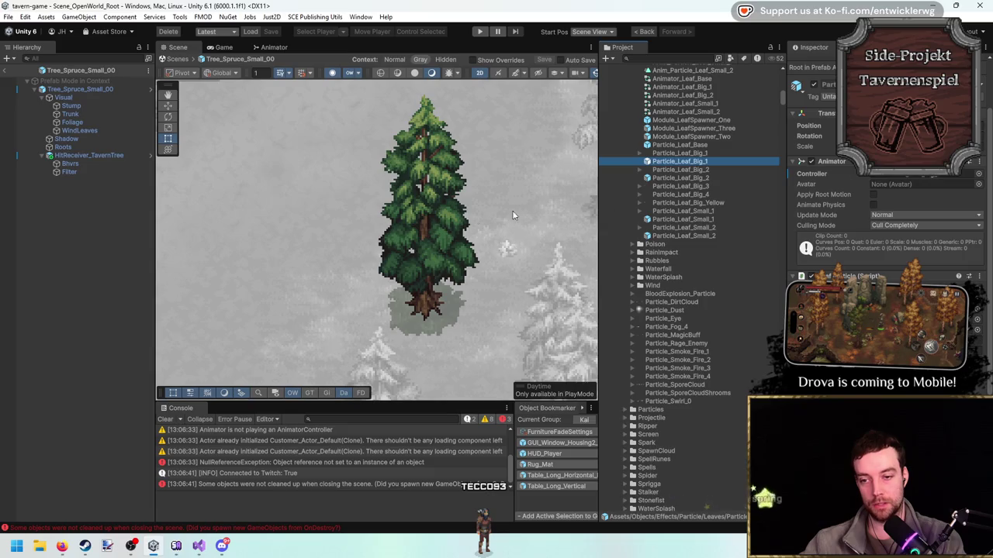
pyautogui.click(180, 419)
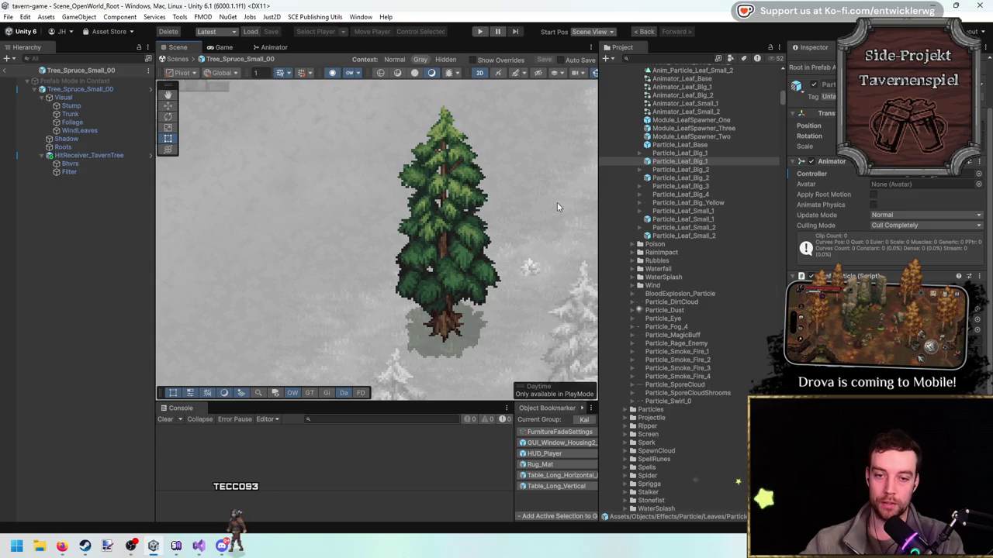
# Check the prefab's Visual and Stump children, exit Prefab Mode, and start Play mode.
pyautogui.click(83, 97)
pyautogui.click(93, 105)
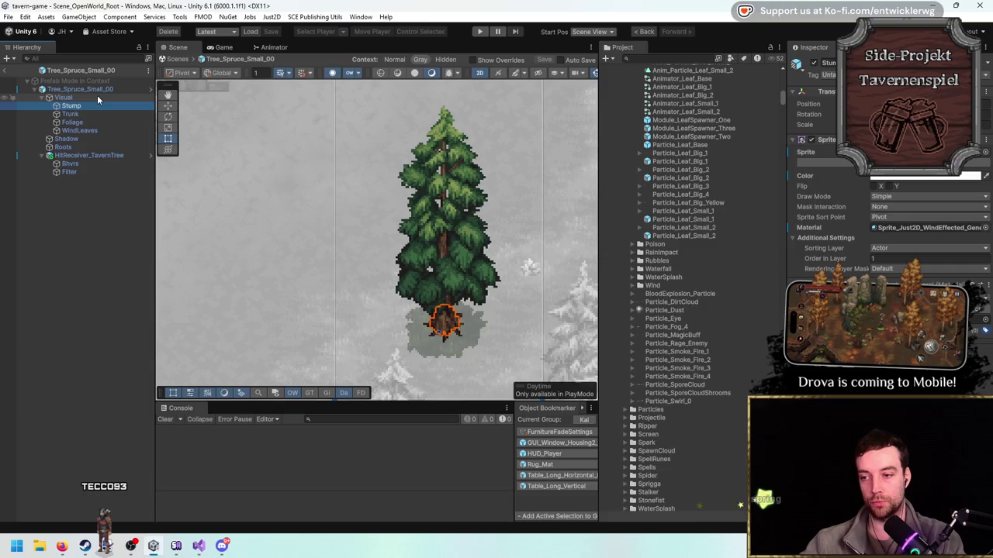
pyautogui.click(97, 94)
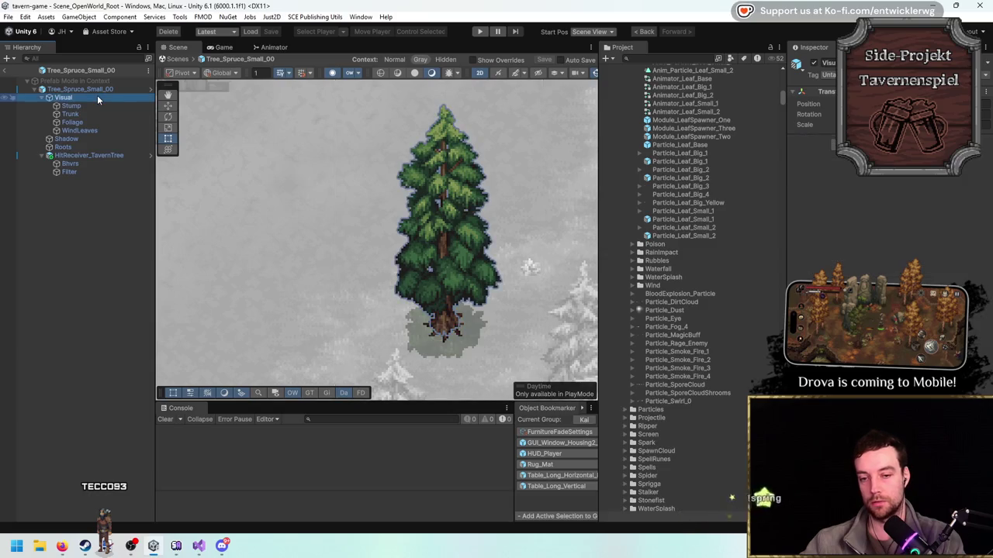
pyautogui.click(102, 90)
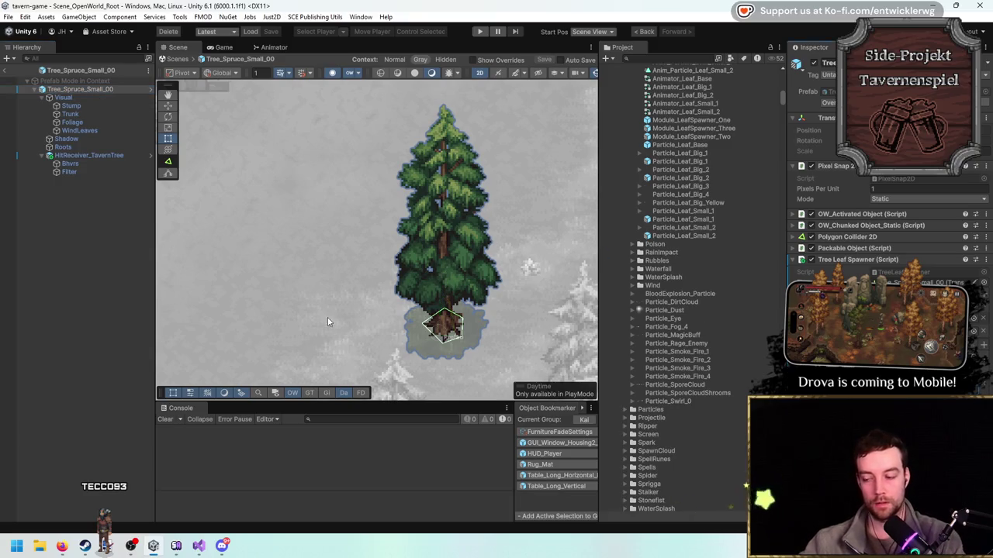
pyautogui.click(5, 70)
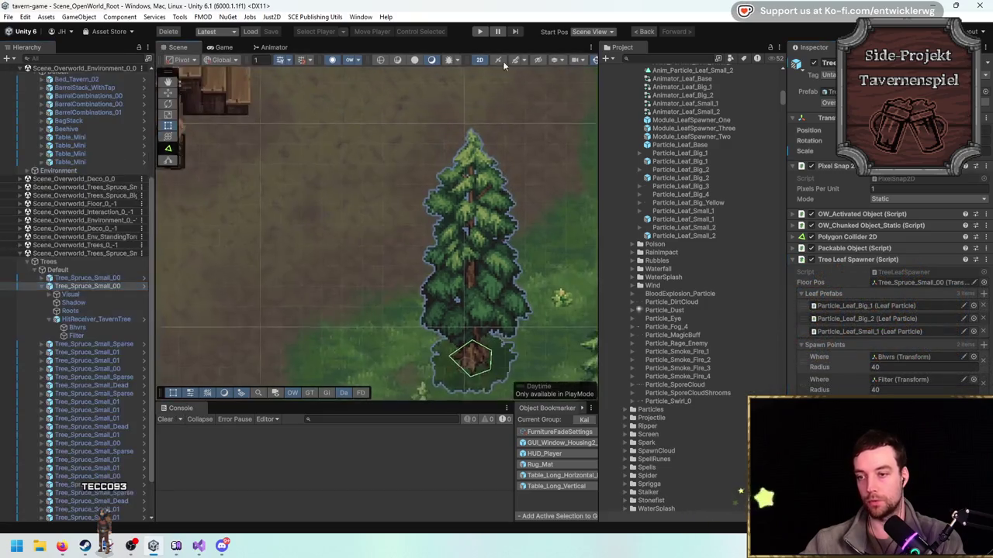
pyautogui.click(483, 31)
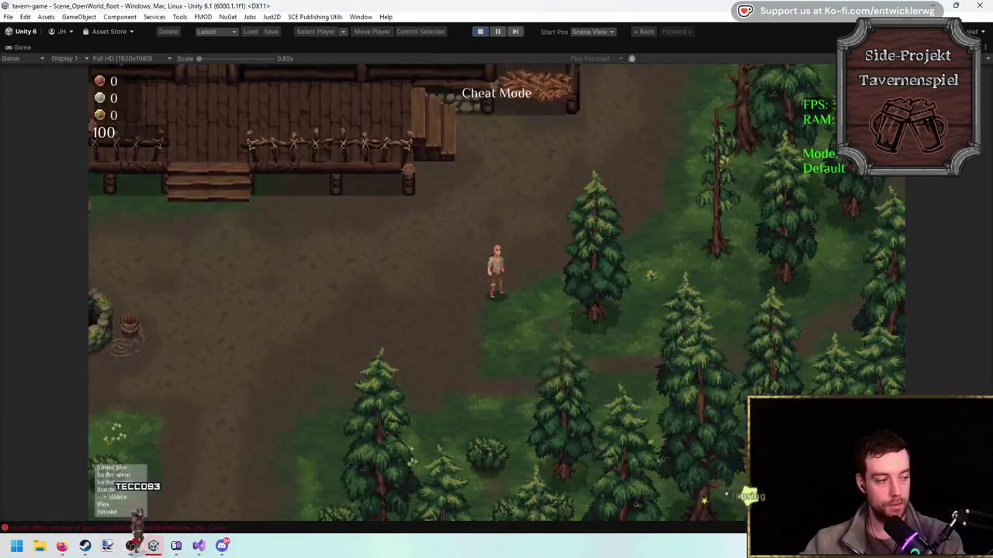
# Walk the player through the forest to the spruce, swinging the axe along the way.
pyautogui.press('d')
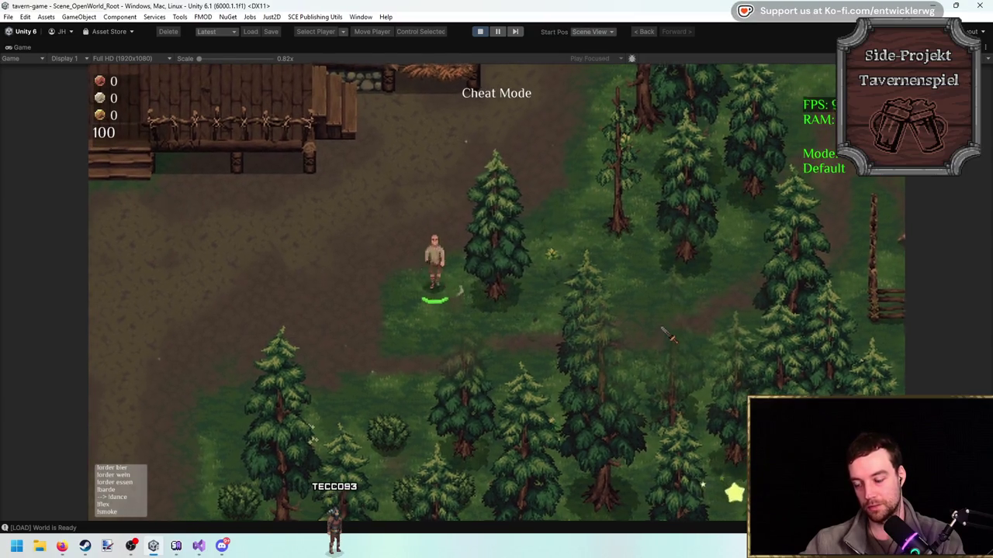
pyautogui.press('d')
pyautogui.click(375, 297)
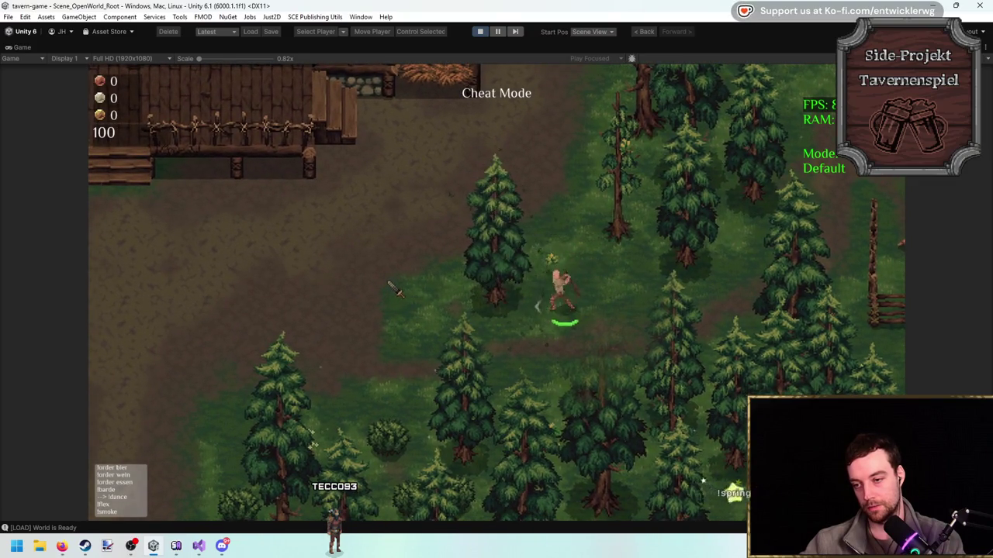
pyautogui.press('a')
pyautogui.press('s')
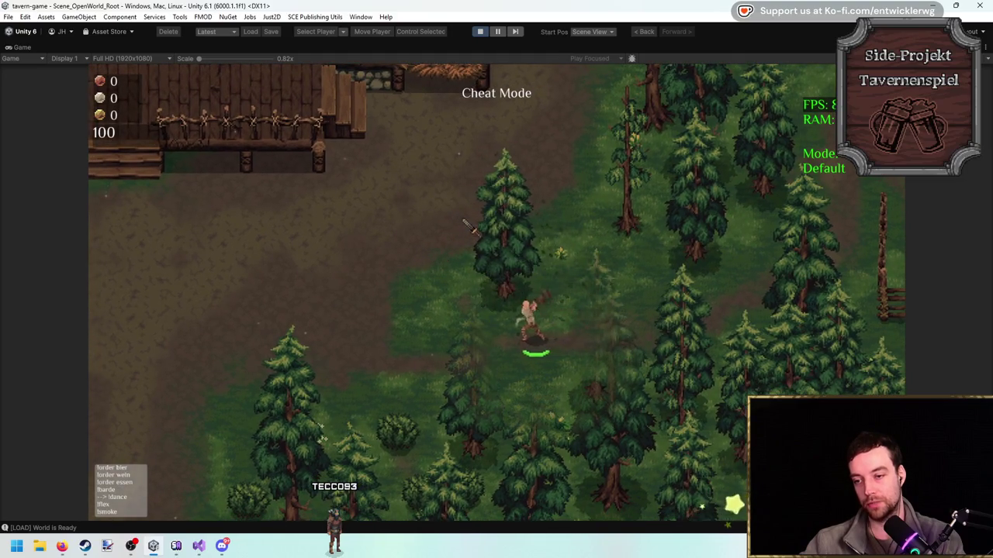
pyautogui.press('a')
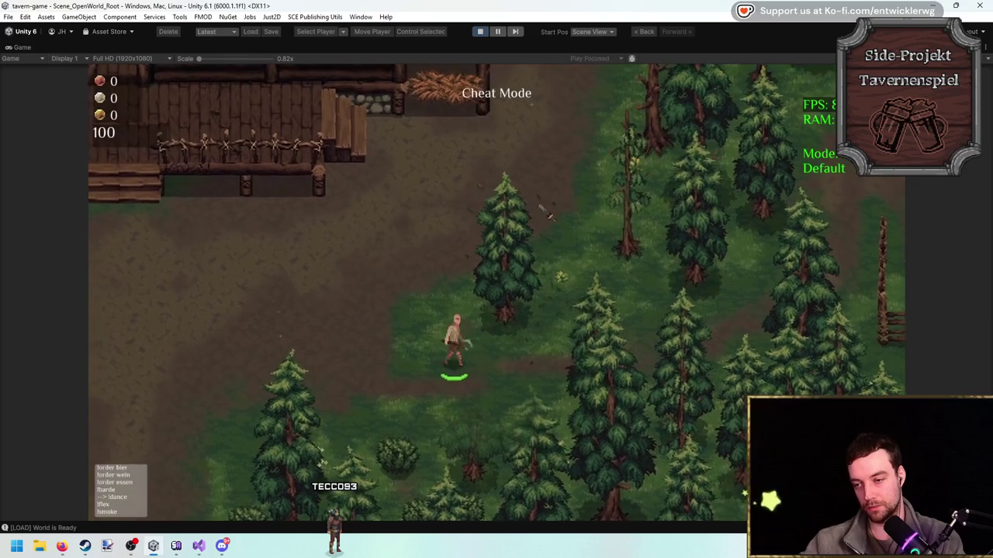
pyautogui.press('a')
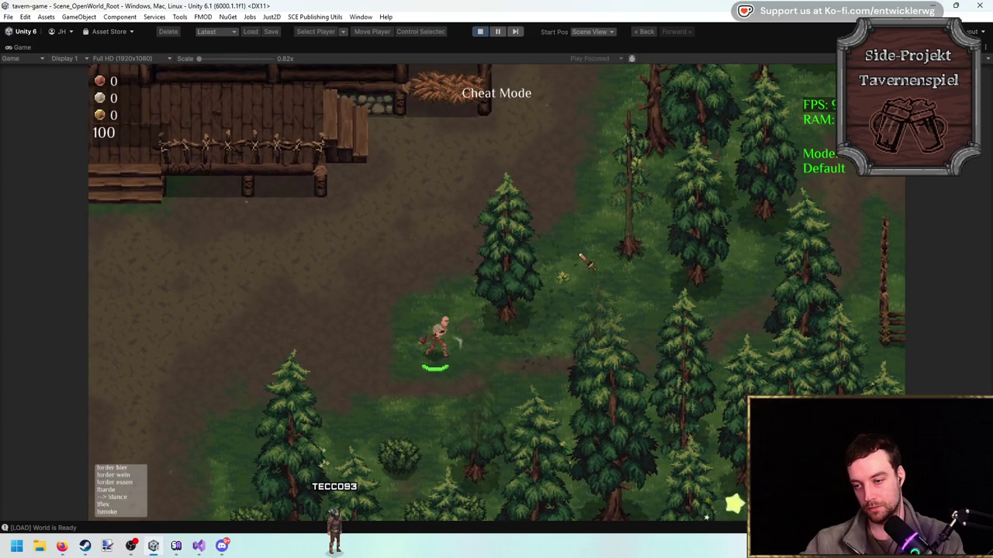
pyautogui.press('d')
pyautogui.click(555, 229)
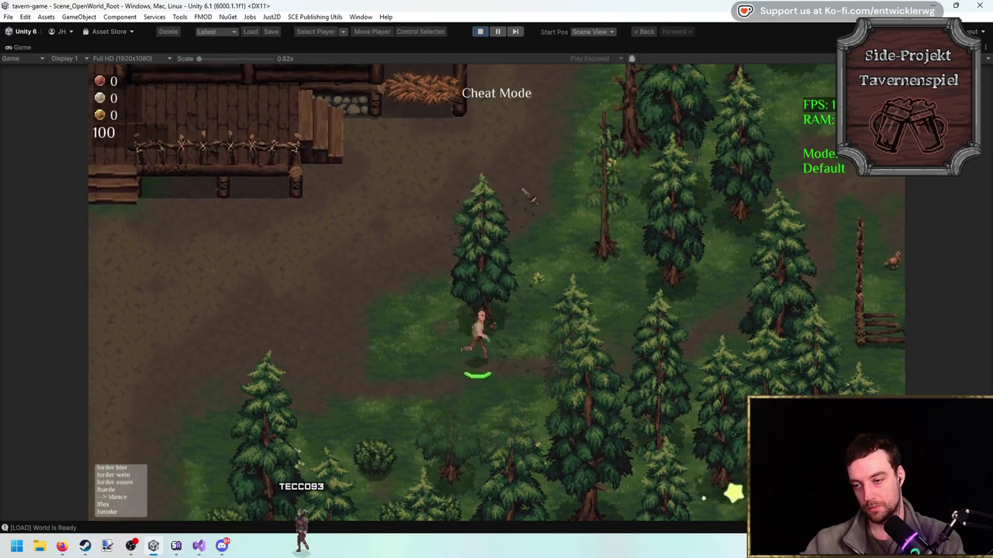
# Chop the spruce repeatedly from beside it, shifting position with W and A.
pyautogui.press('d')
pyautogui.click(437, 326)
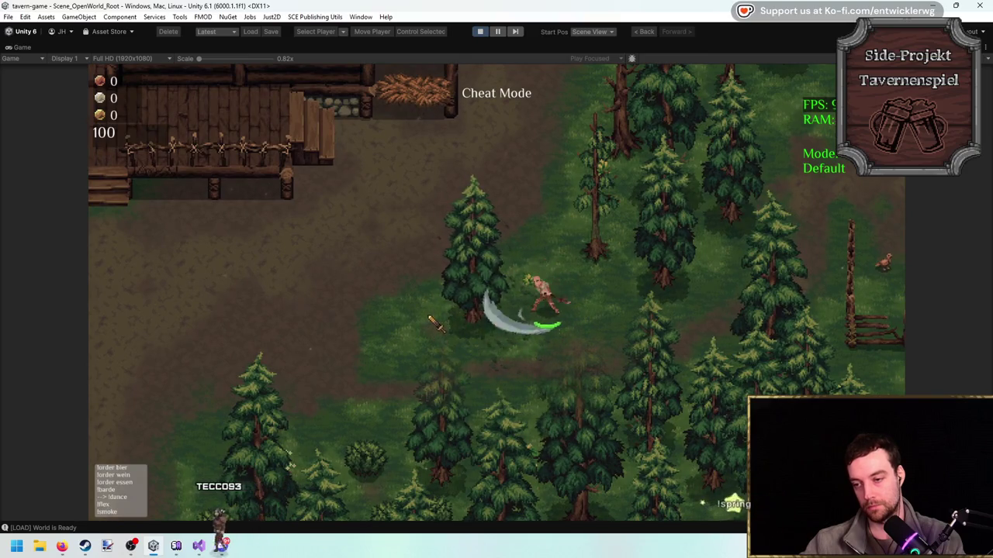
pyautogui.click(433, 311)
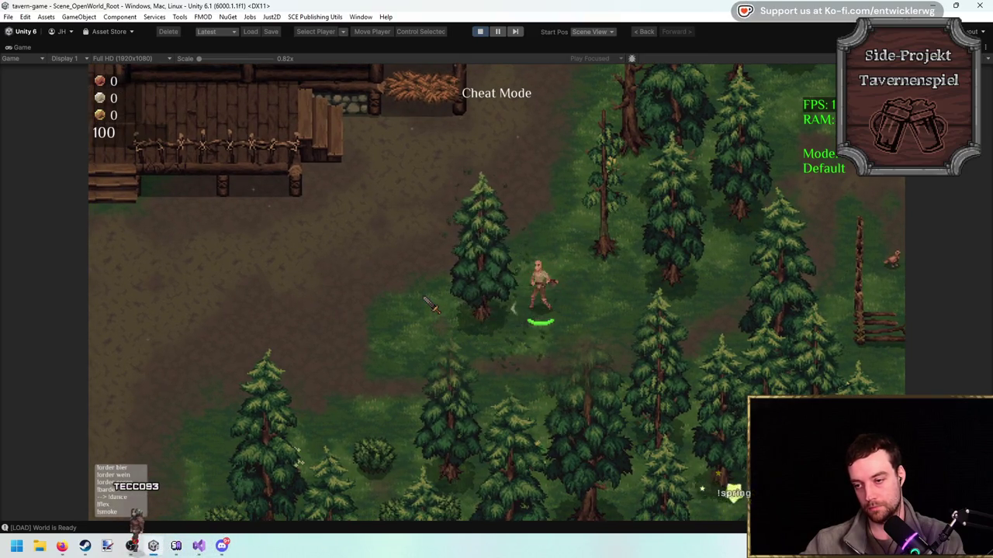
pyautogui.click(426, 291)
pyautogui.click(423, 271)
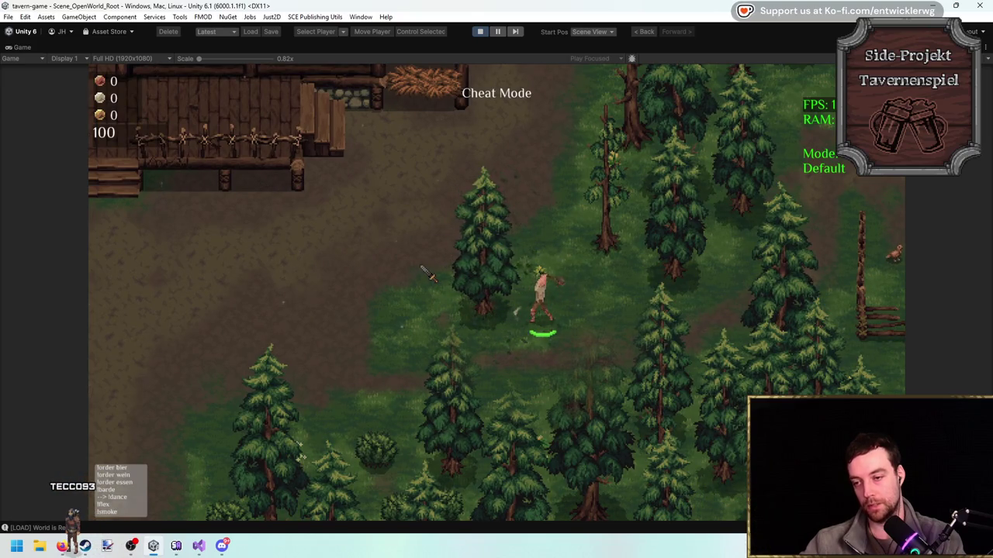
pyautogui.press('w')
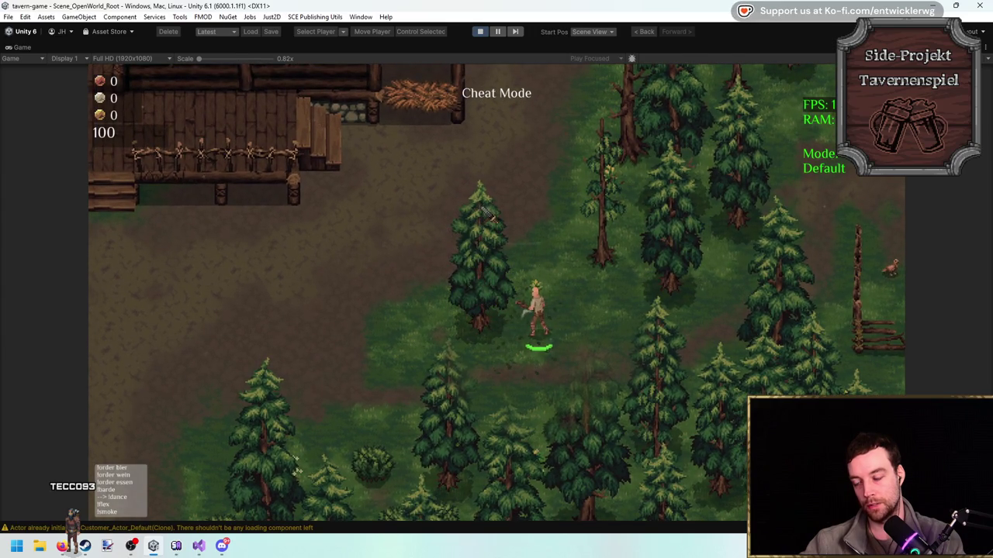
pyautogui.press('a')
pyautogui.click(366, 272)
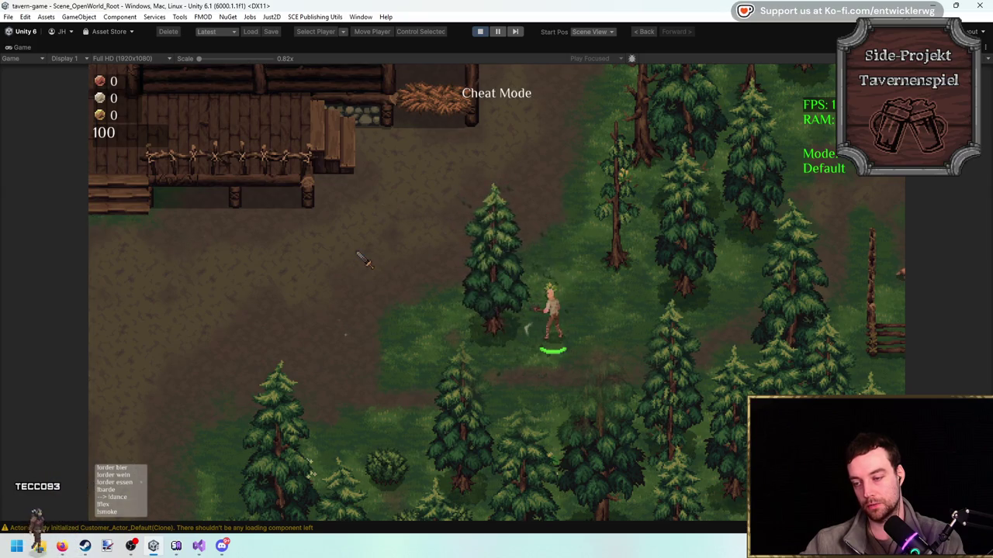
pyautogui.click(359, 258)
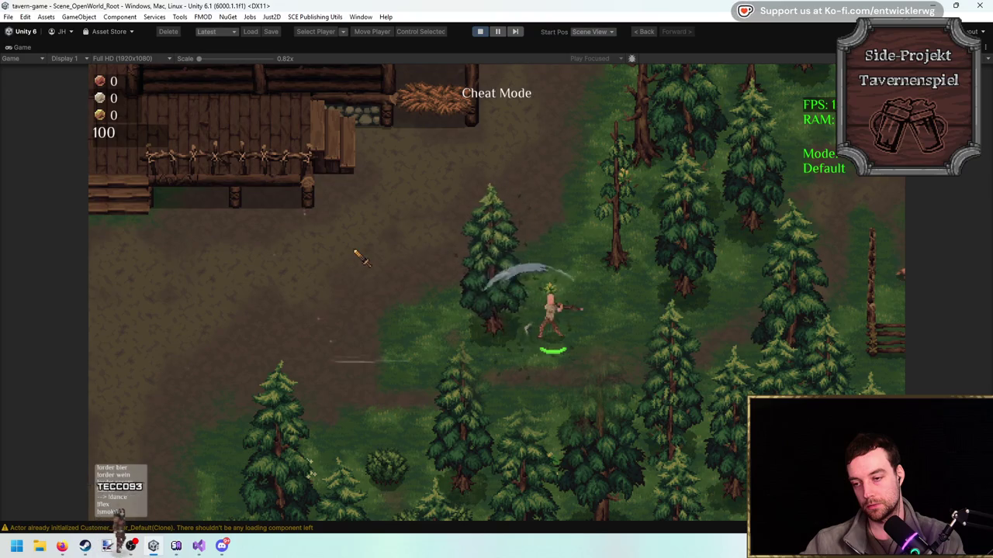
pyautogui.click(425, 201)
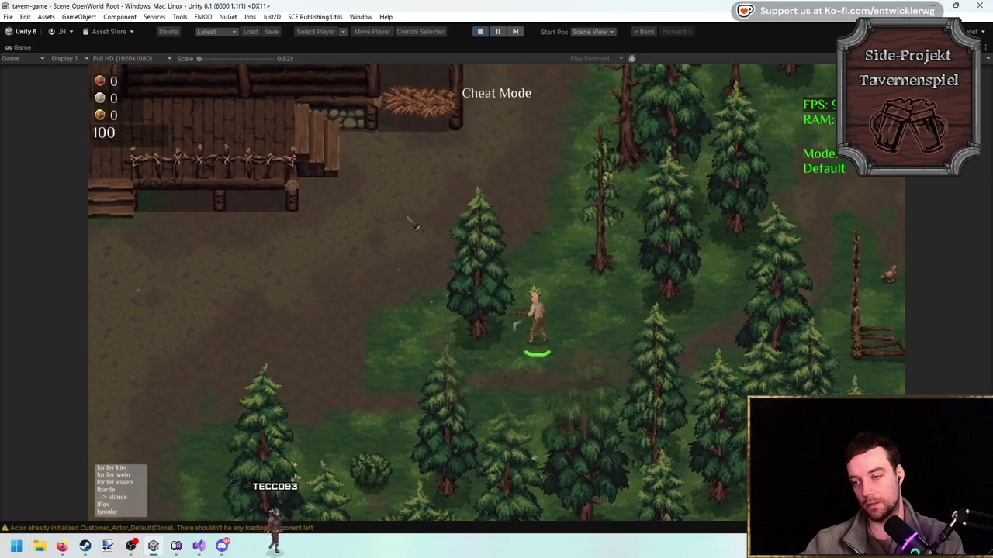
# Swing the axe at the spruce repeatedly to trigger its leaf bursts.
pyautogui.click(397, 314)
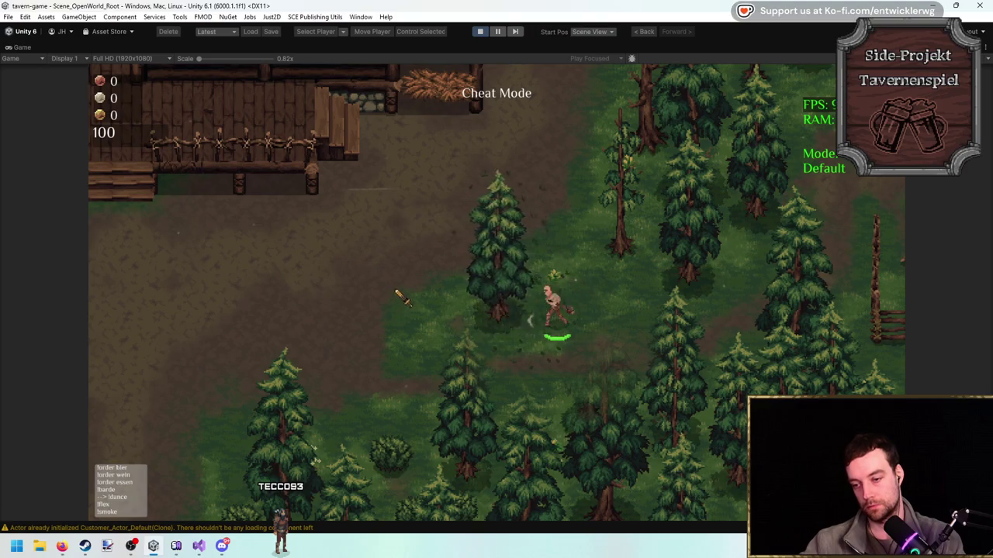
pyautogui.click(558, 232)
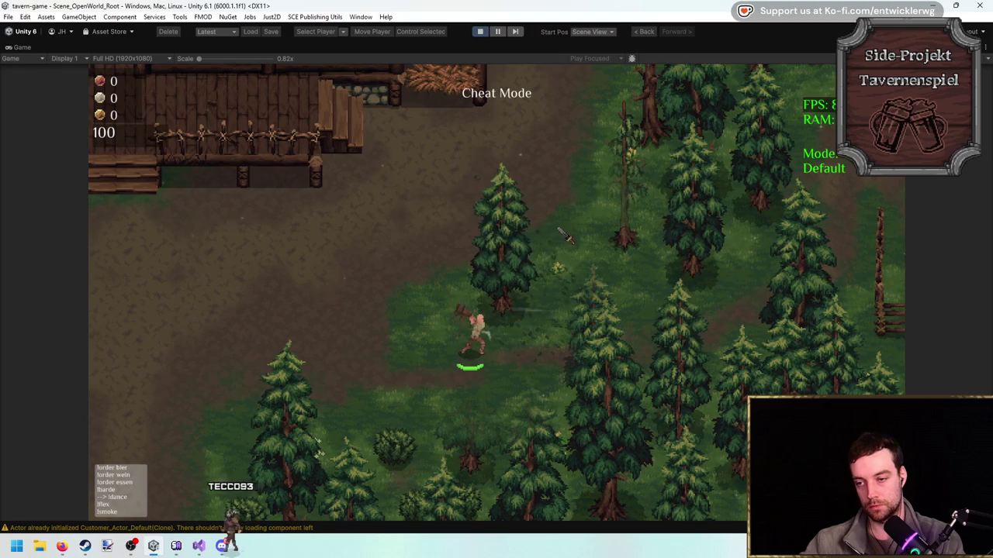
pyautogui.click(455, 307)
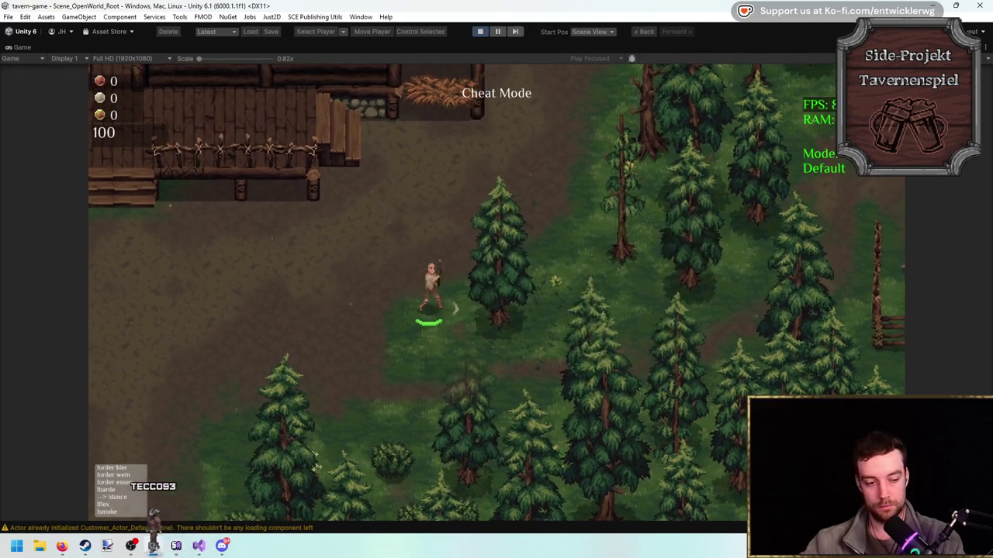
pyautogui.click(614, 321)
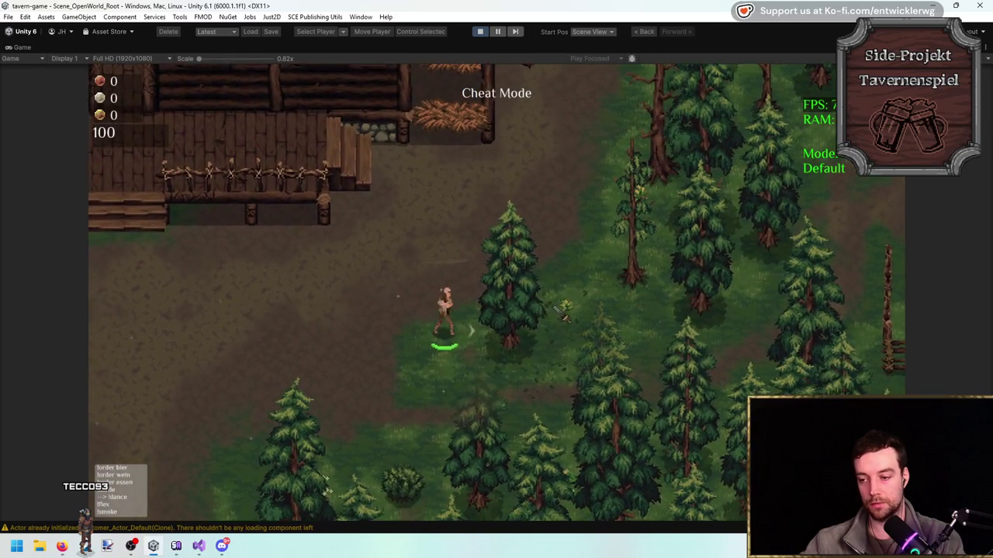
pyautogui.click(558, 309)
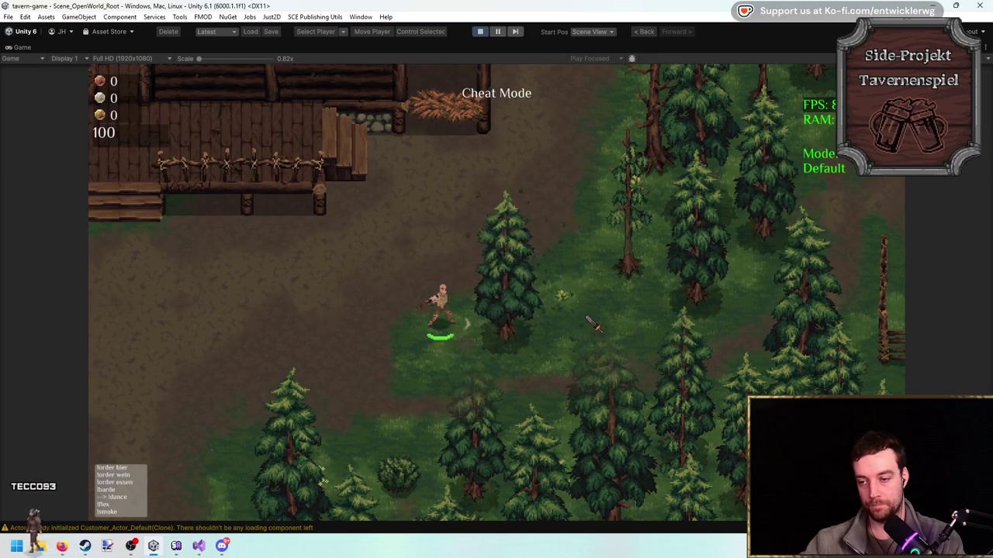
pyautogui.click(590, 320)
pyautogui.click(590, 320)
pyautogui.click(592, 324)
# Reposition toward the spruce, chop it twice more, then walk away from the tree.
pyautogui.press('d')
pyautogui.press('s')
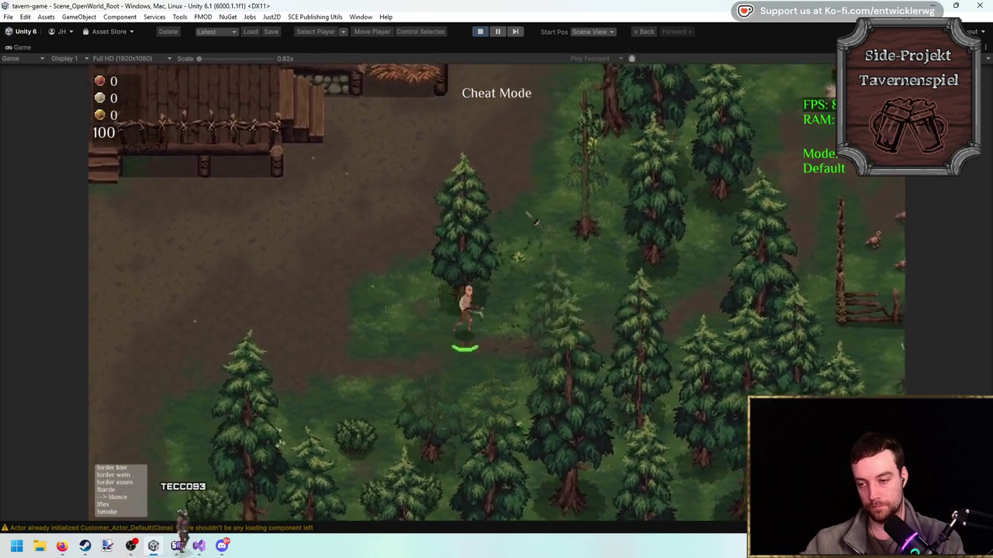
pyautogui.press('w')
pyautogui.press('d')
pyautogui.click(418, 310)
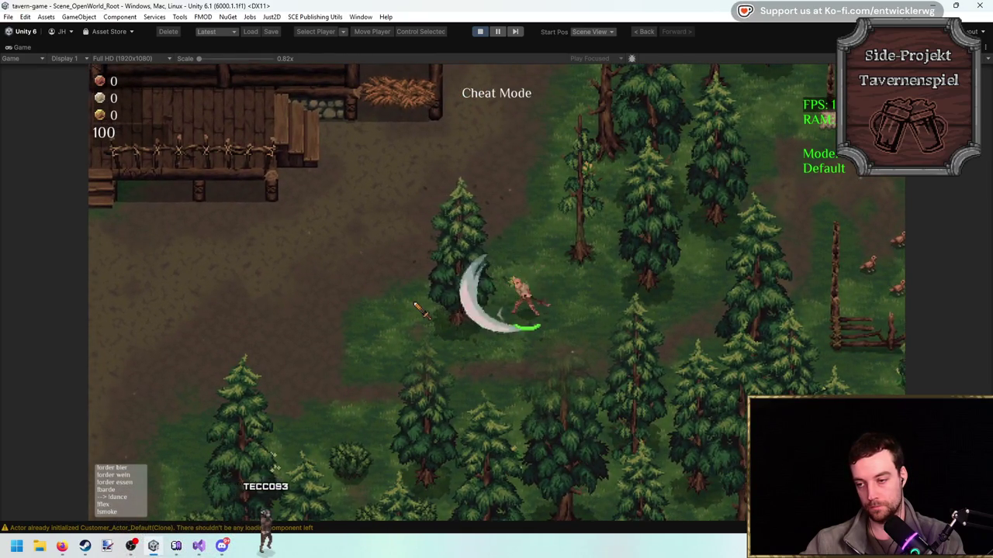
pyautogui.click(421, 309)
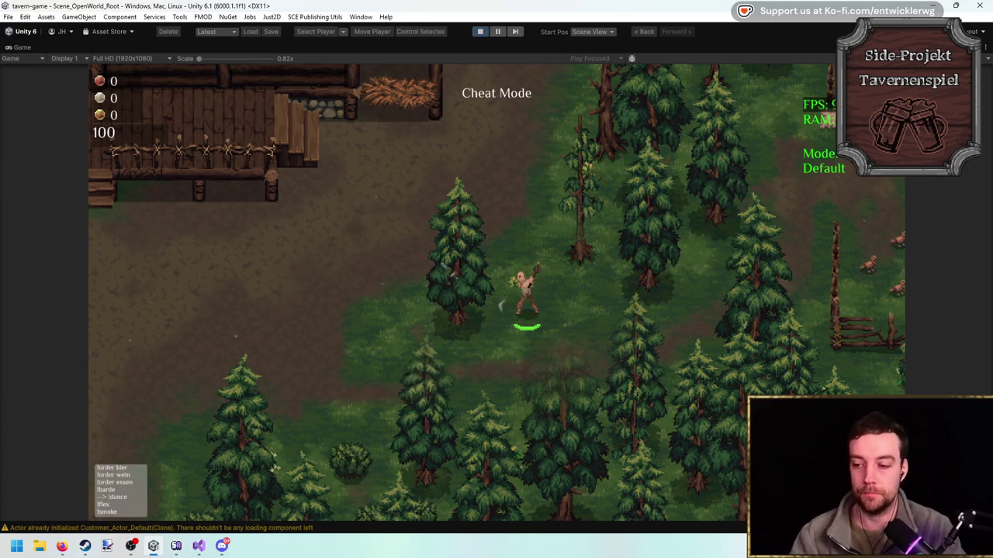
pyautogui.press('w')
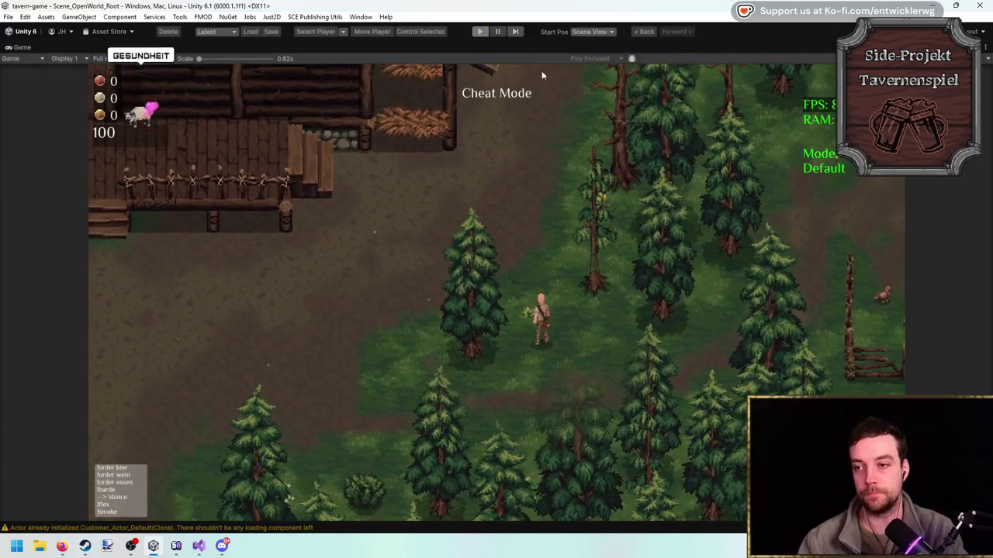
# Stop the game, open the Tree_Spruce_Small_00 prefab and set both spawn point radii to 35.
pyautogui.hotkey('ctrl', 'p')
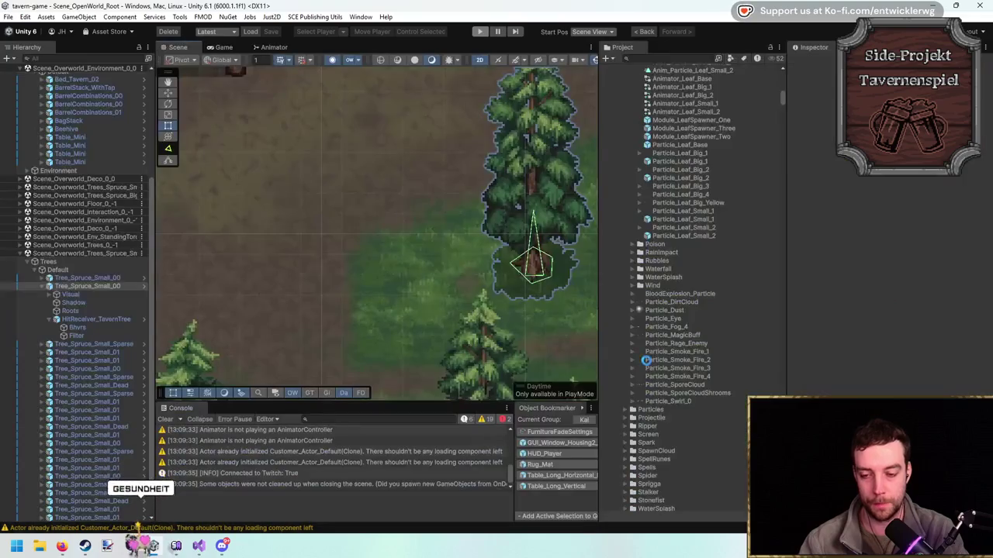
pyautogui.doubleClick(87, 287)
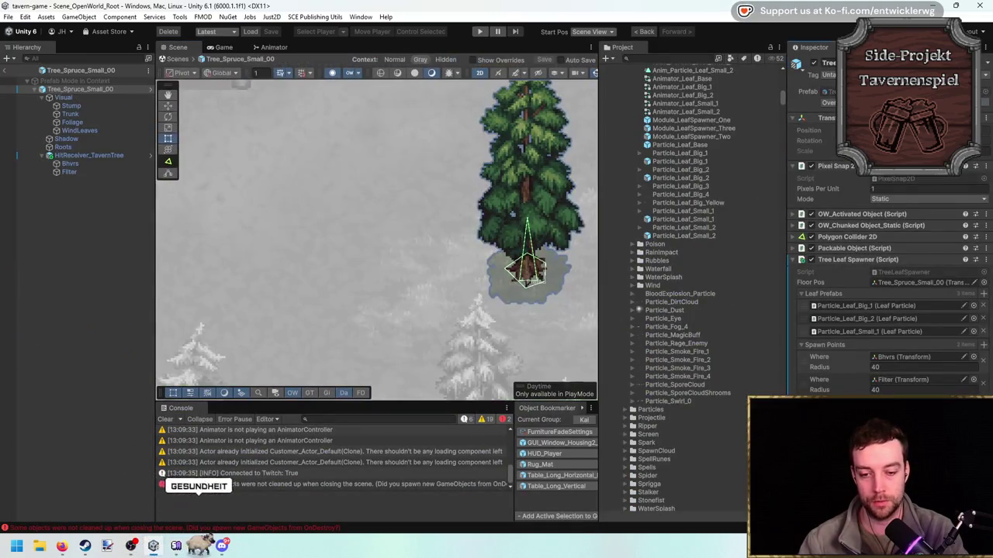
pyautogui.click(892, 368)
pyautogui.write('35')
pyautogui.press('Tab')
pyautogui.write('35')
# Open the TreeLeafSpawner script from the inspector's Script field in Visual Studio.
pyautogui.scroll(1, 423, 246)
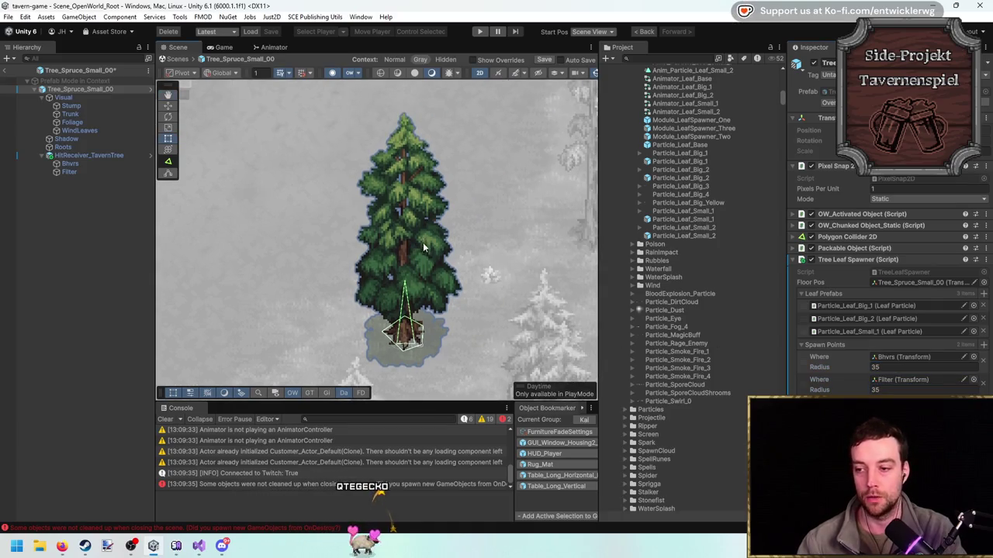
pyautogui.click(909, 272)
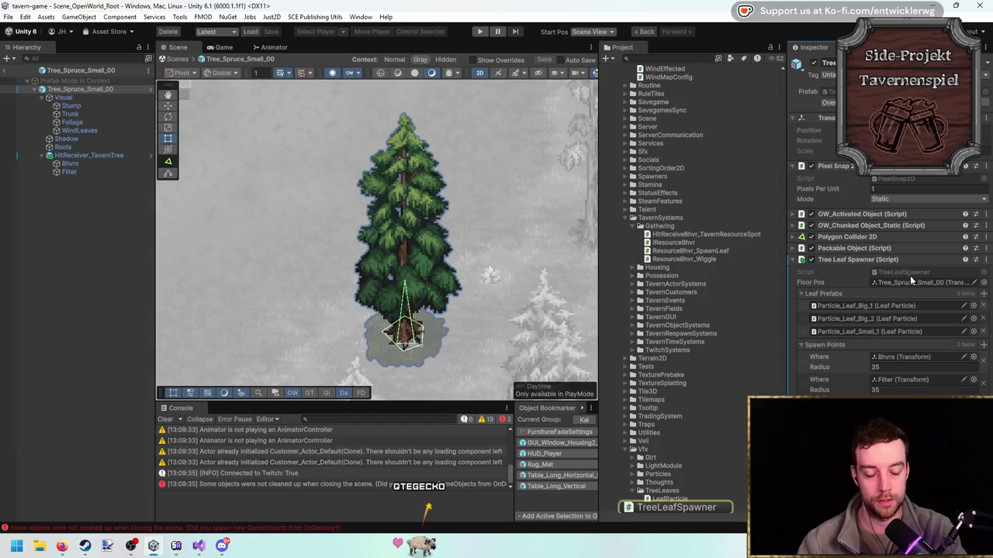
pyautogui.doubleClick(908, 274)
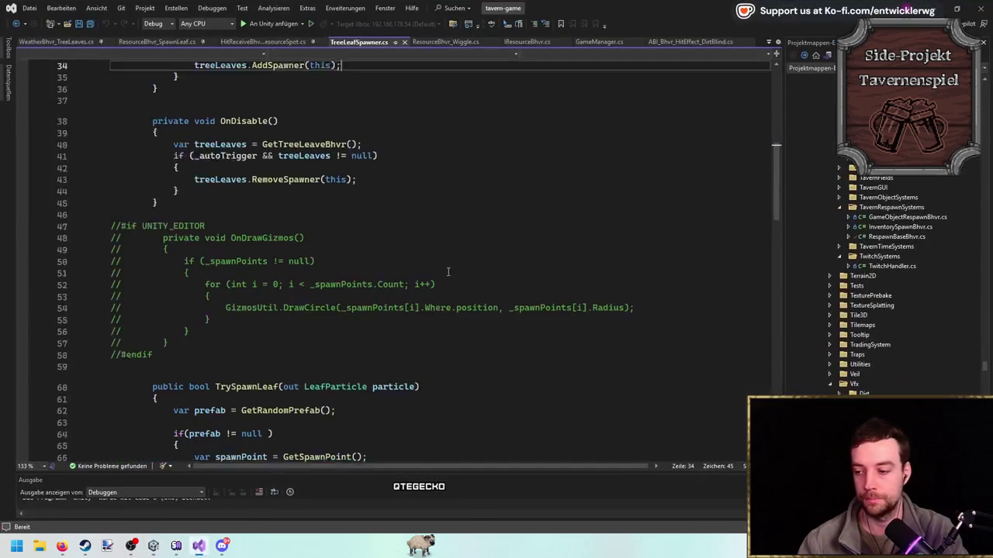
# Uncomment the OnDrawGizmos block with Ctrl+K, Ctrl+U and save.
pyautogui.moveTo(203, 308)
pyautogui.mouseDown()
pyautogui.moveTo(86, 264)
pyautogui.moveTo(34, 202)
pyautogui.mouseUp()
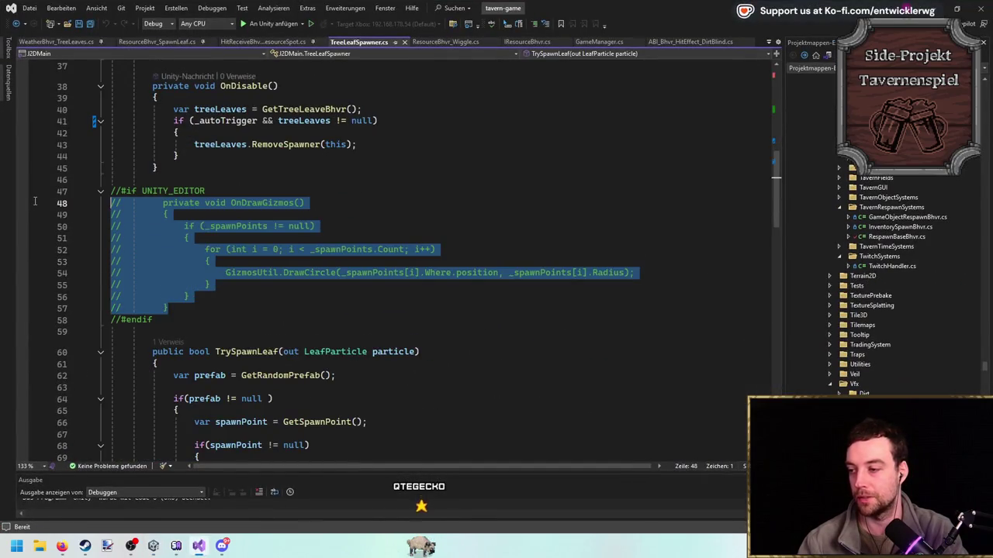
pyautogui.hotkey('ctrl', 'k')
pyautogui.hotkey('ctrl', 'u')
pyautogui.hotkey('ctrl', 's')
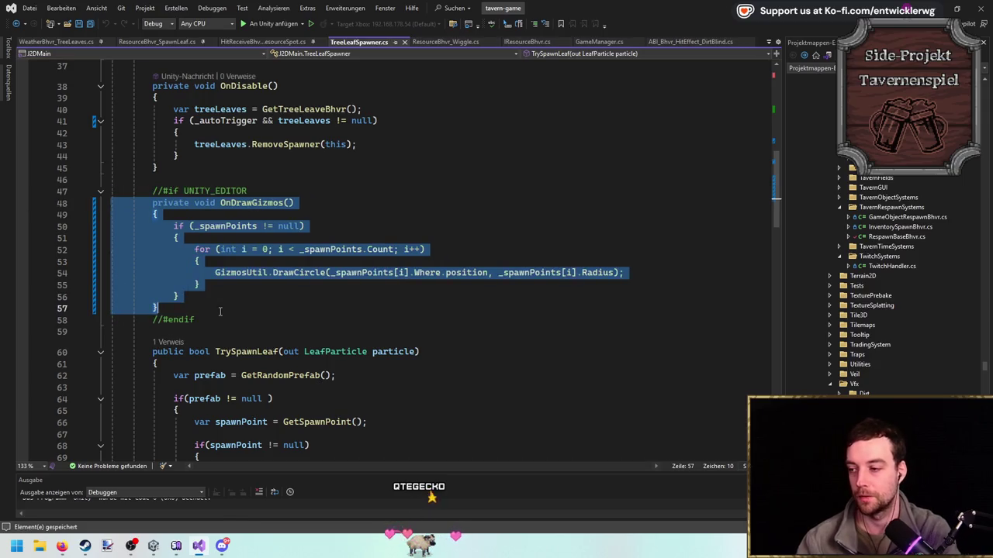
# Uncomment the #endif and #if UNITY_EDITOR lines, then return to Unity.
pyautogui.click(157, 319)
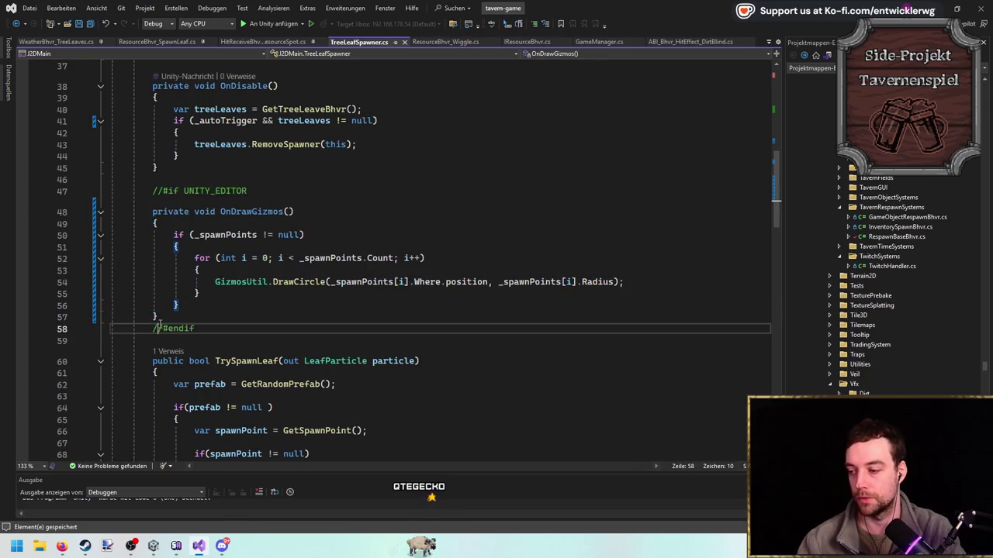
pyautogui.hotkey('ctrl', 'k')
pyautogui.hotkey('ctrl', 'u')
pyautogui.press('Up')
pyautogui.press('Up')
pyautogui.press('Up')
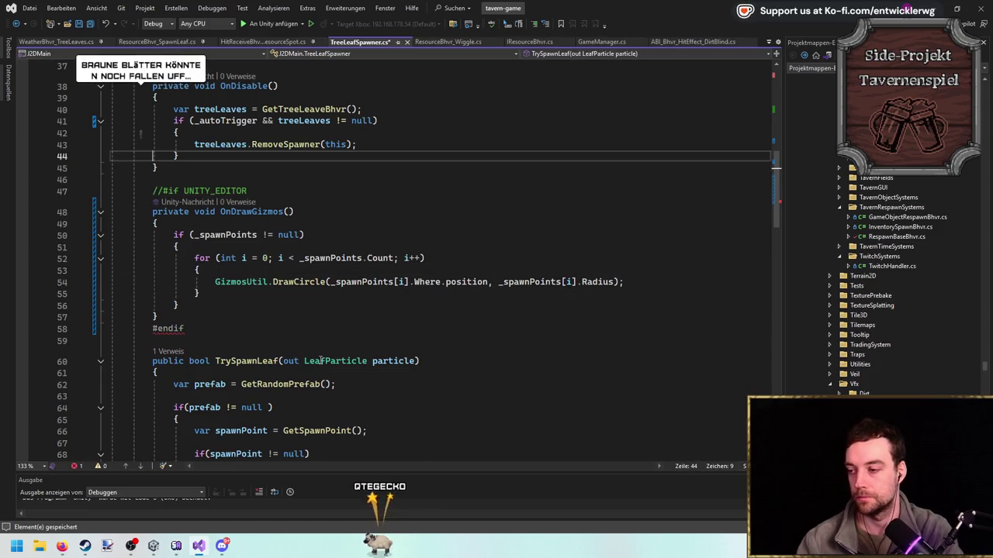
pyautogui.press('Down')
pyautogui.hotkey('ctrl', 'k')
pyautogui.hotkey('ctrl', 'u')
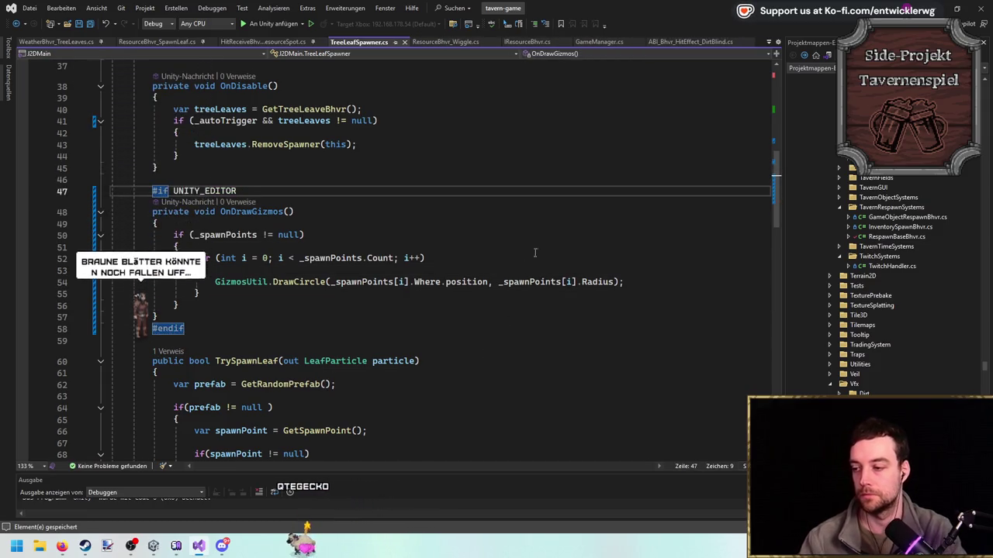
pyautogui.press('Down')
pyautogui.press('Down')
pyautogui.press('Down')
pyautogui.hotkey('alt', 'Tab')
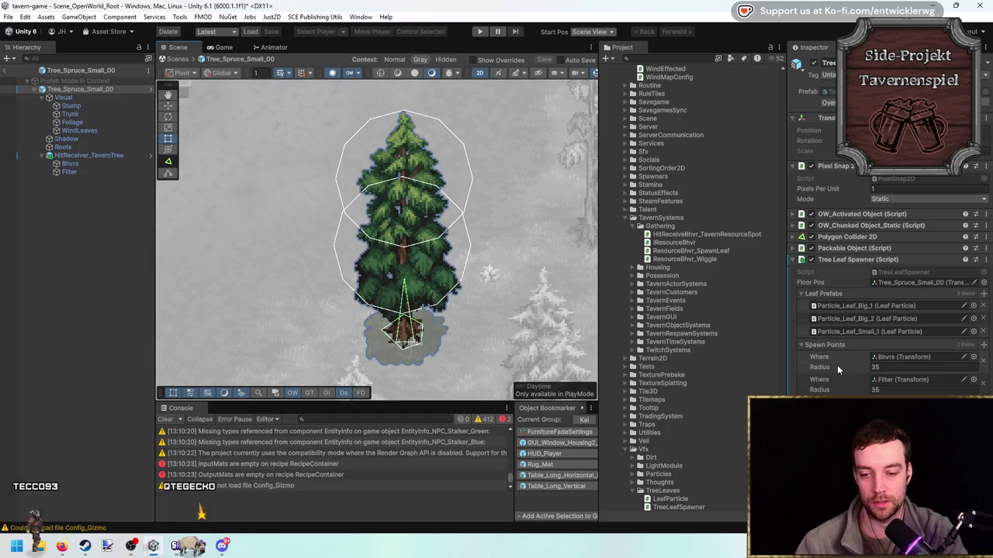
# Drag the two spawn radii to 25.6 and 23.1 to fit the foliage, then exit Prefab Mode.
pyautogui.moveTo(837, 366)
pyautogui.mouseDown()
pyautogui.moveTo(807, 369)
pyautogui.moveTo(822, 391)
pyautogui.mouseUp()
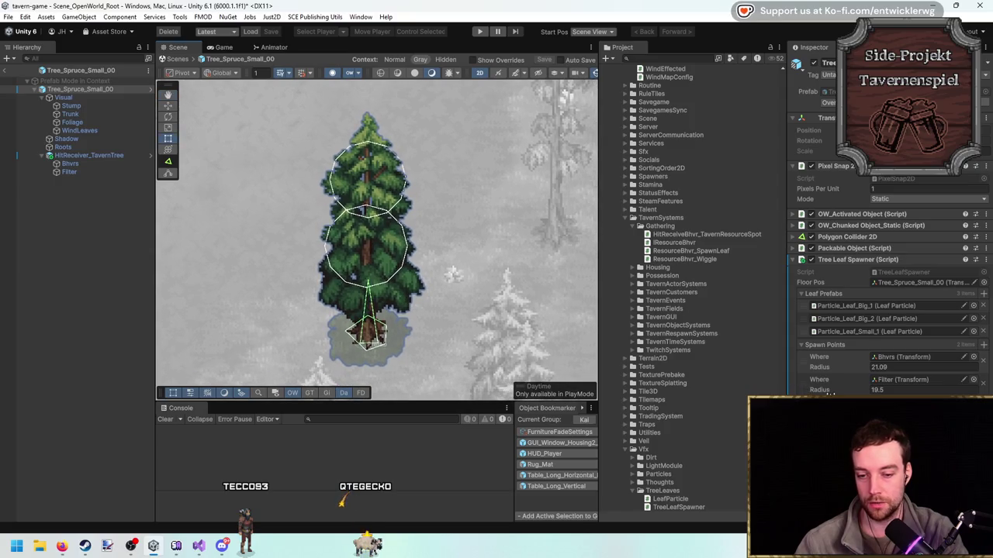
pyautogui.moveTo(840, 391); pyautogui.dragTo(848, 367)
pyautogui.click(832, 367)
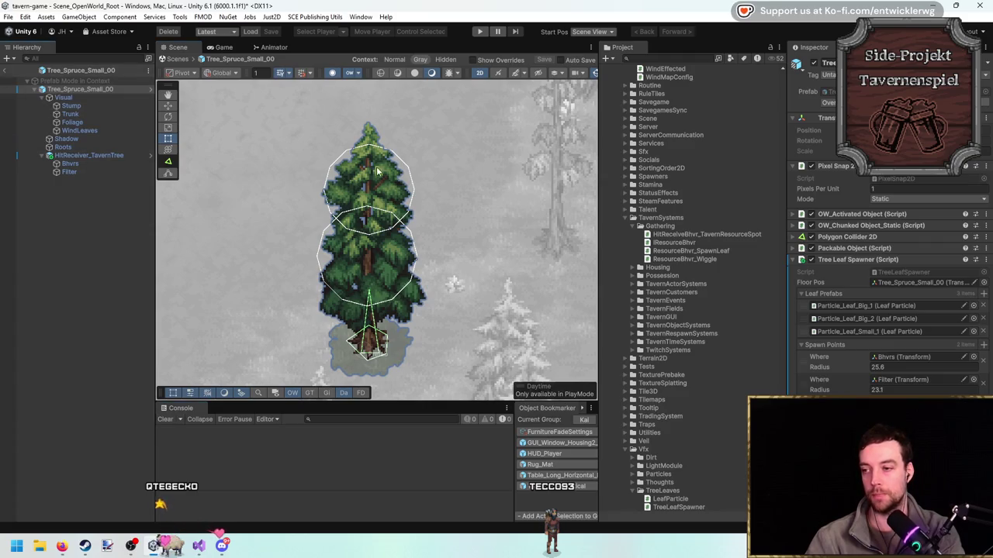
pyautogui.press('Escape')
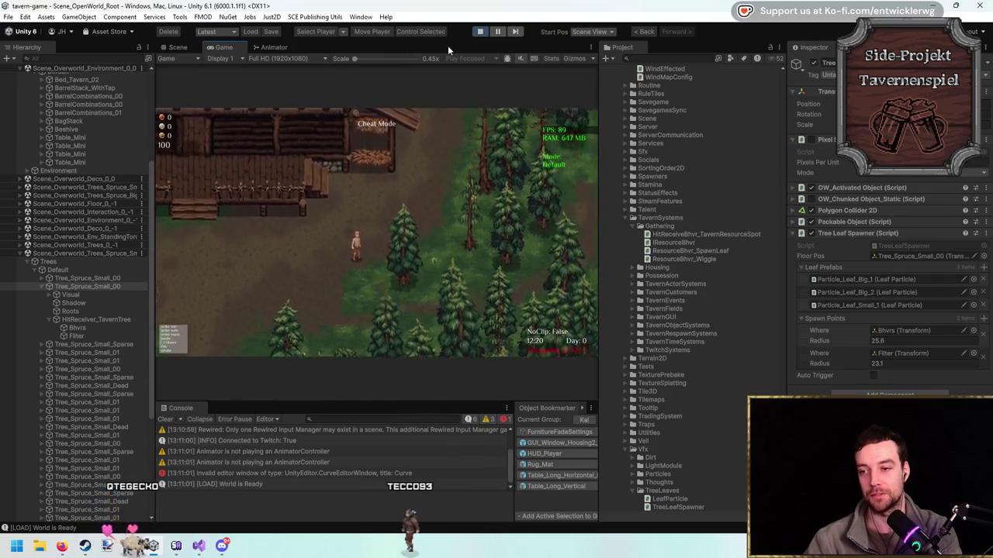
# Maximize the Game view, chop the spruce about seven times, then switch to Visual Studio.
pyautogui.hotkey('shift', 'space')
pyautogui.click(624, 353)
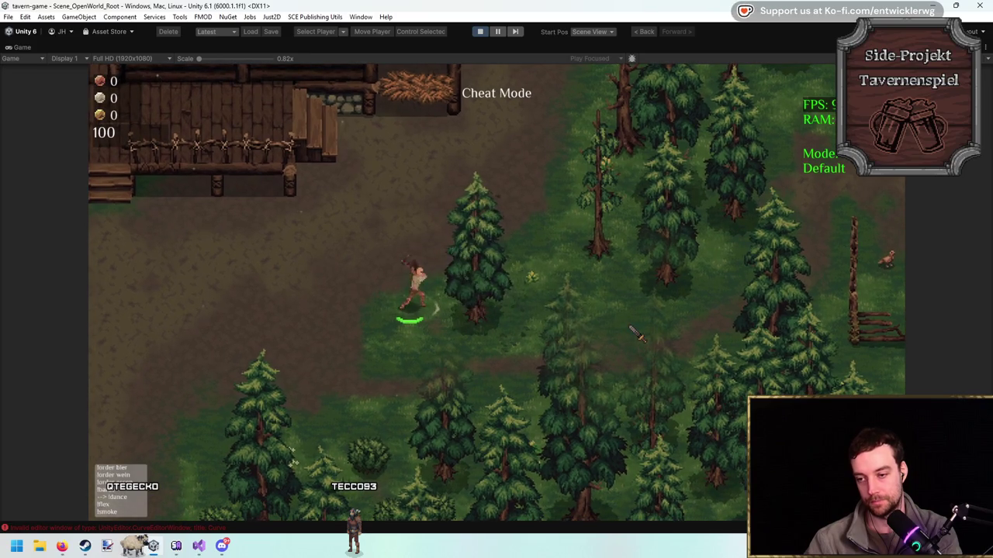
pyautogui.click(634, 331)
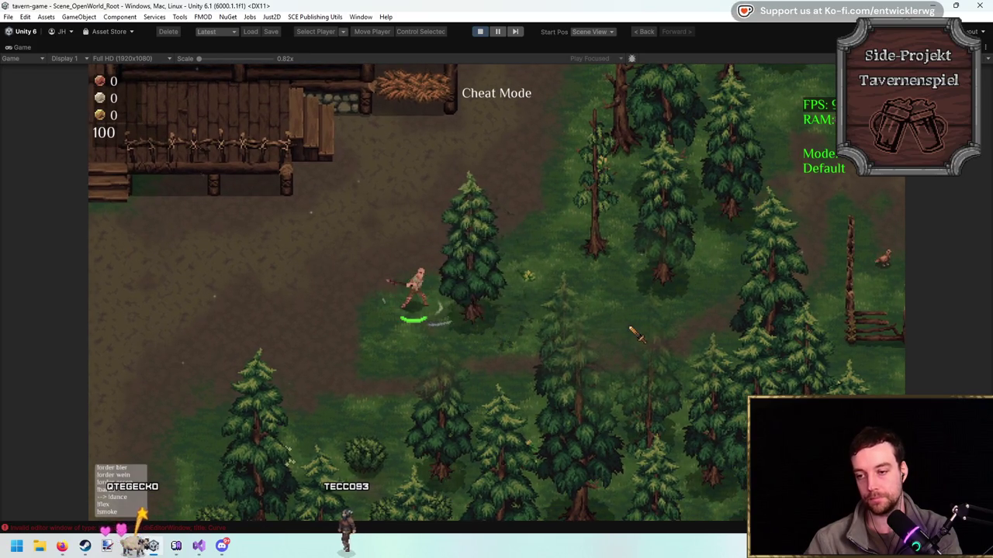
pyautogui.click(634, 332)
pyautogui.click(632, 332)
pyautogui.click(629, 332)
pyautogui.click(625, 329)
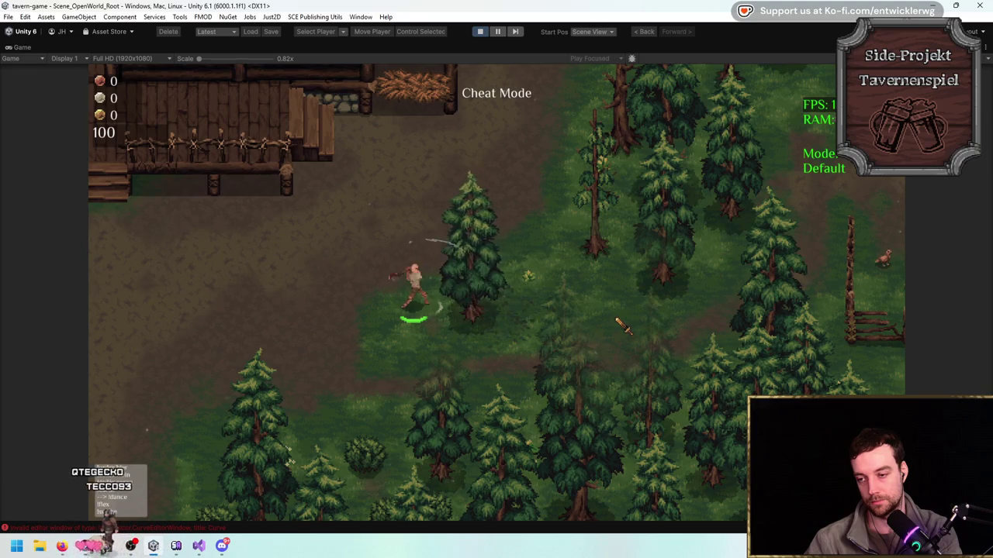
pyautogui.click(623, 325)
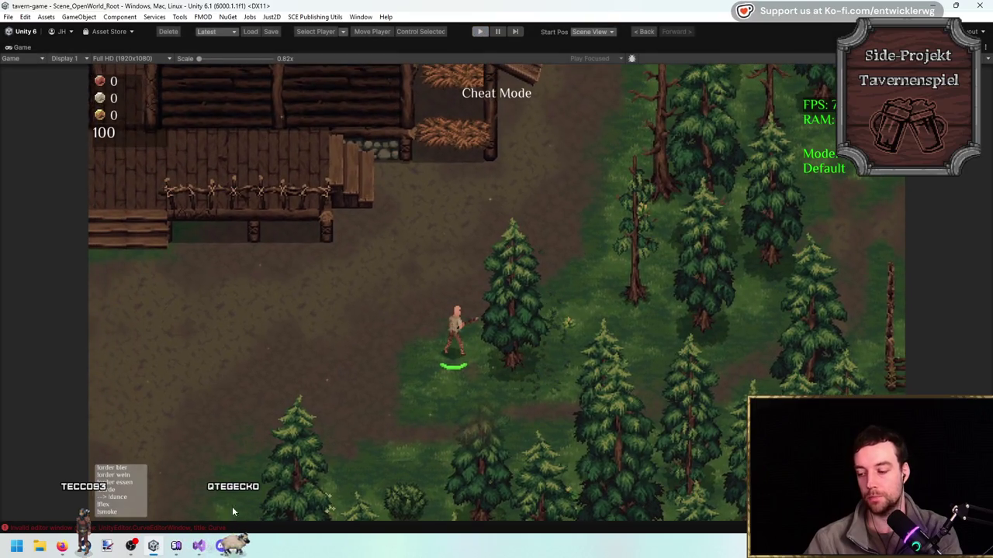
pyautogui.click(200, 545)
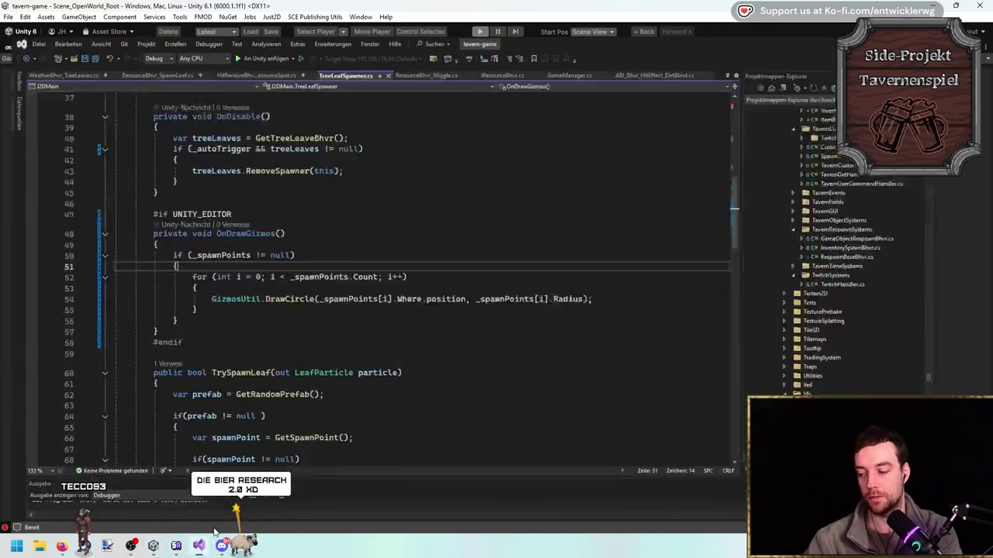
# Review the TrySpawnLeaf method in TreeLeafSpawner.cs.
pyautogui.scroll(-7, 434, 264)
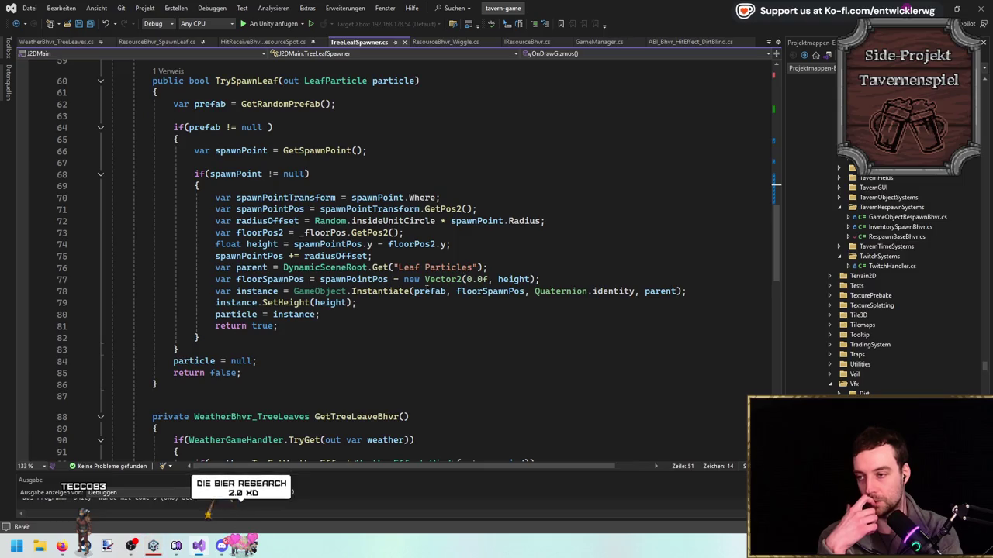
pyautogui.scroll(1, 457, 267)
pyautogui.click(276, 116)
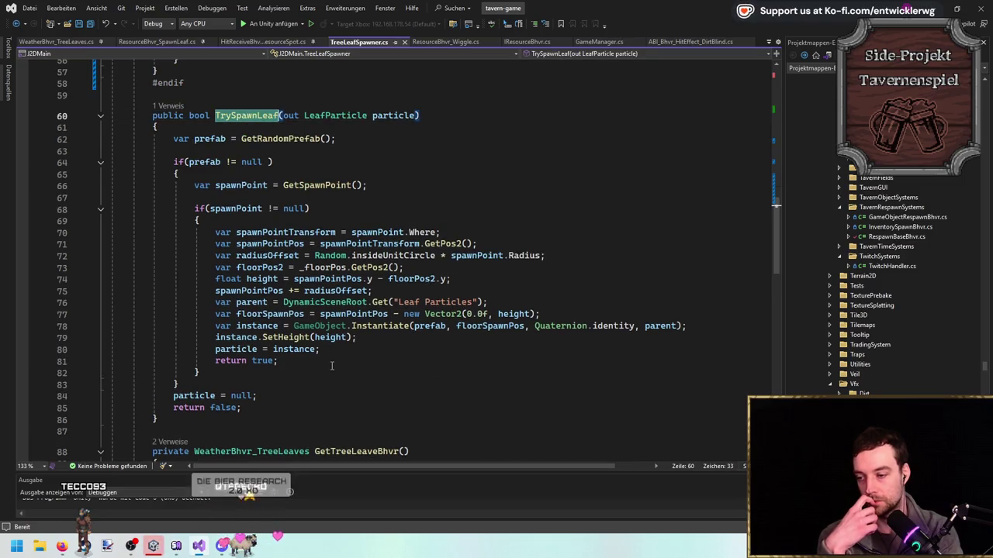
pyautogui.scroll(-5, 418, 279)
pyautogui.scroll(20, 373, 326)
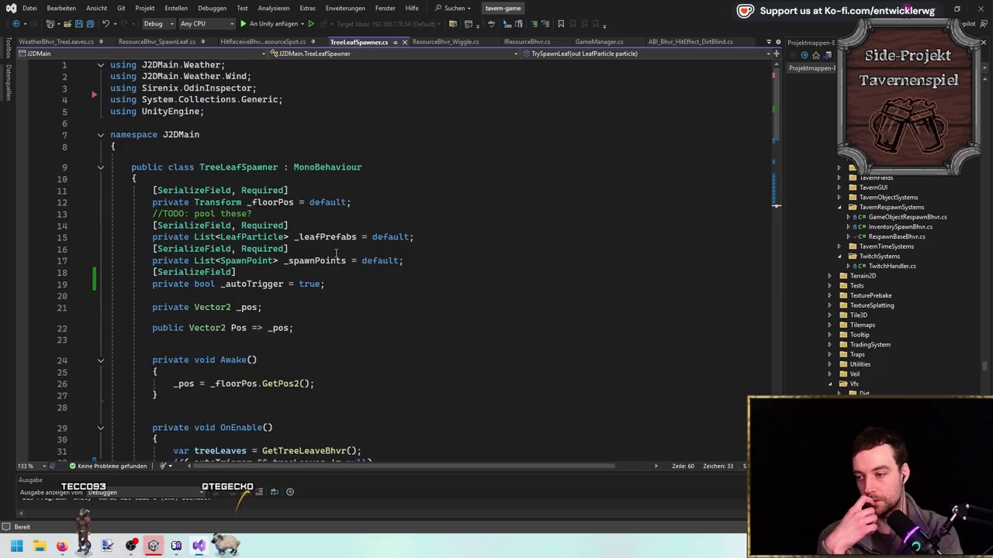
# Open LeafParticle.cs and inspect the GeneralWindDirection expression on the wind movement line.
pyautogui.keyDown('ctrl'); pyautogui.click(256, 237); pyautogui.keyUp('ctrl')
pyautogui.scroll(-4, 270, 167)
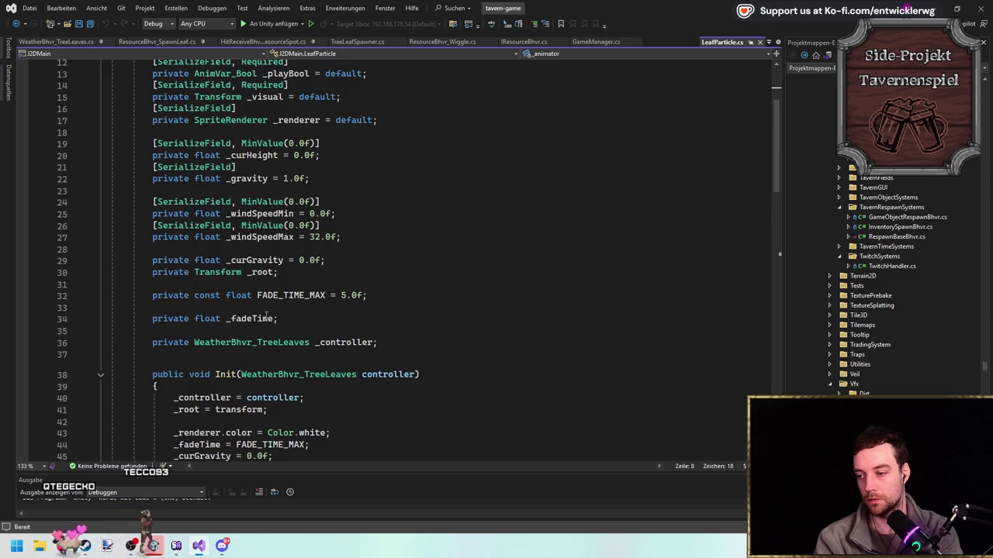
pyautogui.scroll(-13, 350, 256)
pyautogui.doubleClick(230, 233)
pyautogui.doubleClick(374, 232)
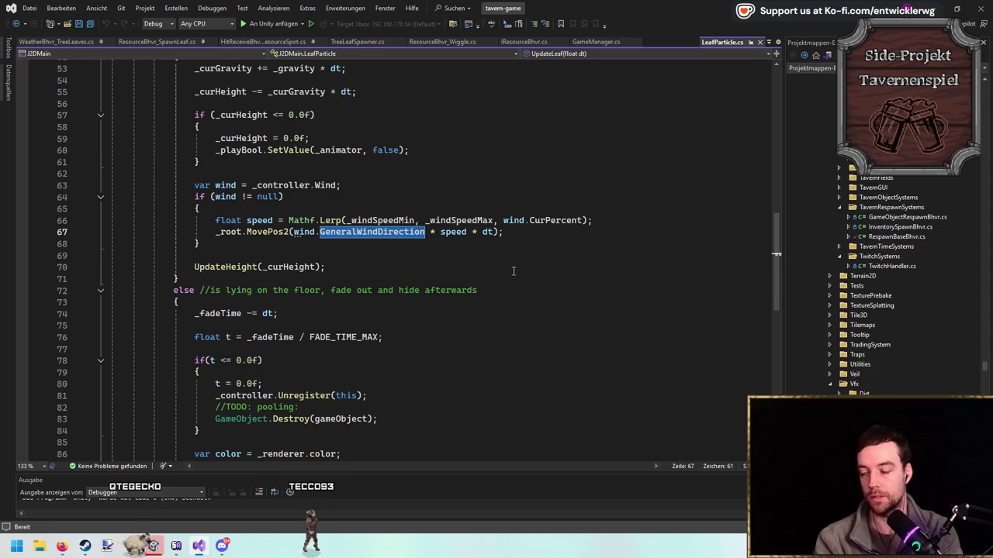
pyautogui.scroll(1, 382, 266)
pyautogui.moveTo(360, 273)
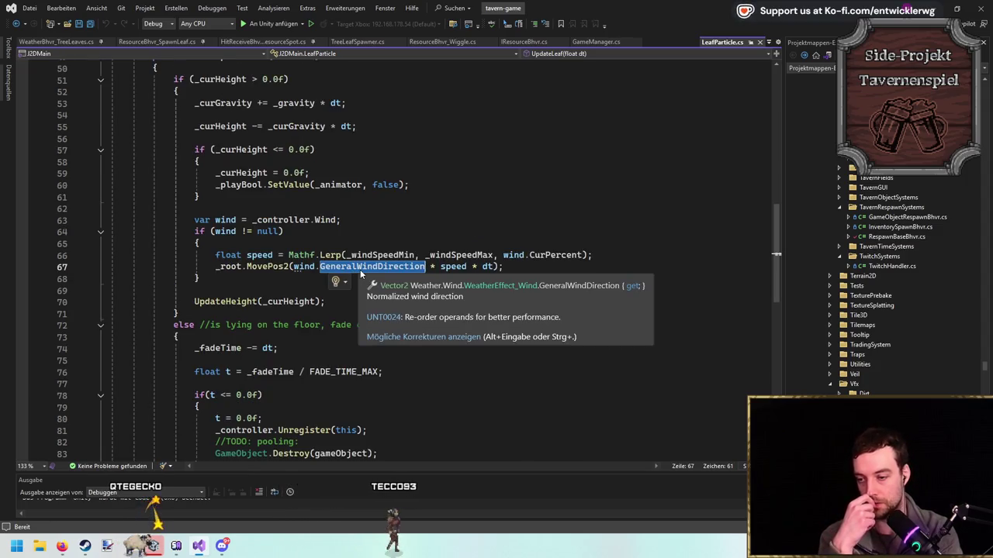
pyautogui.press('End')
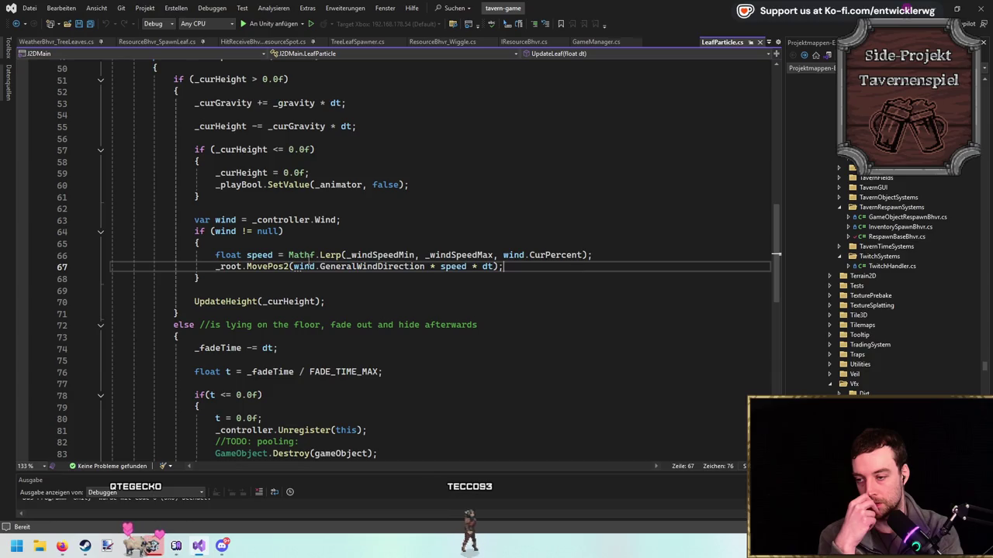
pyautogui.moveTo(293, 266); pyautogui.dragTo(423, 267)
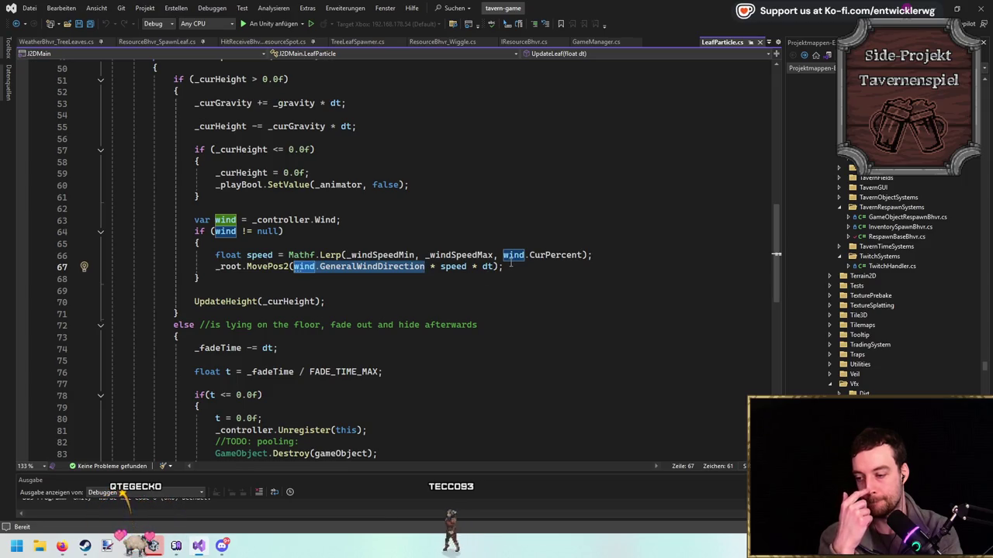
# Scroll up to the Init method and place the caret just after it.
pyautogui.scroll(4, 511, 264)
pyautogui.scroll(-2, 514, 257)
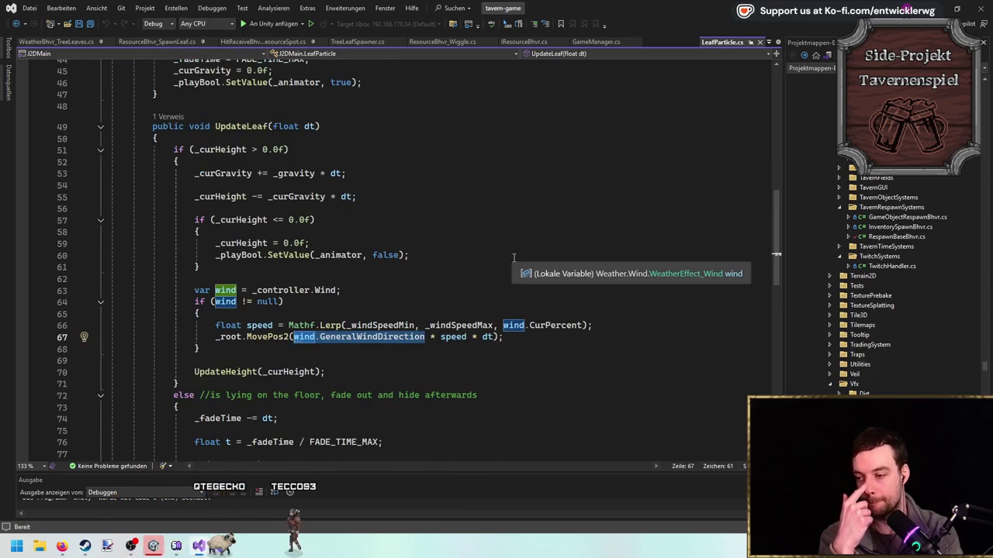
pyautogui.scroll(4, 513, 258)
pyautogui.click(512, 247)
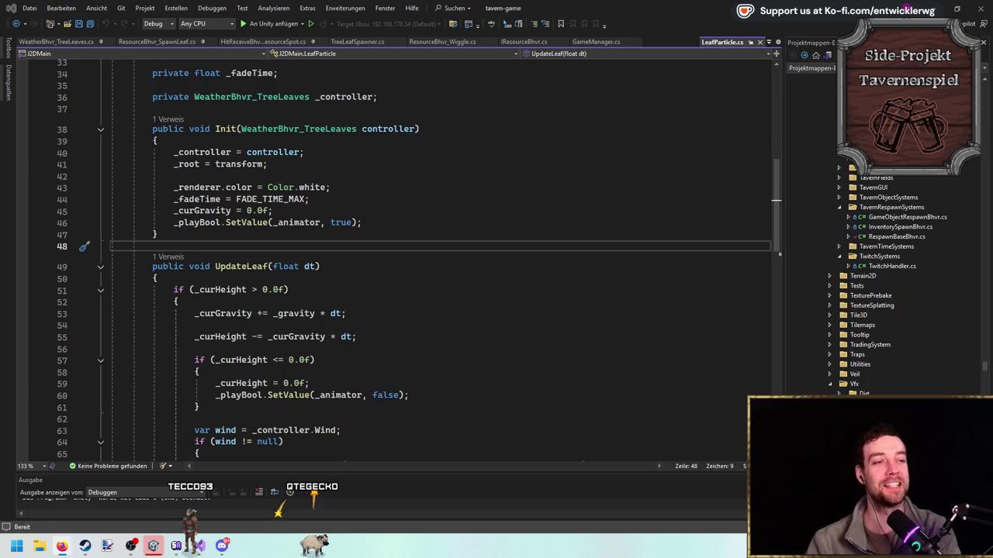
pyautogui.hotkey('alt', 'Tab')
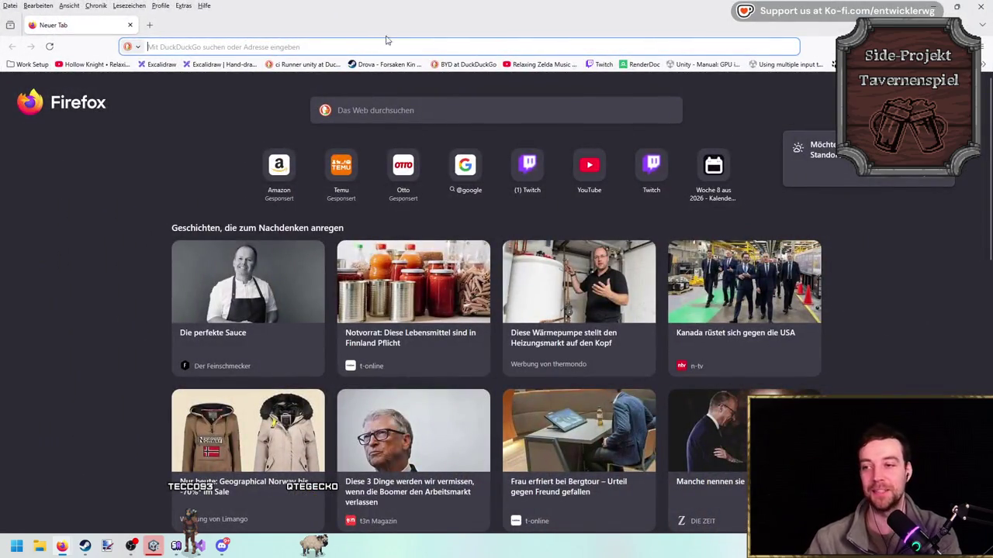
# Search DuckDuckGo for 'nadelbaum holzfällen' and browse its image and video results.
pyautogui.click(389, 46)
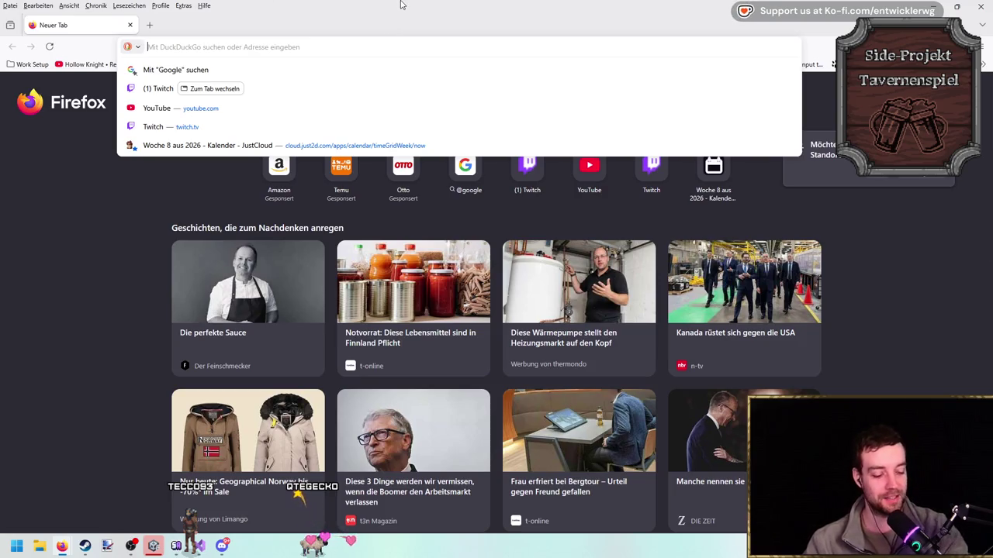
pyautogui.write('nadelbaum holzfäl')
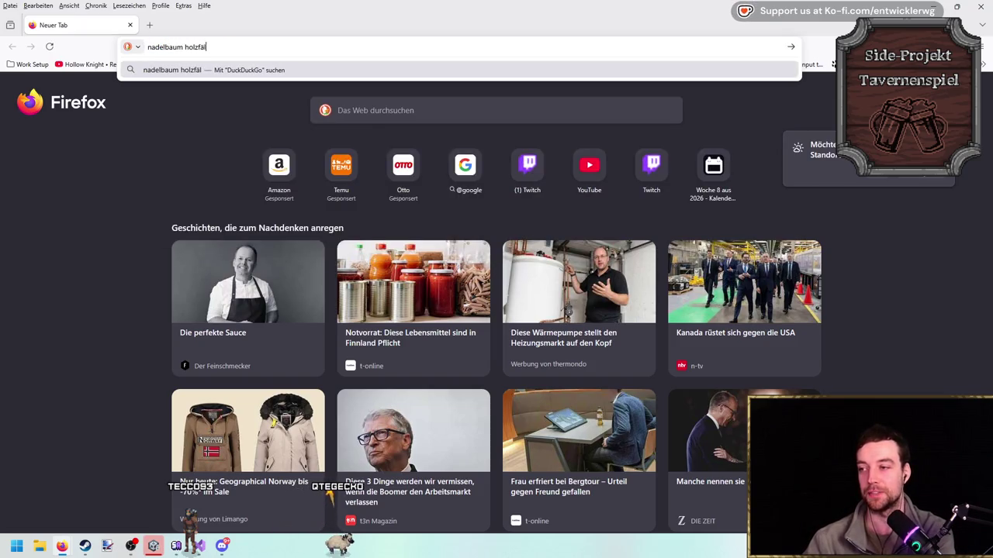
pyautogui.write('len')
pyautogui.press('Return')
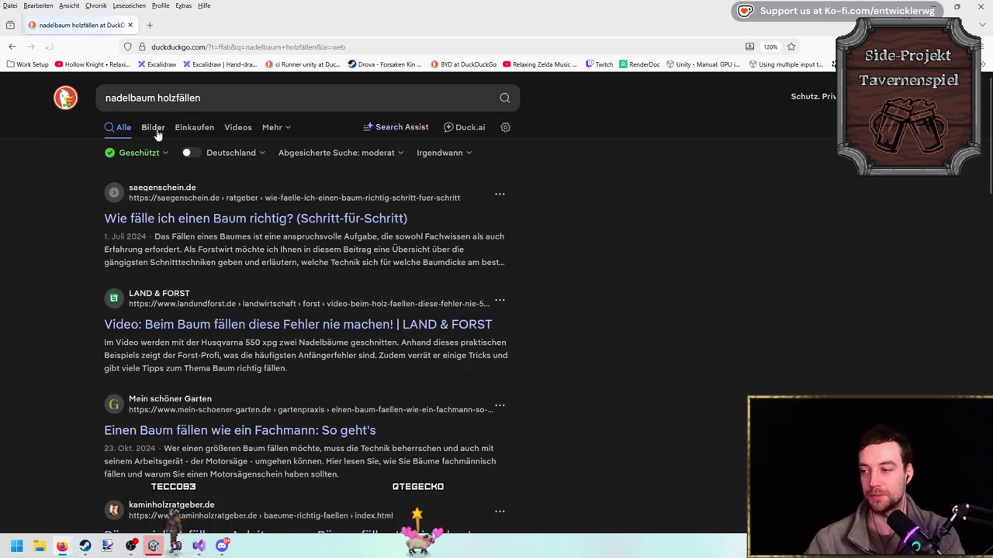
pyautogui.click(155, 132)
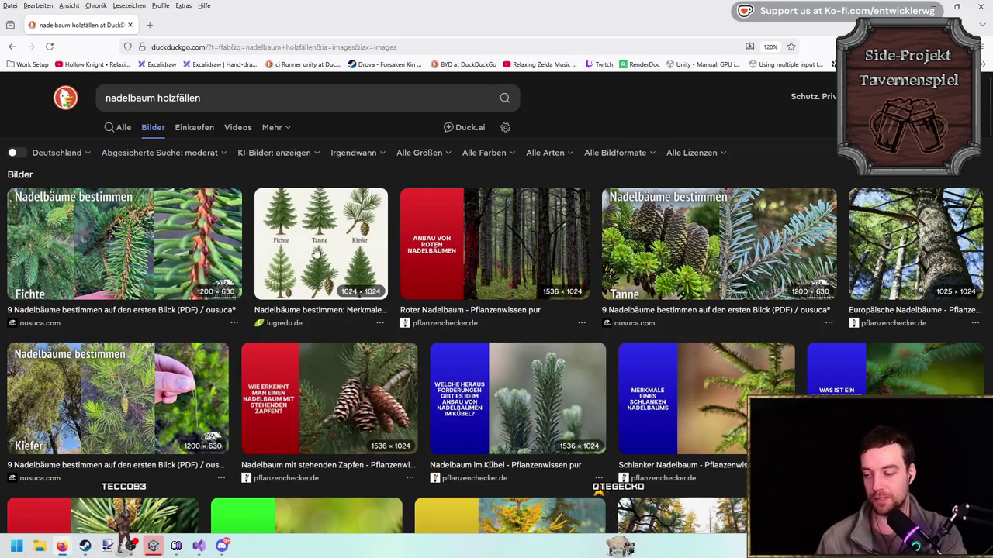
pyautogui.click(123, 130)
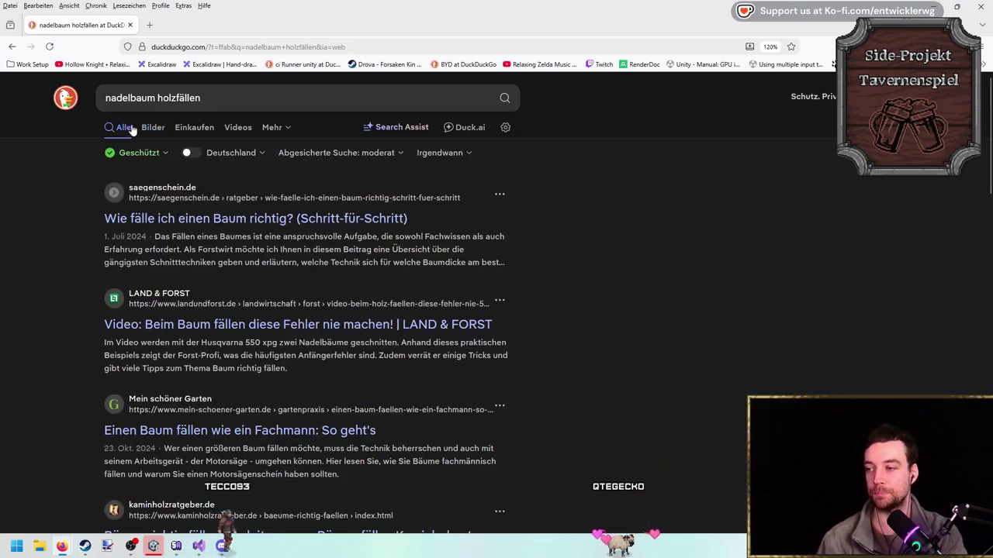
pyautogui.click(246, 129)
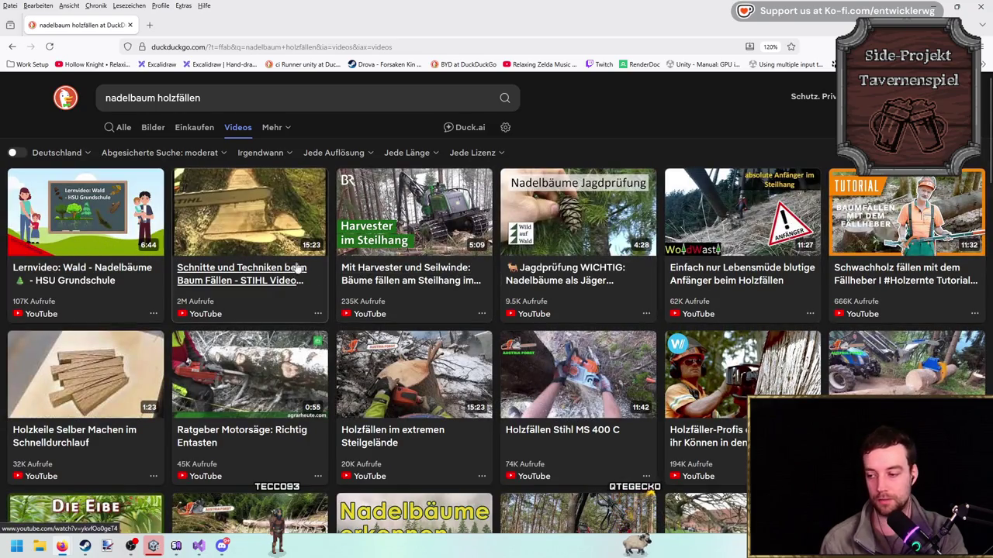
# Refine the query to 'nadelbaum fällen mit axt' and run the search.
pyautogui.doubleClick(198, 96)
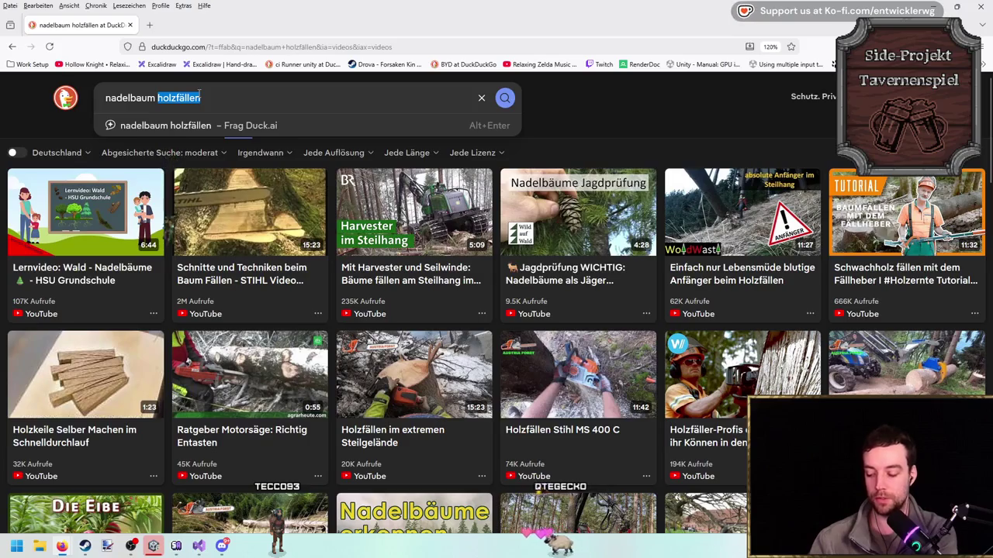
pyautogui.write('h')
pyautogui.press('BackSpace')
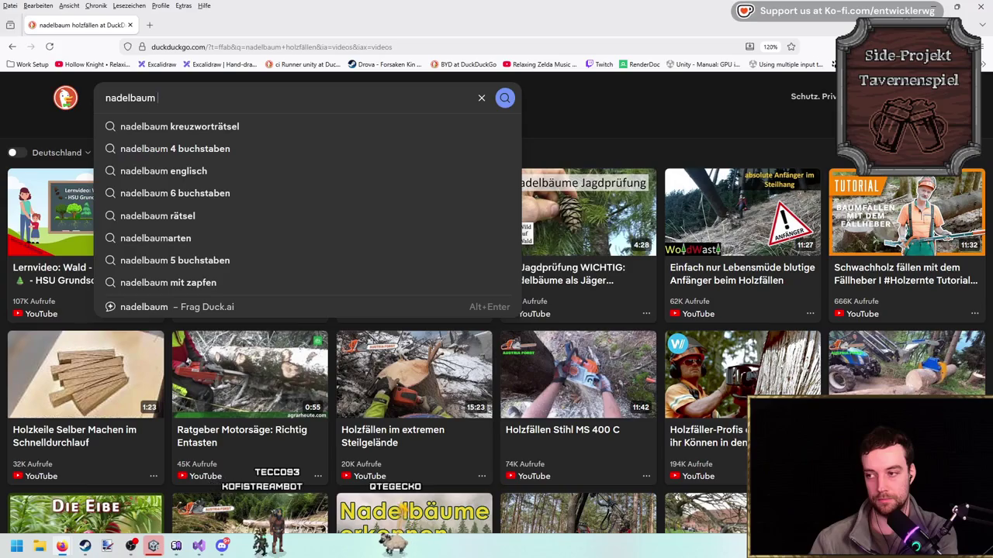
pyautogui.write('holzfä')
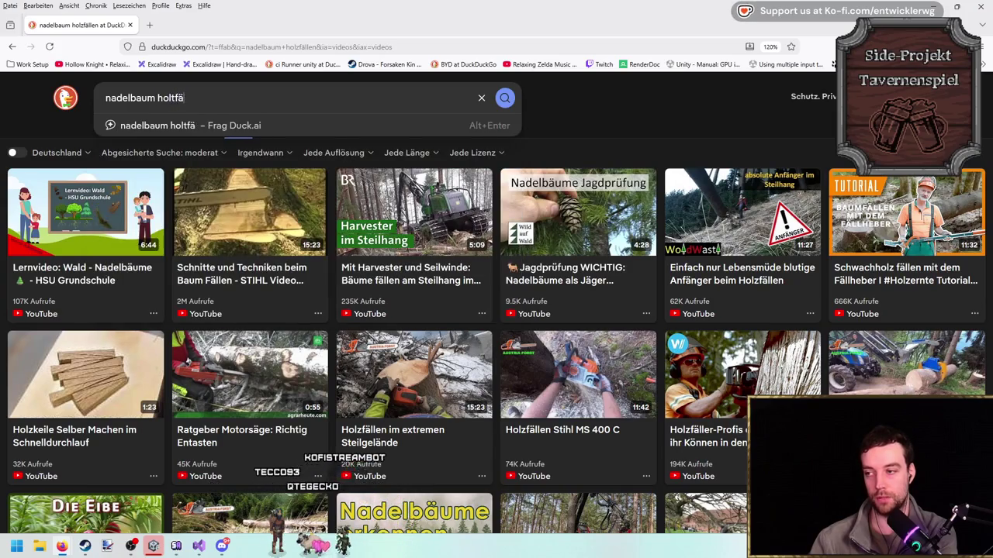
pyautogui.hotkey('ctrl', 'BackSpace')
pyautogui.write('fällen ')
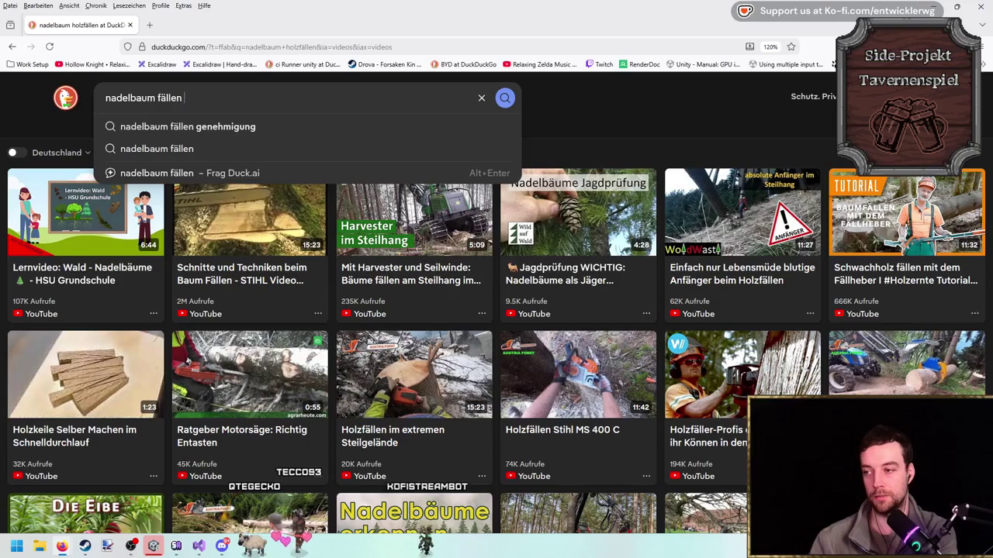
pyautogui.write('mit axt')
pyautogui.press('Return')
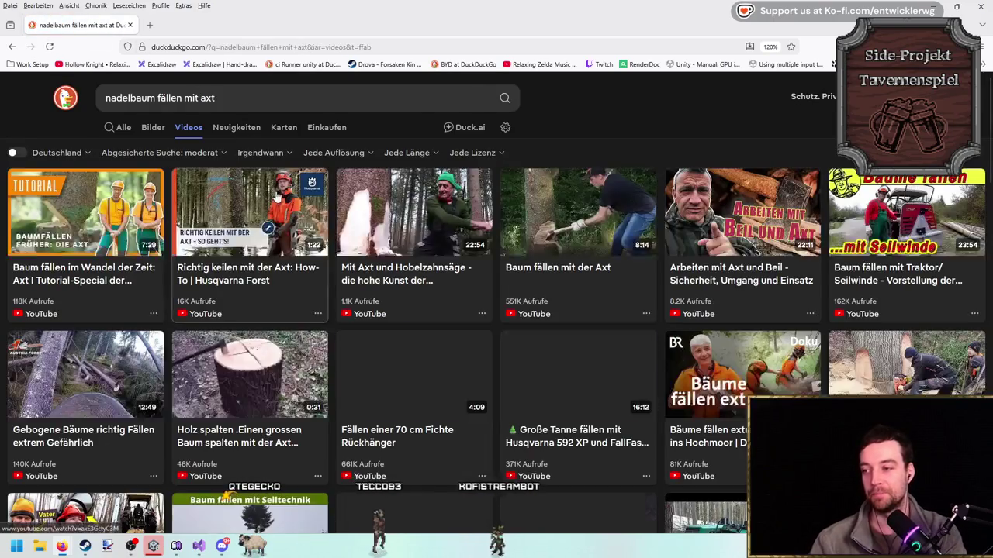
# Open the 'Baum fällen mit der Axt' video, skim its watch page, and start a blank tab.
pyautogui.click(587, 245)
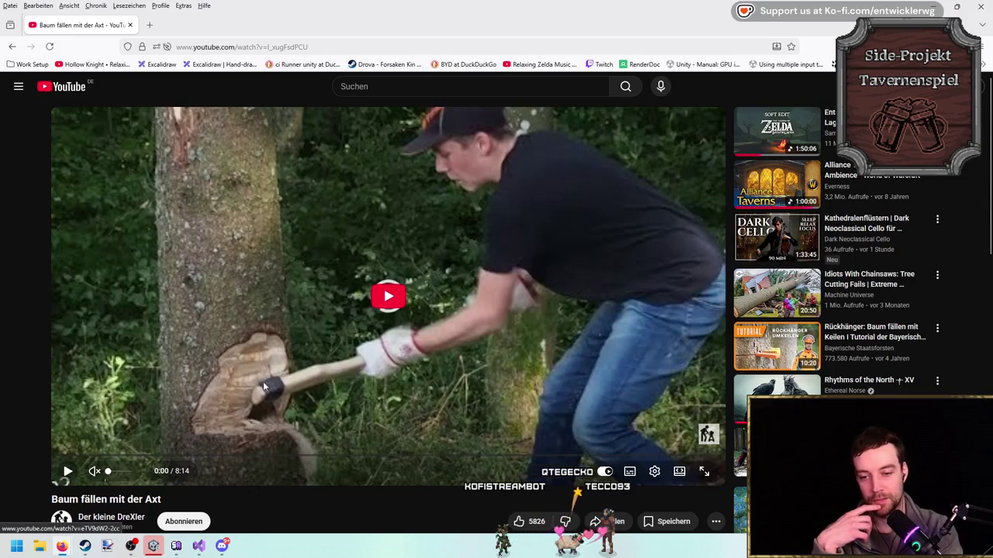
pyautogui.scroll(-3, 14, 419)
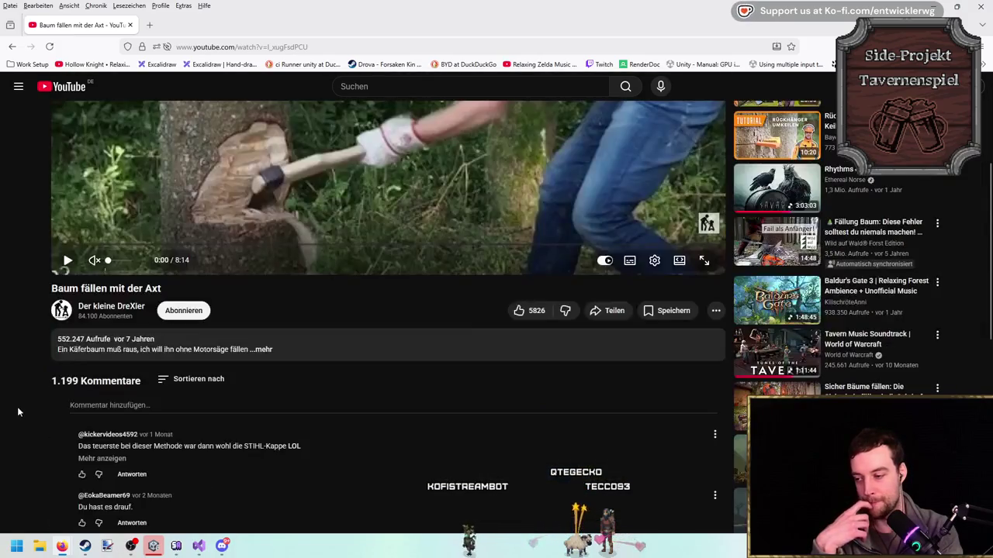
pyautogui.scroll(-1, 17, 403)
pyautogui.scroll(4, 16, 399)
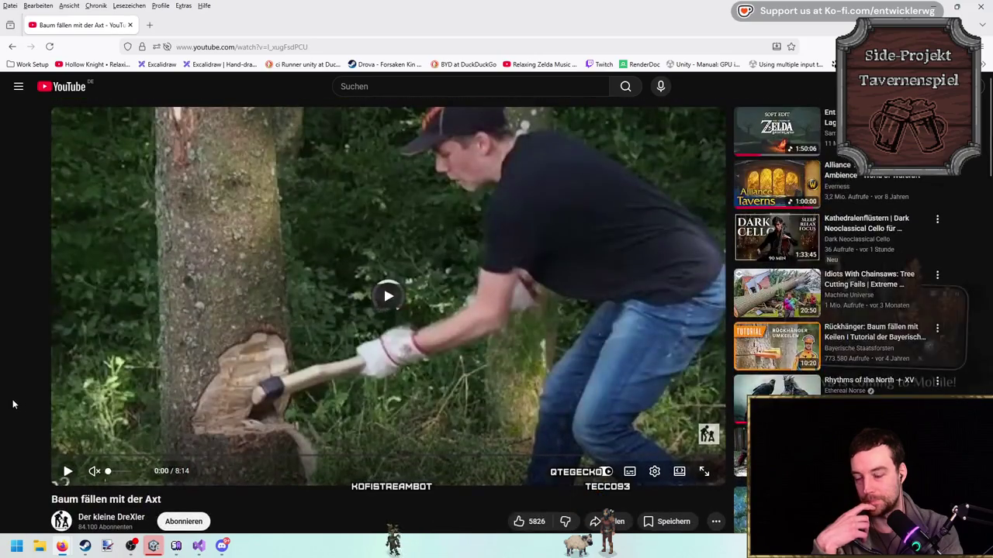
pyautogui.hotkey('ctrl', 't')
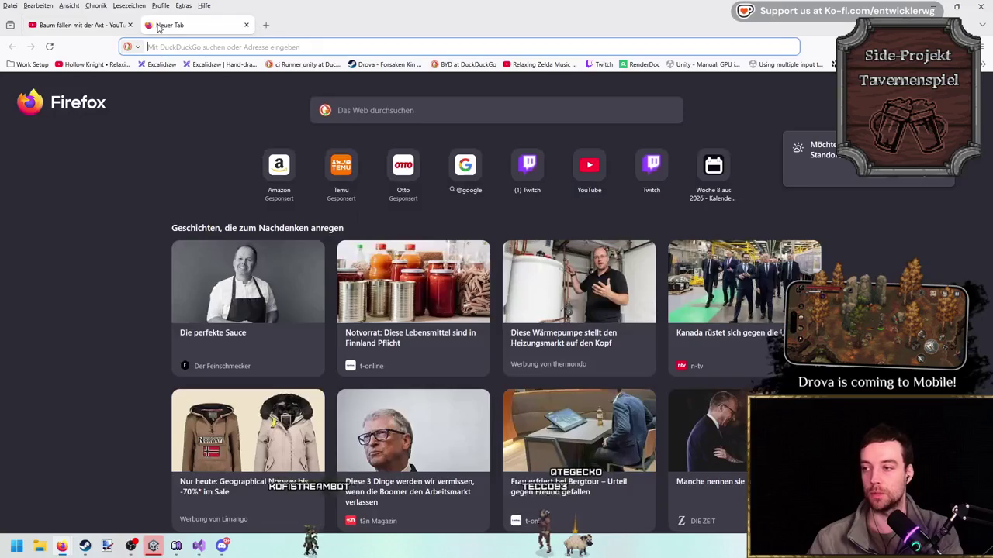
# Open the 'Relaxing Rainy Chop' Stardew Valley short from the 'starde' suggestion, play it, then pause.
pyautogui.write('stardewvalleywiki.com/')
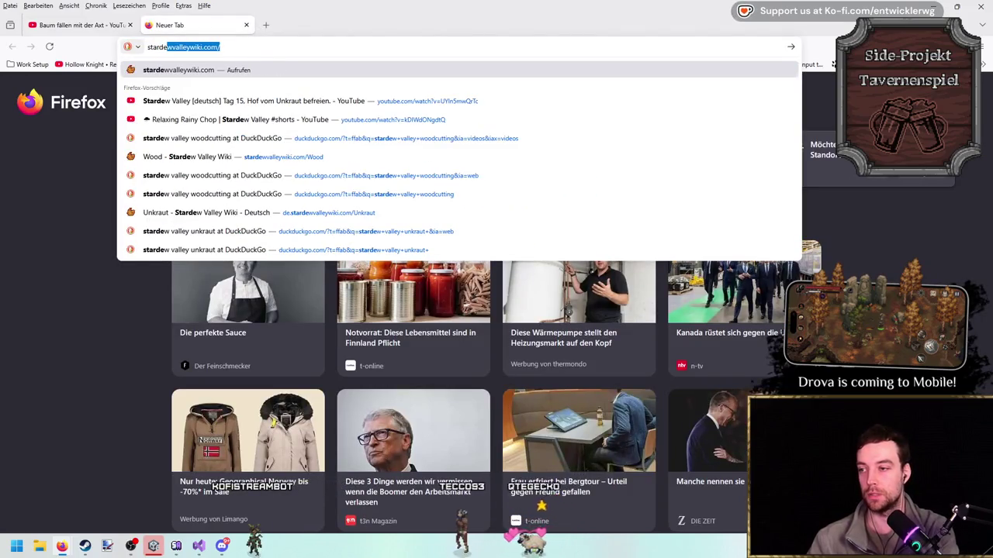
pyautogui.press('Down')
pyautogui.press('Down')
pyautogui.press('Return')
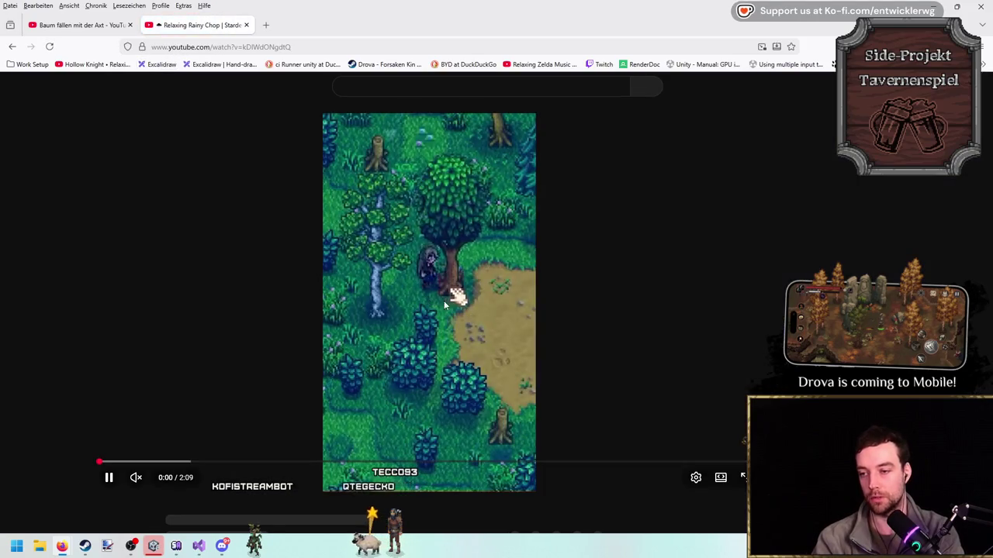
pyautogui.click(468, 270)
pyautogui.click(467, 270)
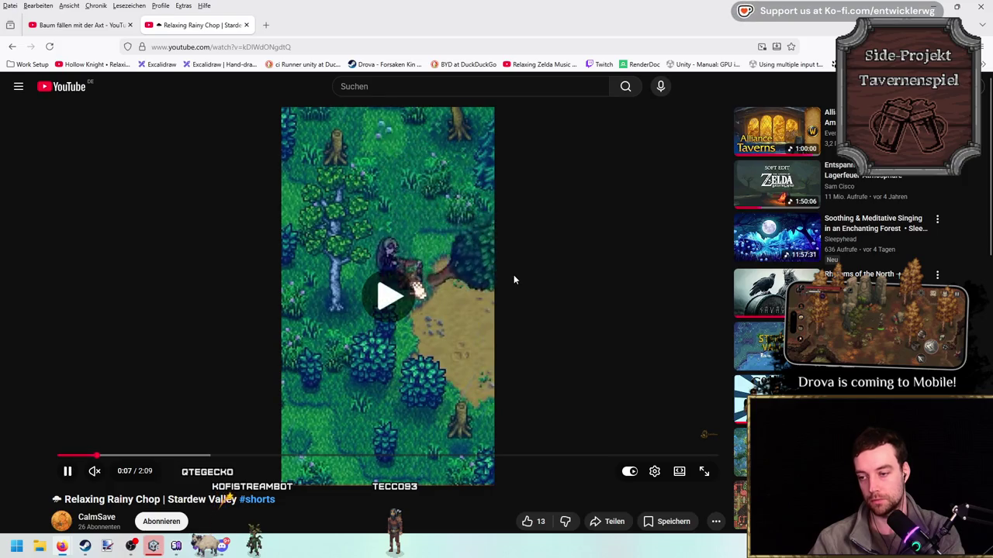
pyautogui.press('space')
pyautogui.click(94, 26)
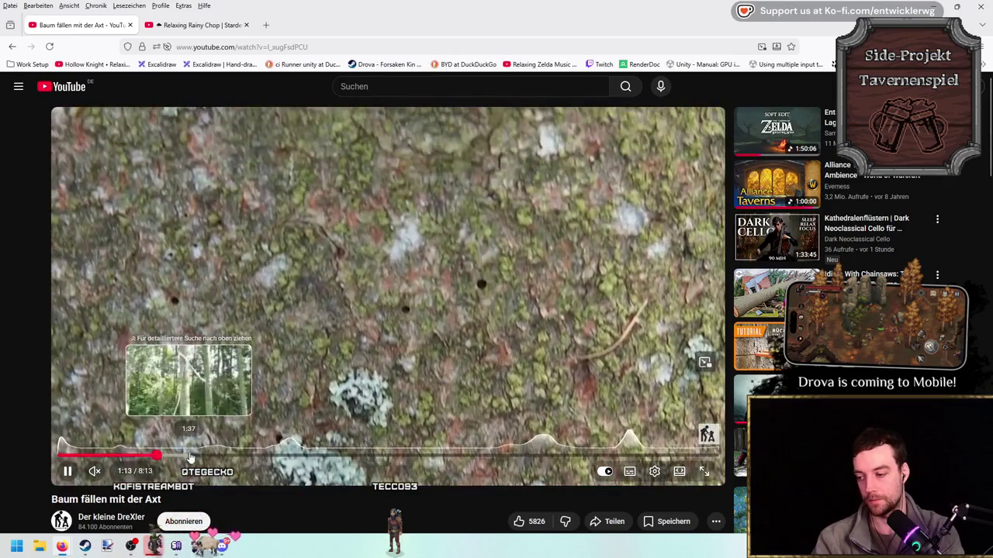
# Scrub the axe-felling video from 1:40 to about 6:06 where the tree falls, and pause it.
pyautogui.click(193, 456)
pyautogui.moveTo(193, 456); pyautogui.dragTo(317, 459)
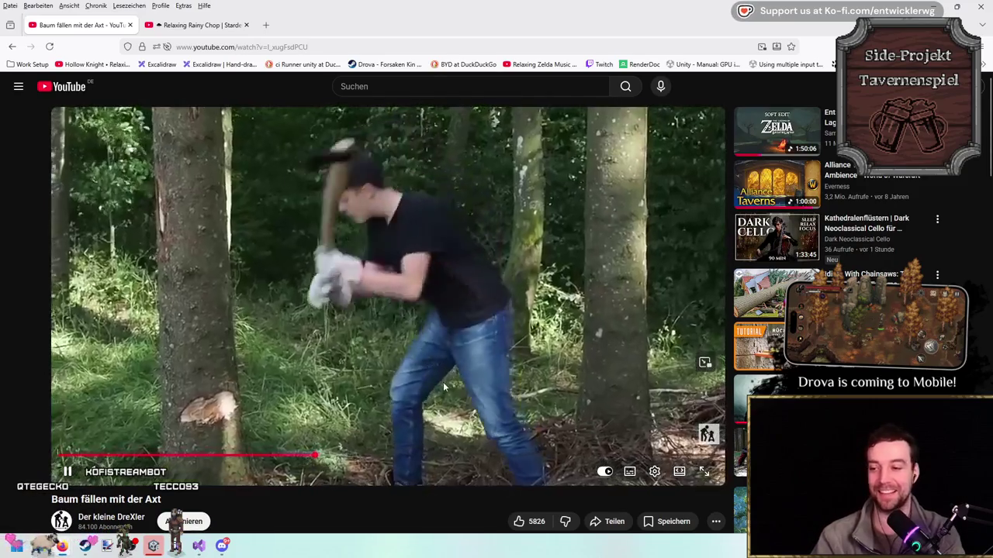
pyautogui.click(365, 458)
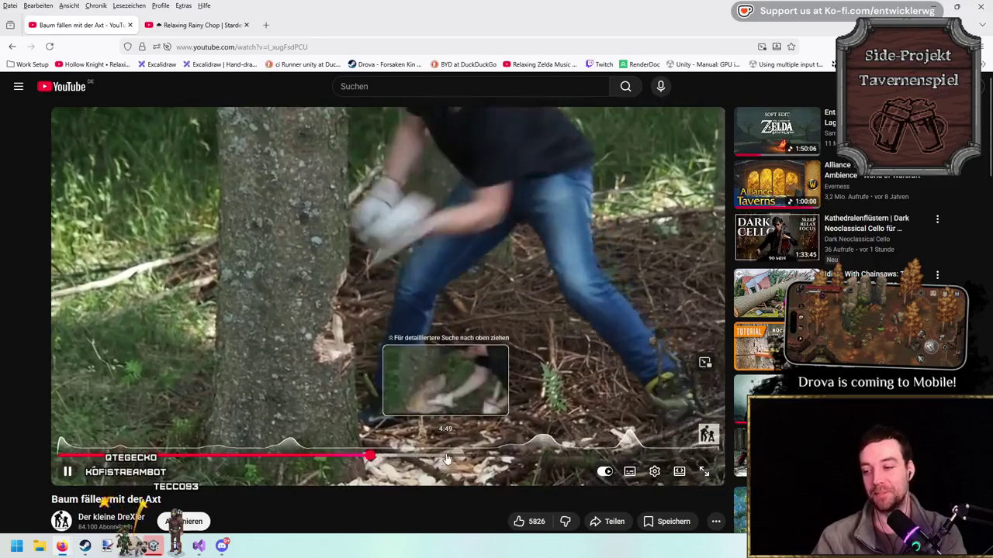
pyautogui.click(446, 459)
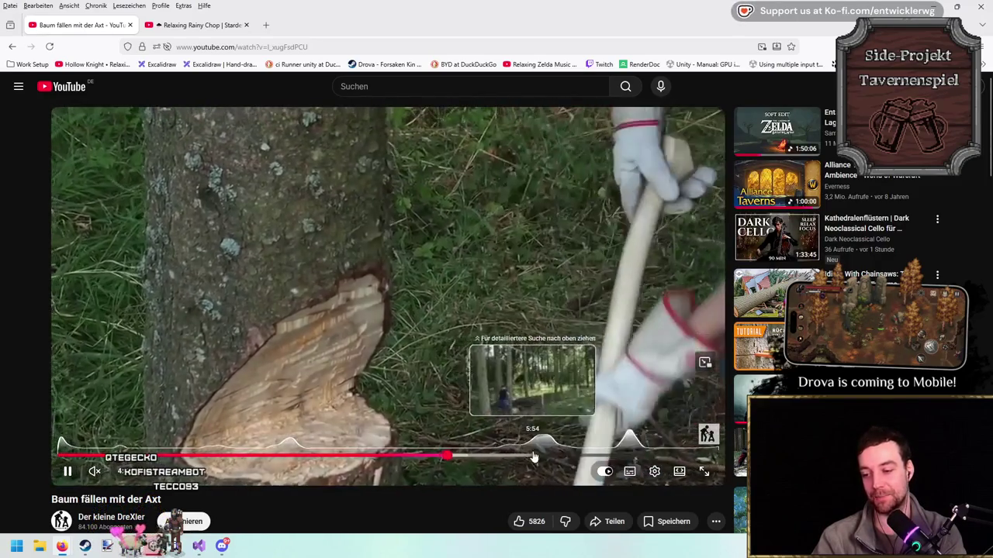
pyautogui.click(533, 456)
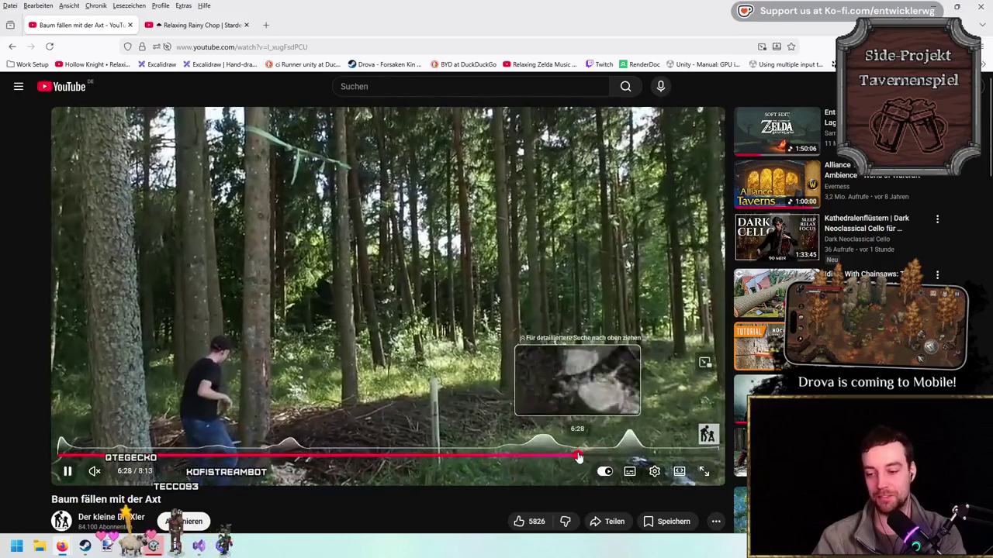
pyautogui.click(577, 457)
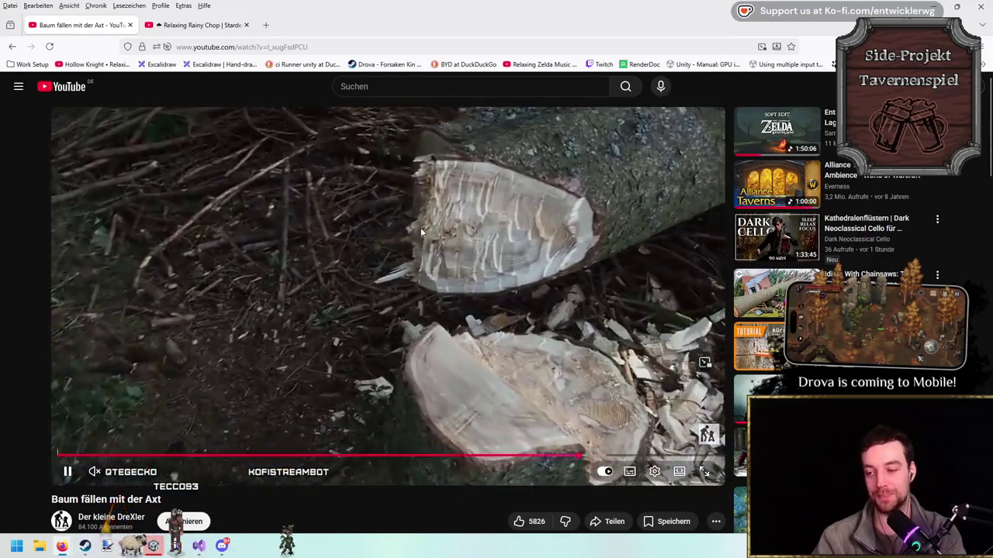
pyautogui.click(568, 455)
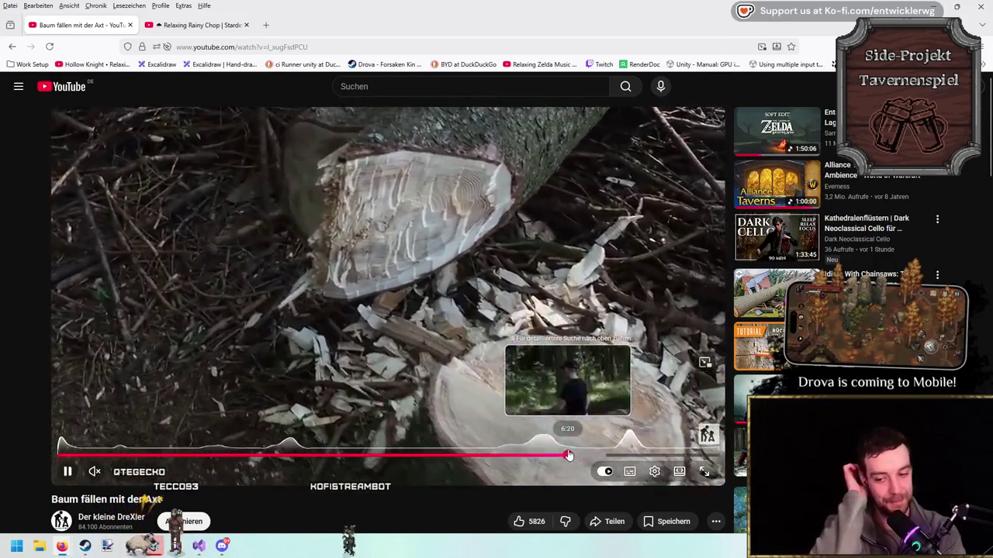
pyautogui.click(553, 456)
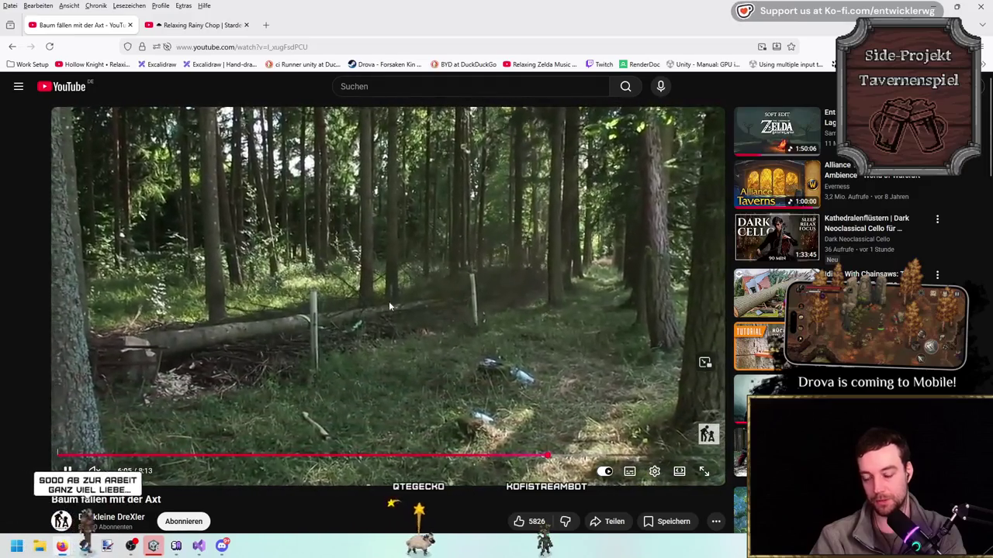
pyautogui.click(388, 301)
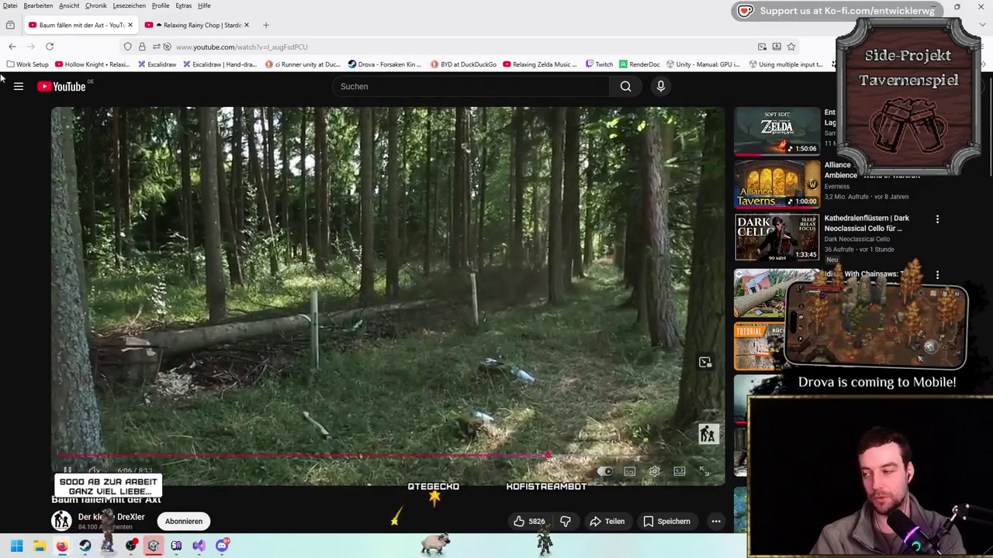
pyautogui.click(12, 46)
# Close the DuckDuckGo axe-felling results tab and return to LeafParticle.cs at UpdateLeaf, line 49.
pyautogui.scroll(-5, 578, 393)
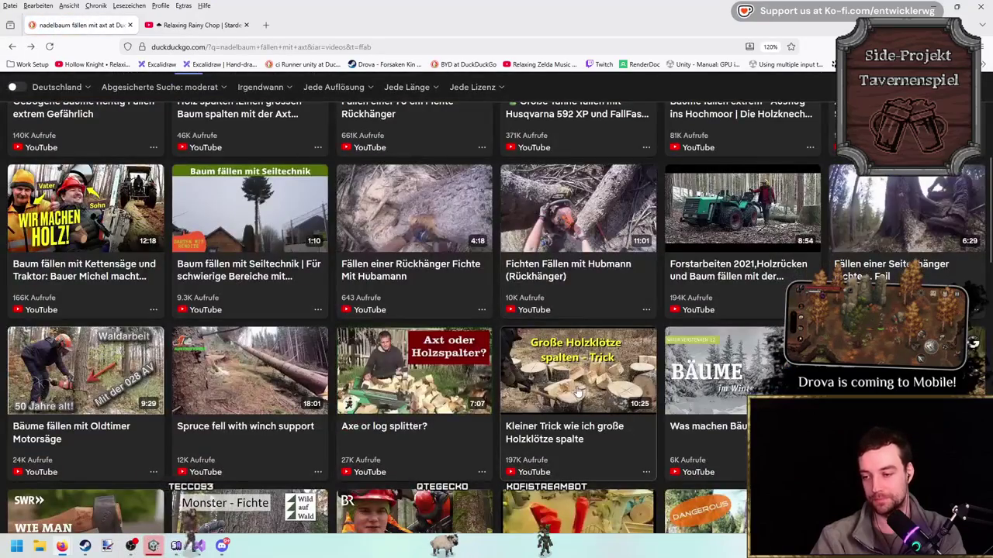
pyautogui.scroll(4, 578, 393)
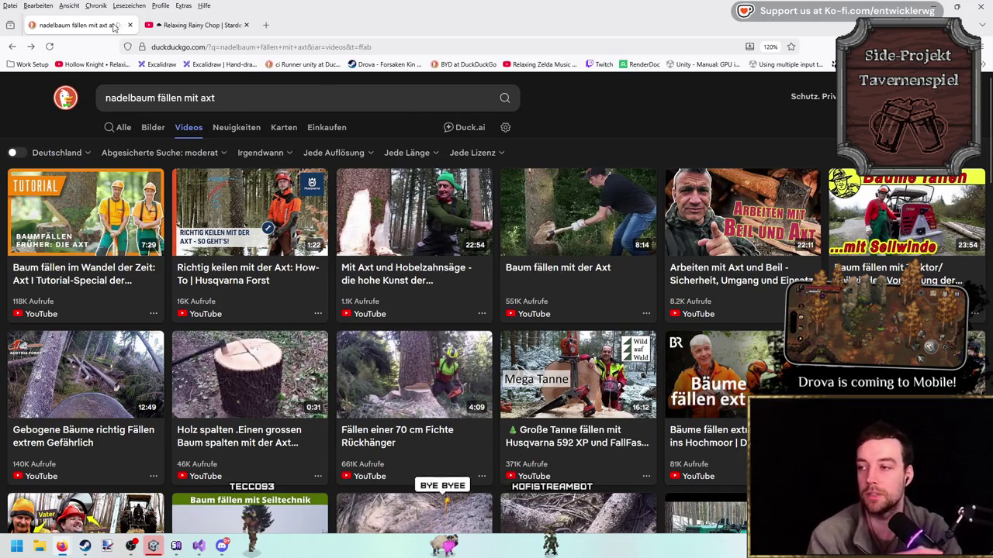
pyautogui.middleClick(114, 27)
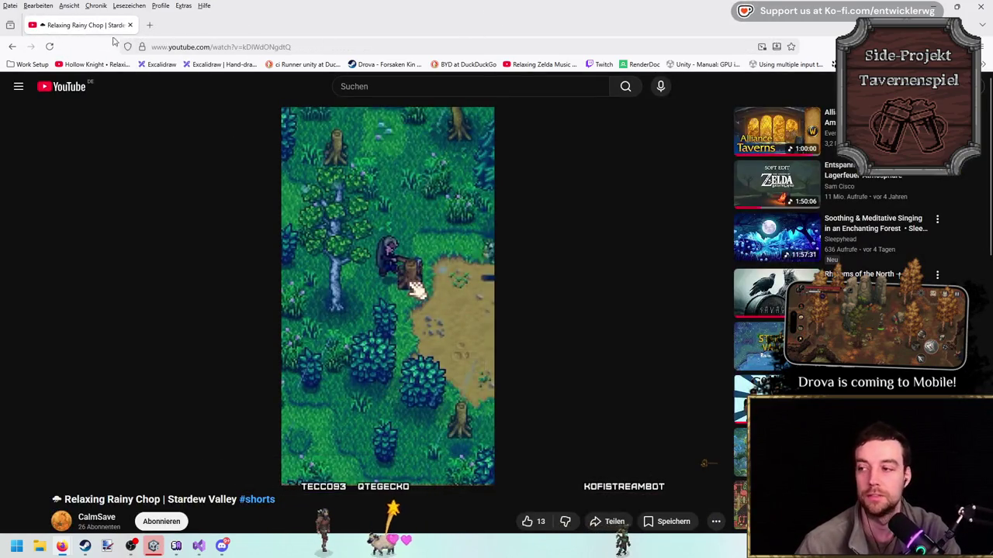
pyautogui.hotkey('alt', 'Tab')
pyautogui.click(427, 263)
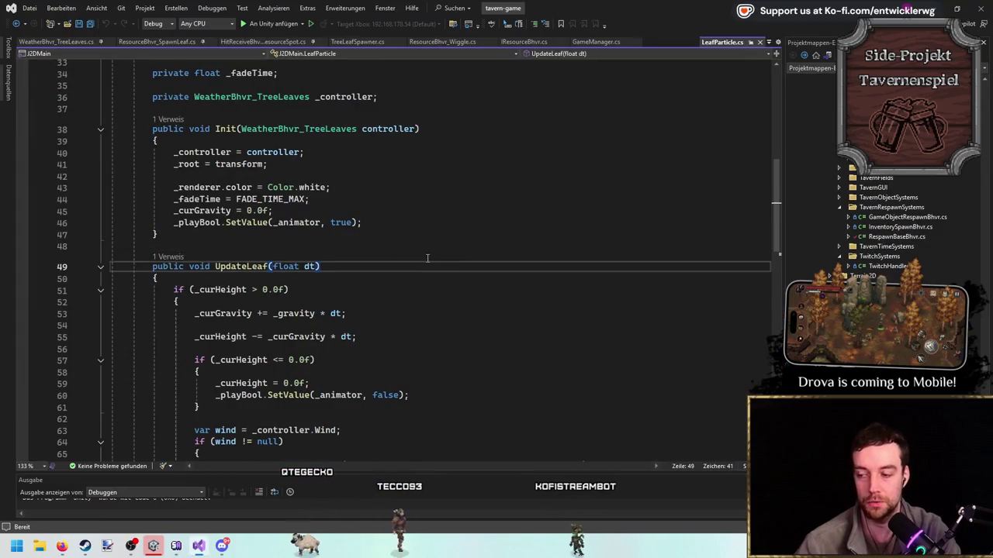
# Save LeafParticle.cs and search the file for every use of _curGravity.
pyautogui.click(365, 222)
pyautogui.hotkey('ctrl', 's')
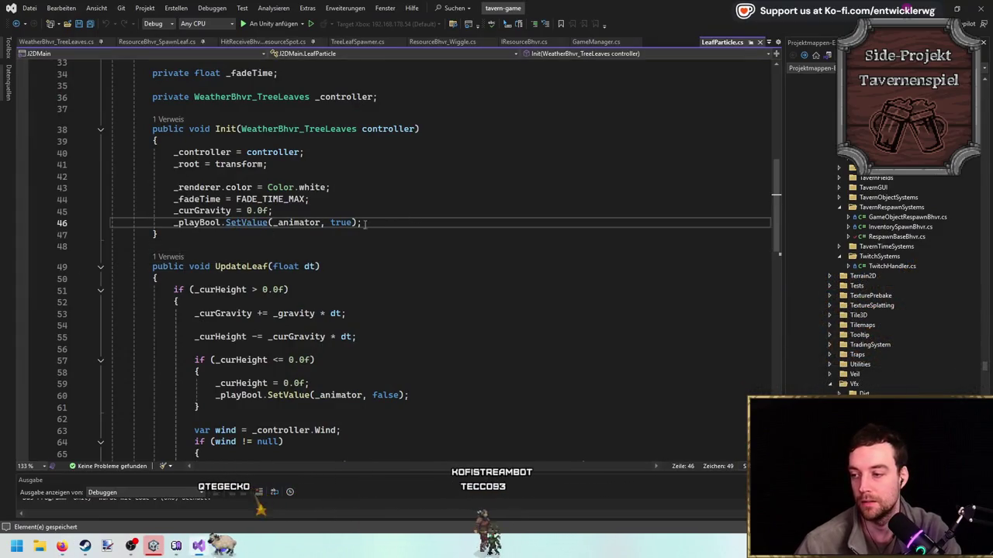
pyautogui.doubleClick(202, 211)
pyautogui.hotkey('ctrl', 'f')
pyautogui.scroll(1, 408, 247)
pyautogui.scroll(1, 407, 247)
pyautogui.scroll(-4, 403, 243)
pyautogui.scroll(3, 399, 239)
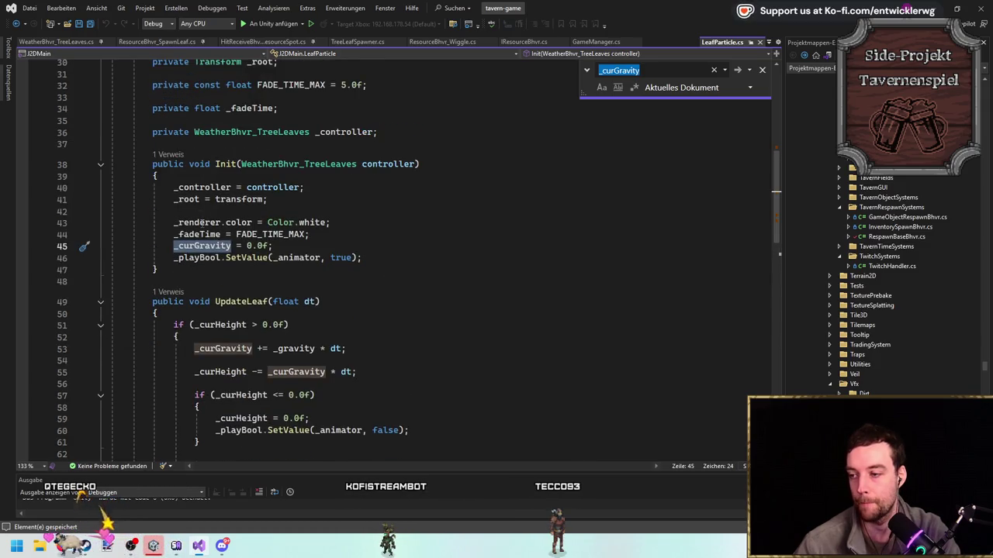
# Add a float startGravity parameter to Init, assign it to _curGravity, and open Init's caller.
pyautogui.click(419, 165)
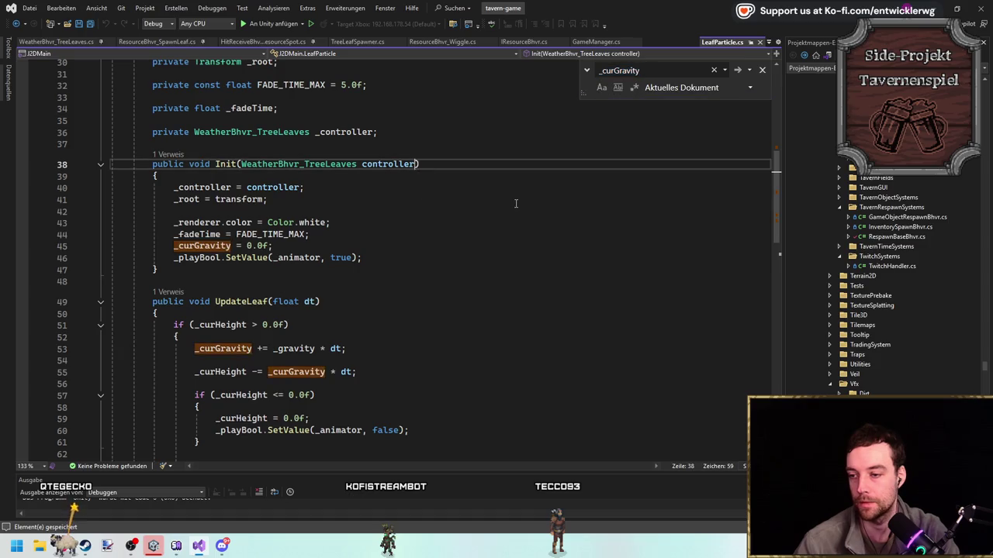
pyautogui.write(', floa')
pyautogui.write('t startGravity')
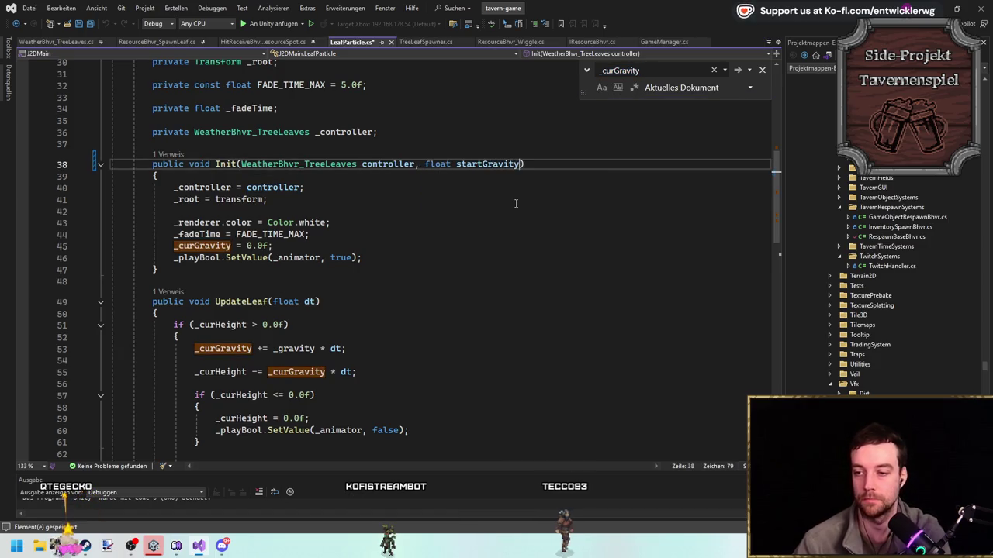
pyautogui.doubleClick(481, 165)
pyautogui.hotkey('ctrl', 'c')
pyautogui.hotkey('ctrl', 's')
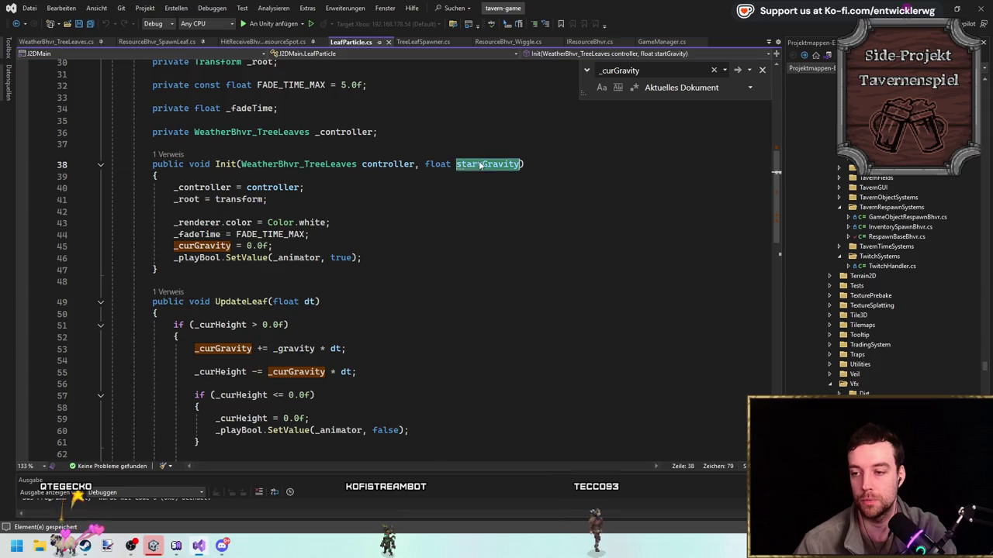
pyautogui.doubleClick(258, 246)
pyautogui.hotkey('ctrl', 'v')
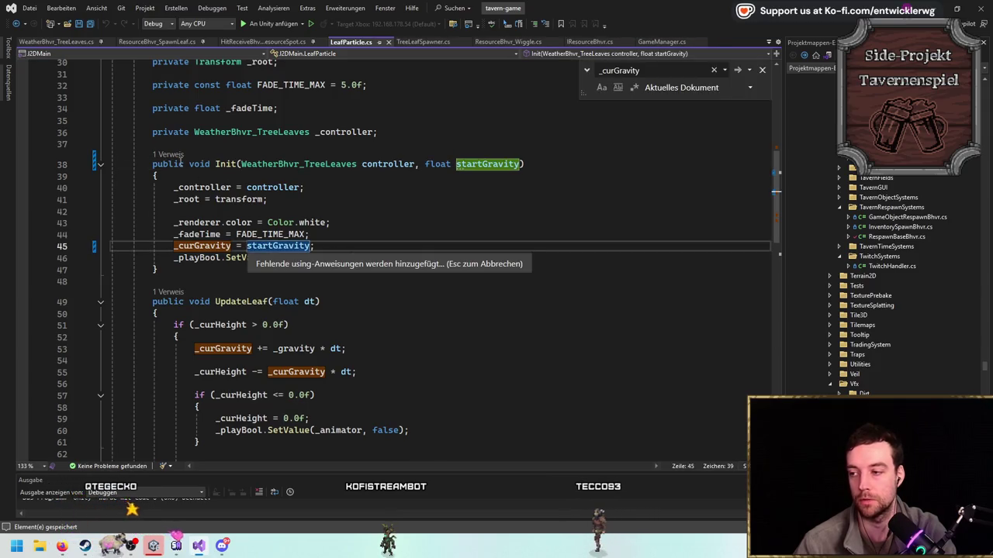
pyautogui.doubleClick(281, 126)
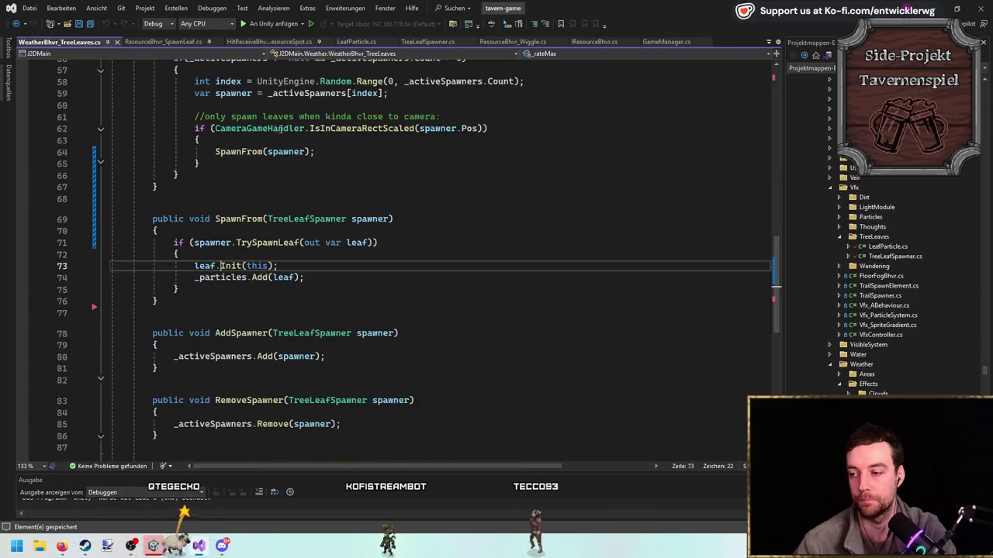
# Add a float startGrav parameter to the SpawnFrom signature.
pyautogui.click(392, 220)
pyautogui.write(', fl')
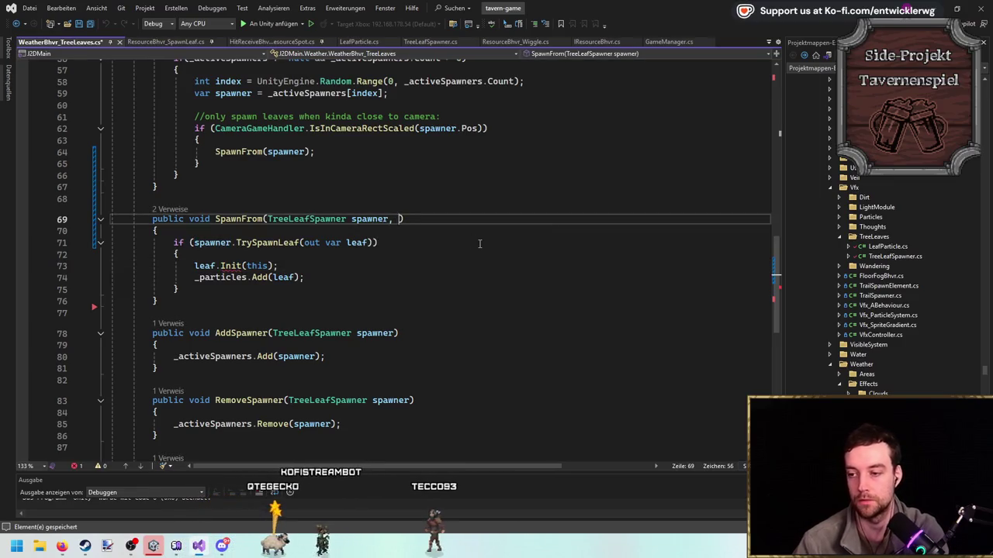
pyautogui.write('oat start')
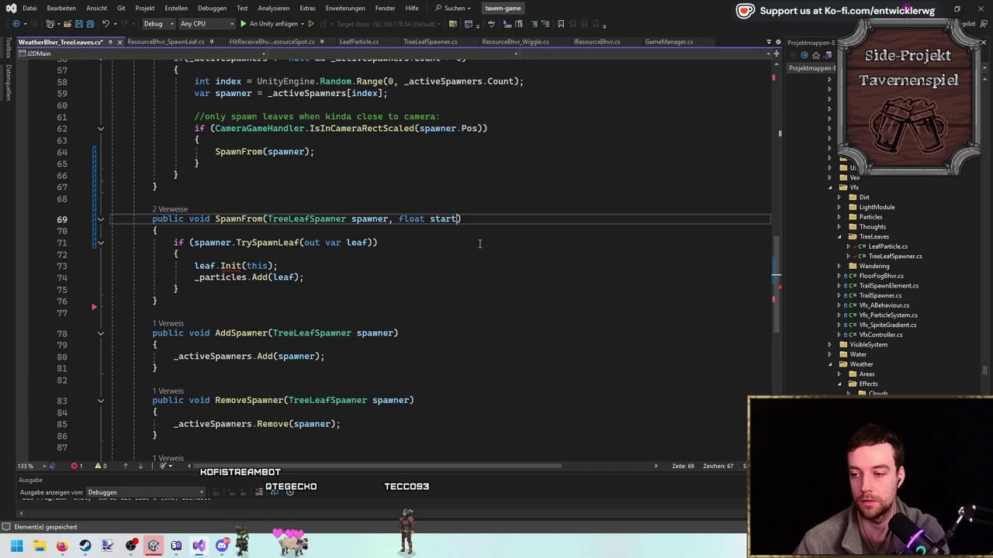
pyautogui.press('BackSpace')
pyautogui.press('BackSpace')
pyautogui.press('BackSpace')
pyautogui.write('gravFactor')
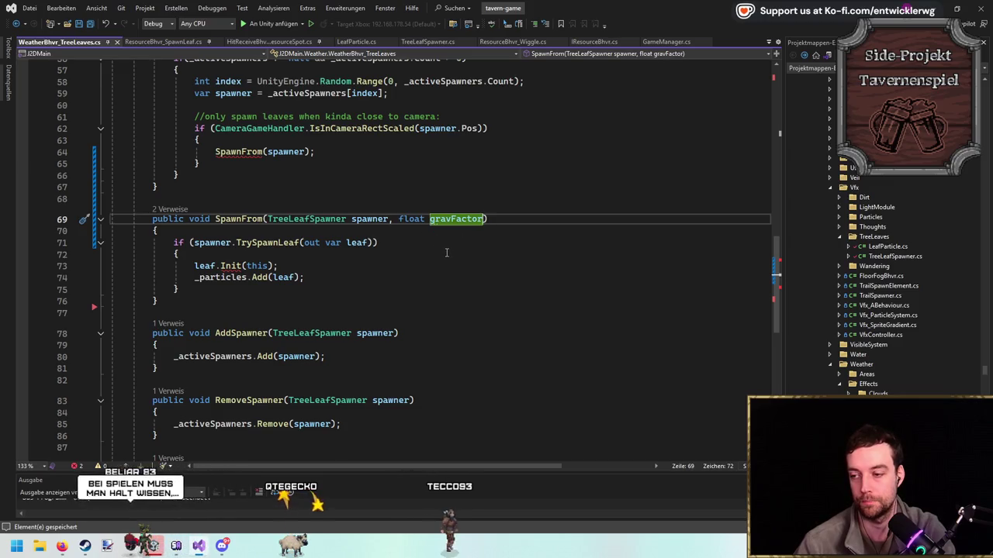
pyautogui.scroll(1, 435, 260)
pyautogui.press('BackSpace')
pyautogui.press('BackSpace')
pyautogui.press('BackSpace')
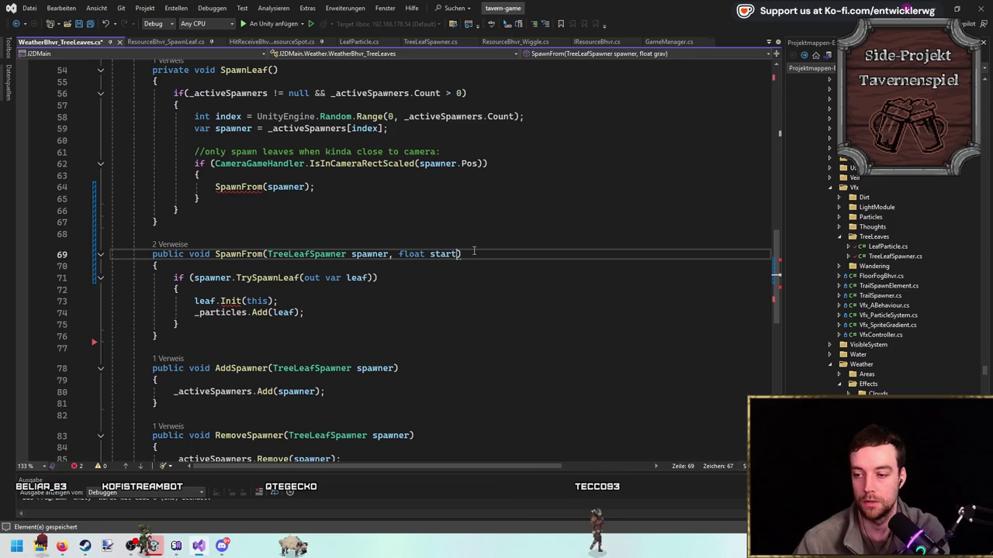
pyautogui.write('Grav')
# Pass 0.0f to SpawnFrom in SpawnLeaf and forward startGrav into leaf.Init.
pyautogui.click(306, 186)
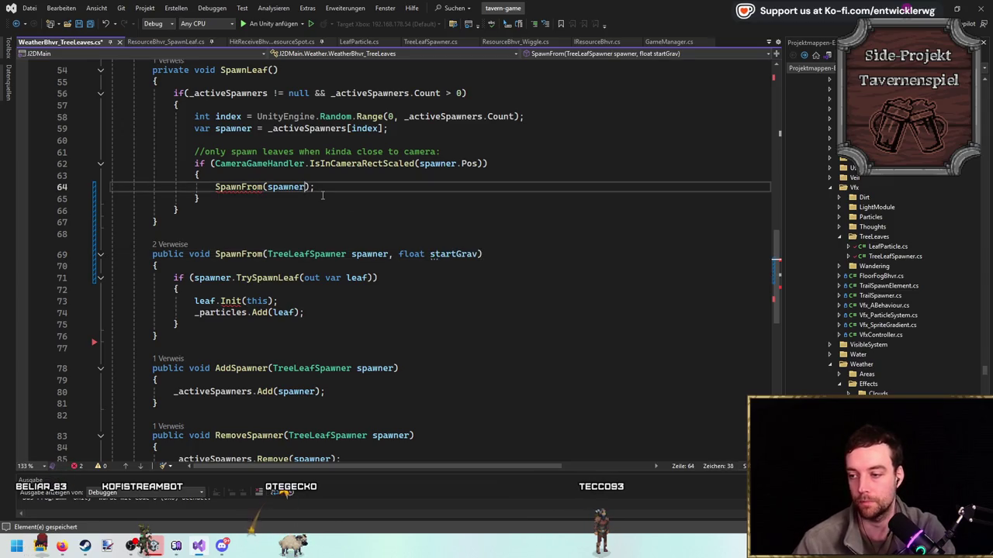
pyautogui.write(', 0.0f')
pyautogui.click(268, 300)
pyautogui.write(', startGrav')
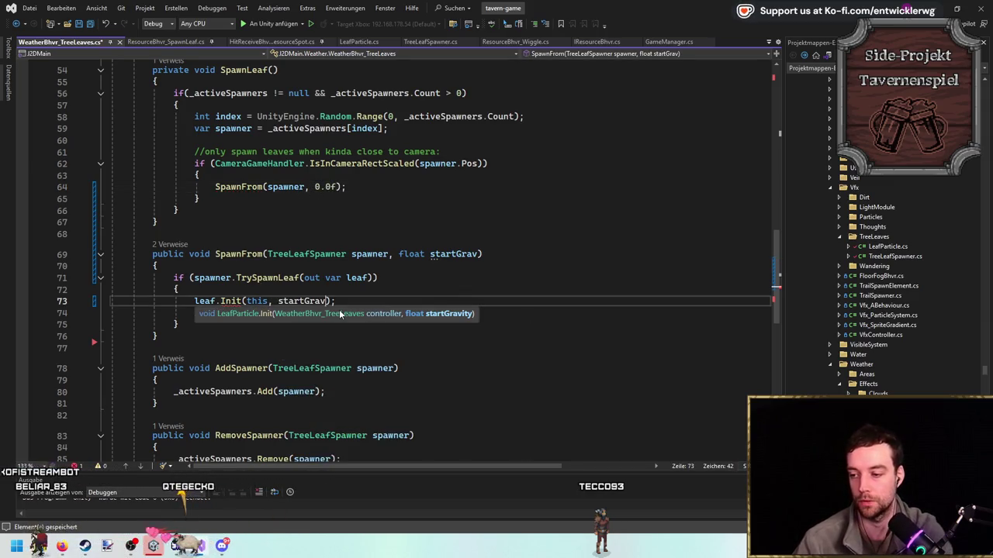
pyautogui.press('End')
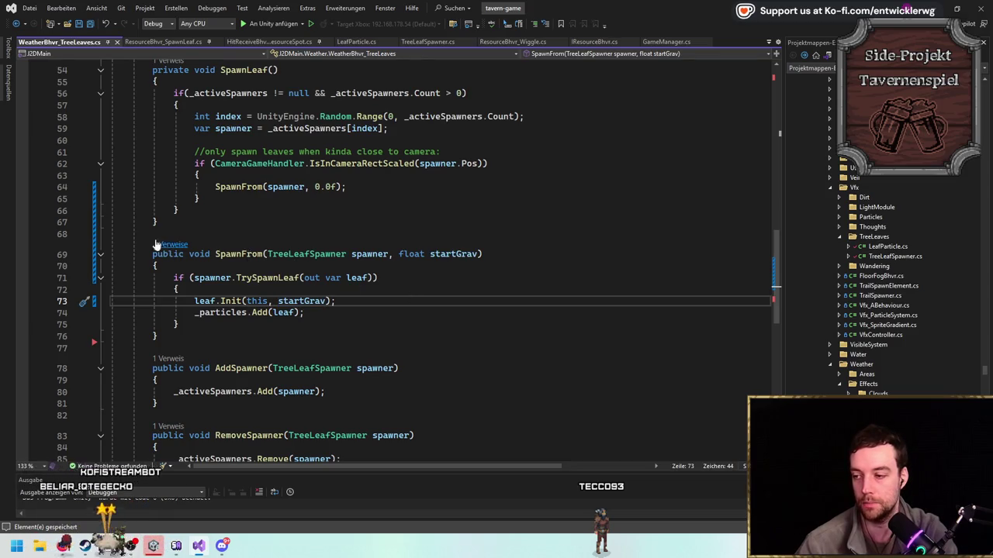
# Rename the parameter and the Init argument to startGravT, save, and go to Init's definition.
pyautogui.click(505, 253)
pyautogui.write('T')
pyautogui.click(332, 301)
pyautogui.write('T')
pyautogui.hotkey('ctrl', 's')
pyautogui.keyDown('ctrl'); pyautogui.click(230, 301); pyautogui.keyUp('ctrl')
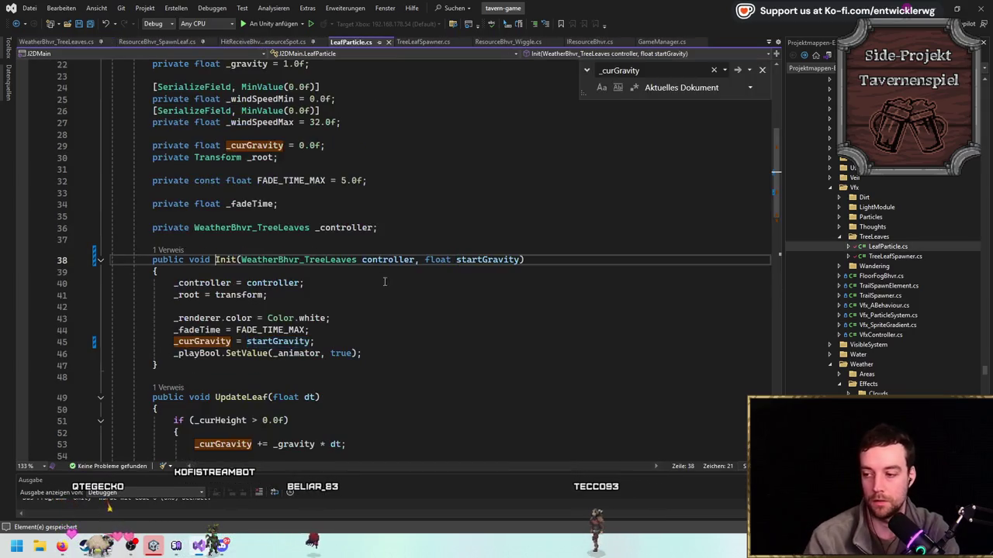
# Rename LeafParticle Init's parameter to startGravT.
pyautogui.doubleClick(491, 266)
pyautogui.write('sta')
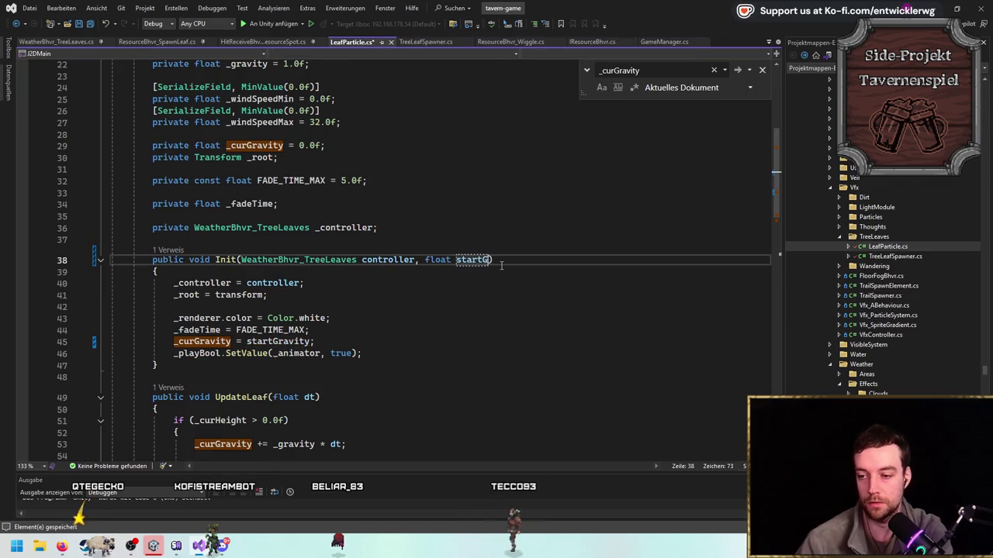
pyautogui.write('T')
pyautogui.scroll(-1, 465, 263)
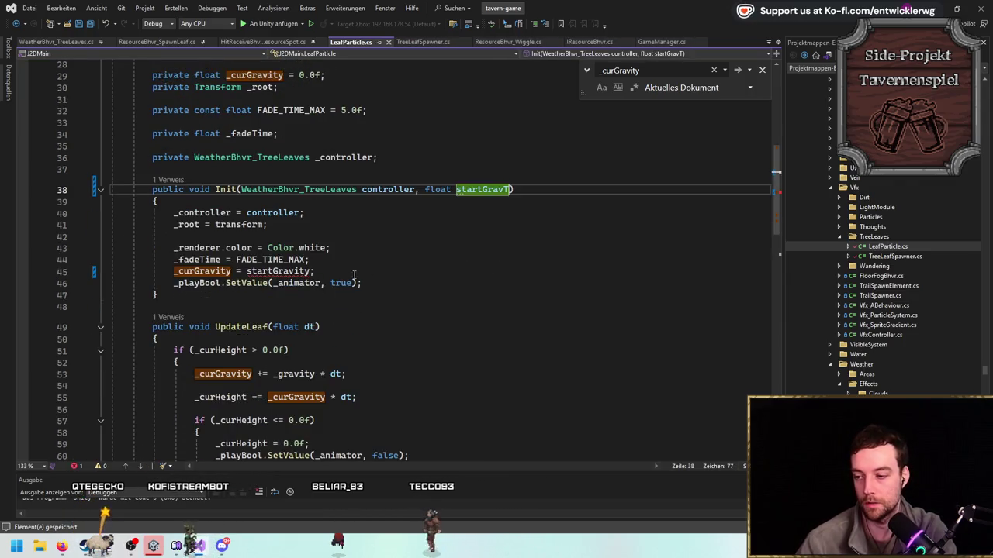
pyautogui.scroll(3, 335, 299)
# Change line 45 to '_curGravity = _gravity * startGravT;' and open ResourceBhvr_SpawnLeaf.cs.
pyautogui.doubleClick(264, 136)
pyautogui.hotkey('ctrl', 'c')
pyautogui.scroll(-2, 273, 145)
pyautogui.doubleClick(280, 341)
pyautogui.hotkey('ctrl', 'v')
pyautogui.write('*')
pyautogui.doubleClick(495, 262)
pyautogui.hotkey('ctrl', 'c')
pyautogui.click(302, 342)
pyautogui.hotkey('ctrl', 'v')
pyautogui.press('Escape')
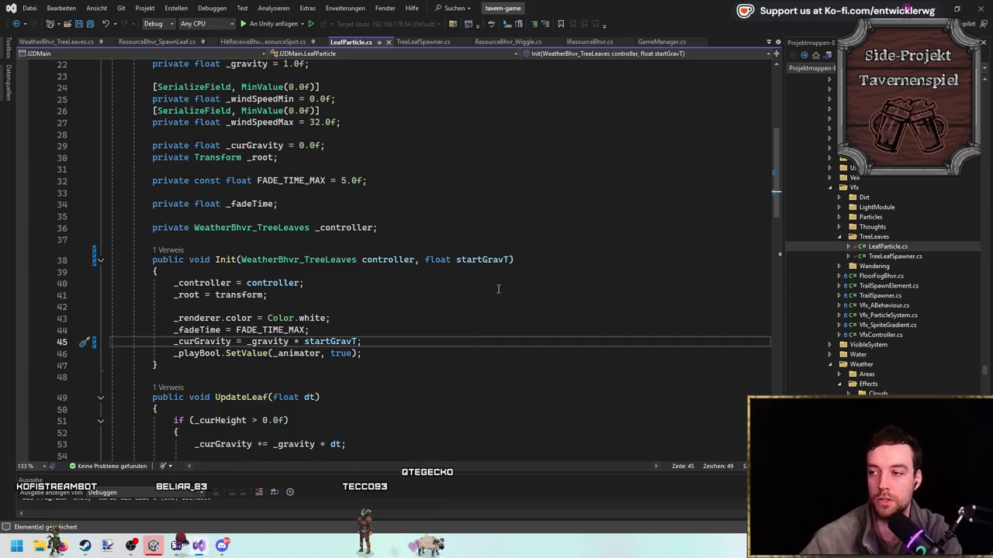
pyautogui.moveTo(153, 169); pyautogui.dragTo(456, 176)
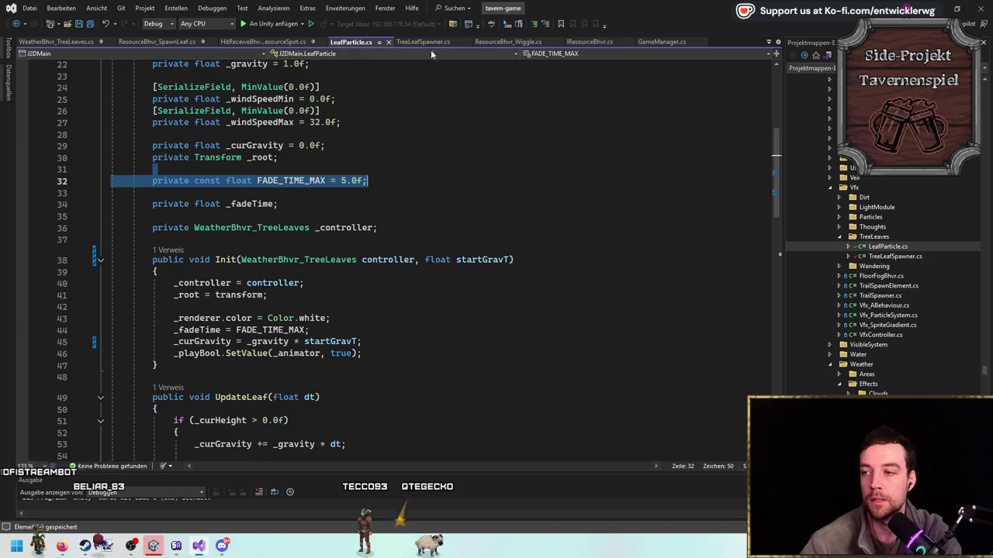
pyautogui.click(160, 41)
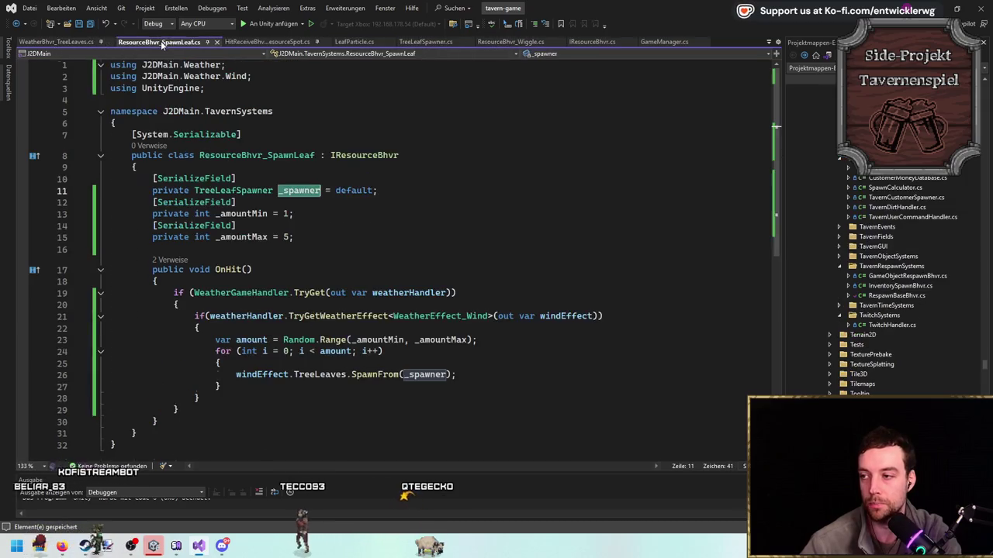
# Pass 1.0f as the start gravity in OnHit's SpawnFrom(_spawner, 1.0f) call.
pyautogui.scroll(-1, 505, 341)
pyautogui.click(504, 340)
pyautogui.write(', 1.0f')
pyautogui.click(501, 317)
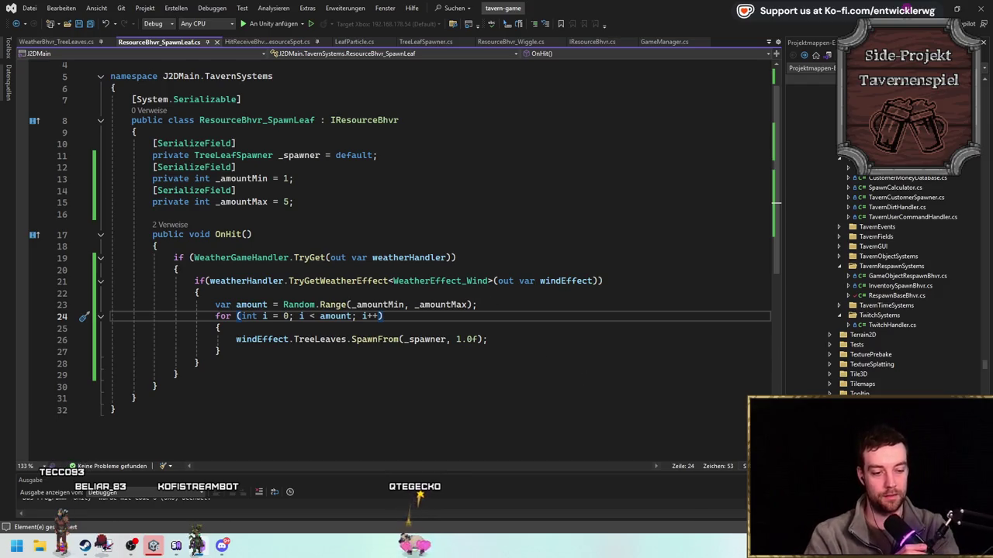
# Review the _amountMax value of 5 and the random leaf amount calculation.
pyautogui.click(496, 202)
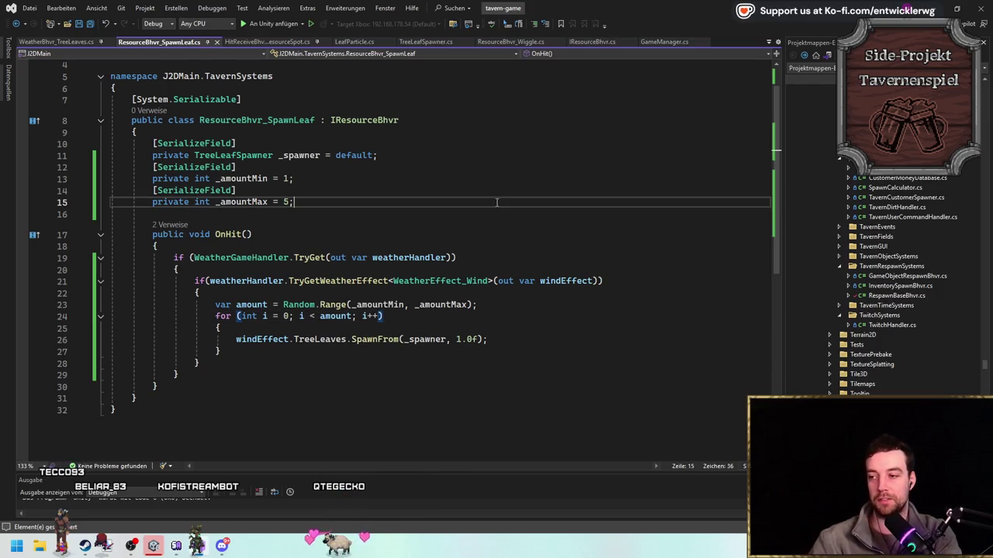
pyautogui.scroll(1, 369, 348)
pyautogui.scroll(-4, 349, 342)
pyautogui.click(333, 333)
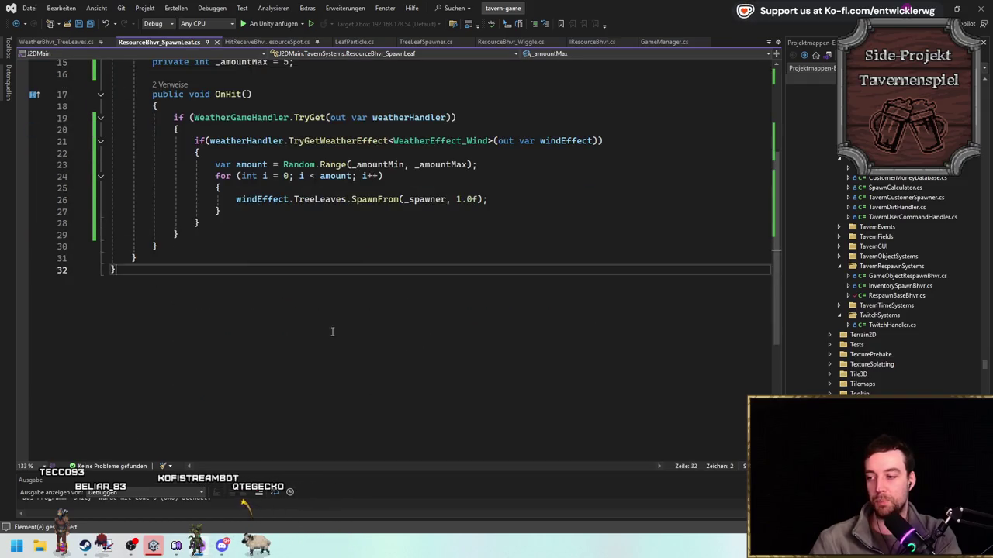
pyautogui.scroll(5, 534, 342)
pyautogui.click(549, 365)
pyautogui.scroll(-1, 549, 357)
pyautogui.click(537, 340)
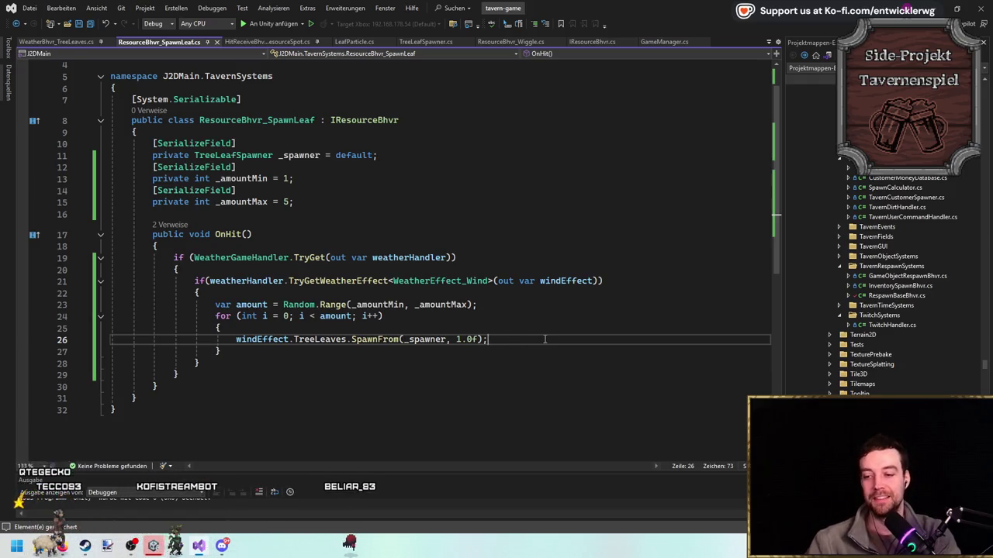
pyautogui.click(566, 306)
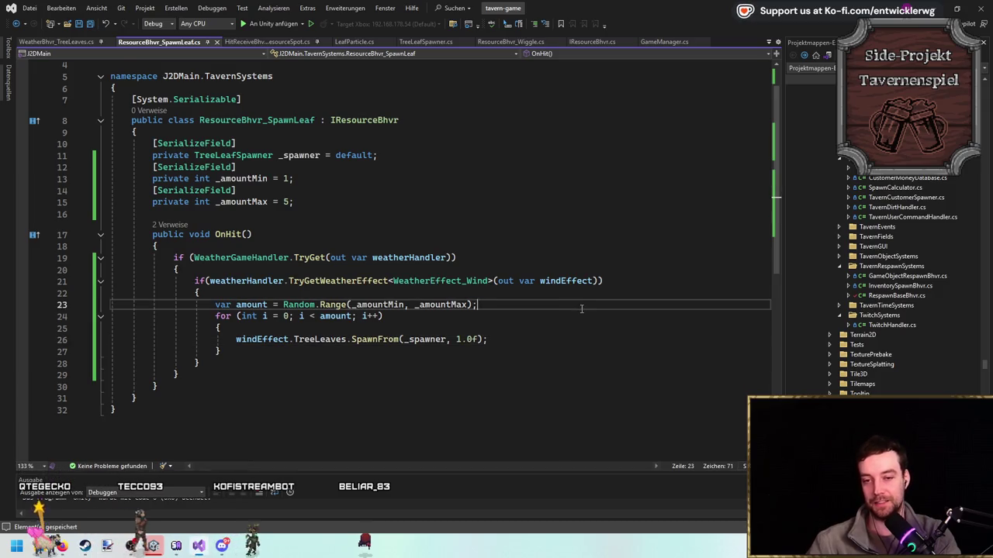
pyautogui.scroll(1, 581, 309)
pyautogui.click(395, 374)
# Finish the SpawnFrom line and switch to the Unity editor's spruce scene.
pyautogui.press('End')
pyautogui.scroll(-2, 394, 309)
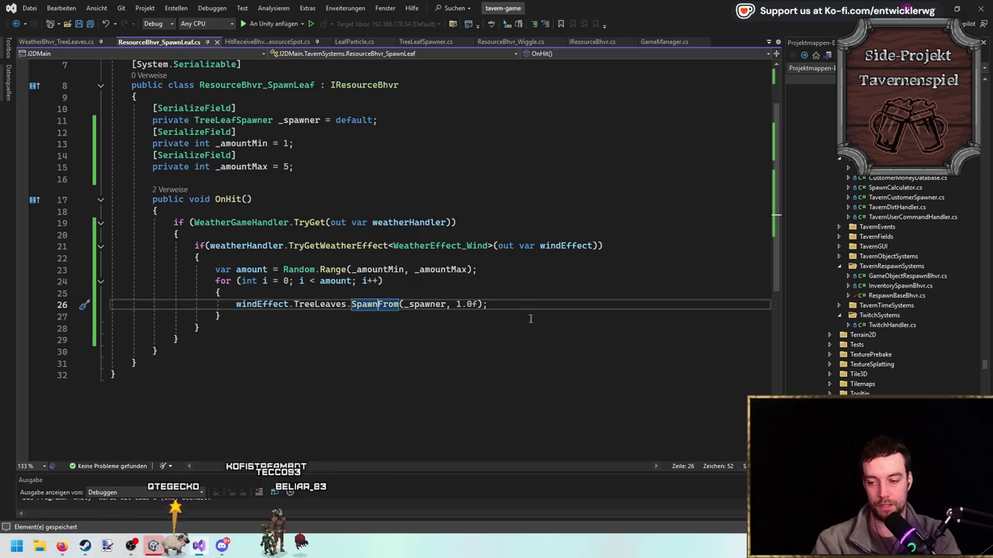
pyautogui.press('Tab')
pyautogui.press('Tab')
pyautogui.press('Tab')
pyautogui.hotkey('alt', 'Tab')
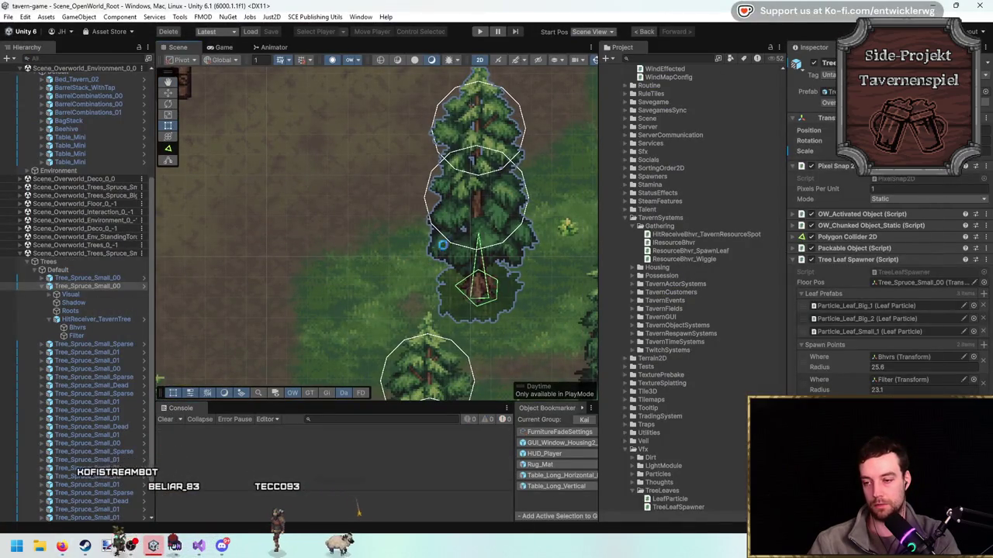
pyautogui.scroll(1, 477, 213)
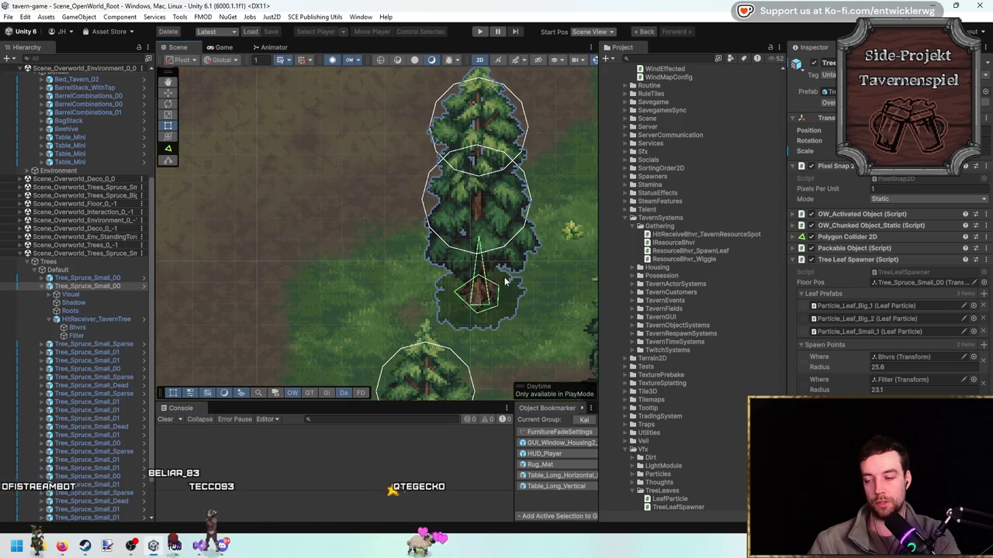
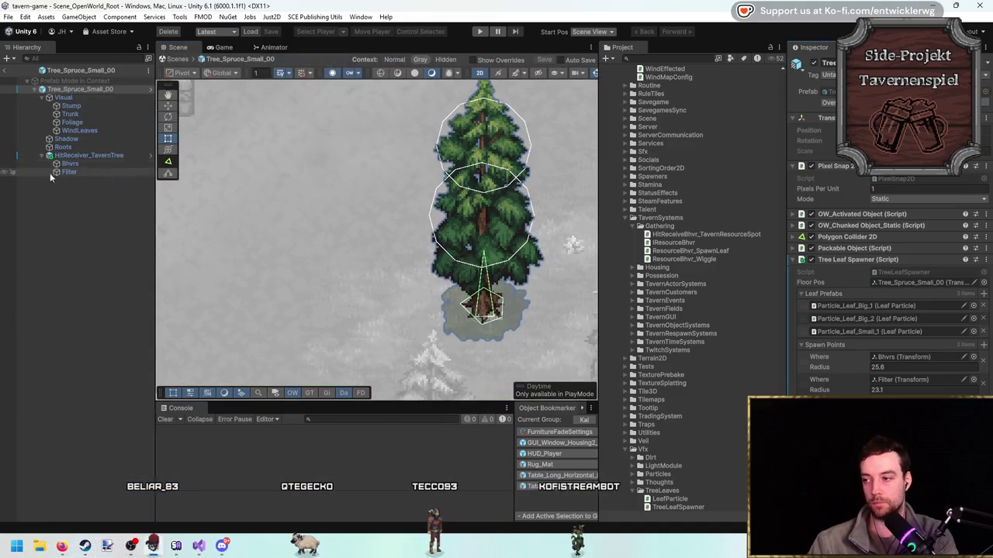
# Add Particle_Leaf_Small_2 as the fourth entry in the spruce tree's Leaf Prefabs list, then exit Prefab Mode.
pyautogui.click(115, 162)
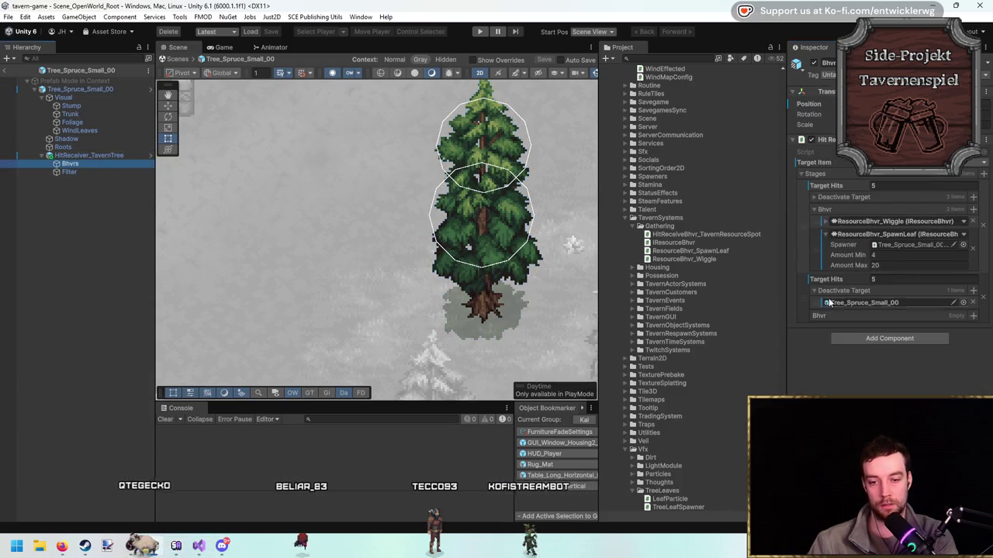
pyautogui.click(831, 222)
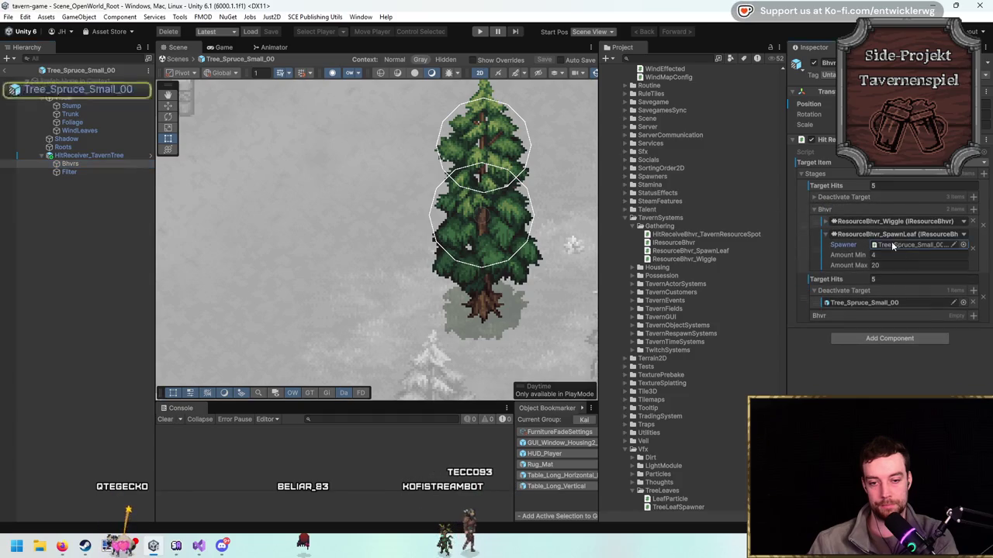
pyautogui.click(107, 90)
pyautogui.click(915, 332)
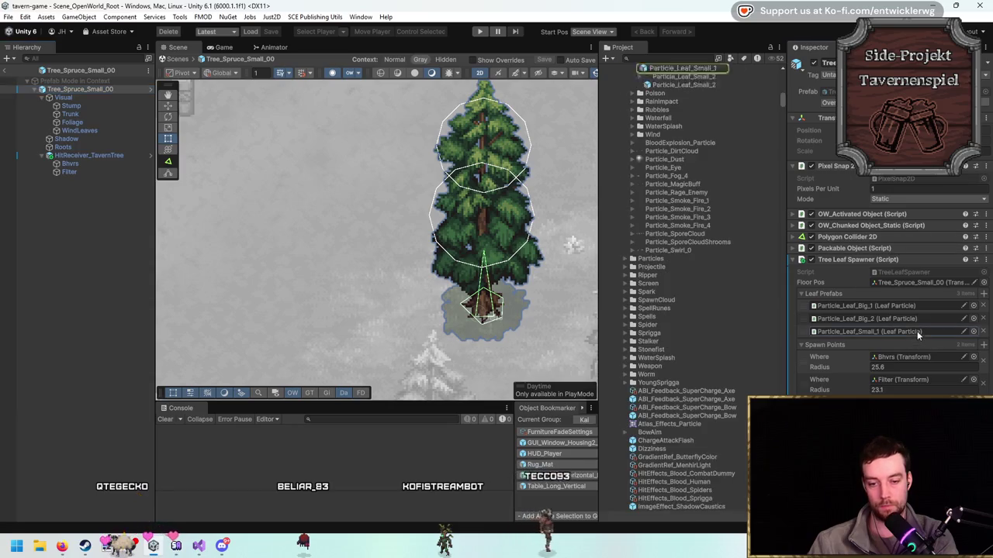
pyautogui.scroll(2, 706, 190)
pyautogui.moveTo(682, 147)
pyautogui.mouseDown()
pyautogui.moveTo(751, 179)
pyautogui.moveTo(854, 294)
pyautogui.mouseUp()
pyautogui.press('Escape')
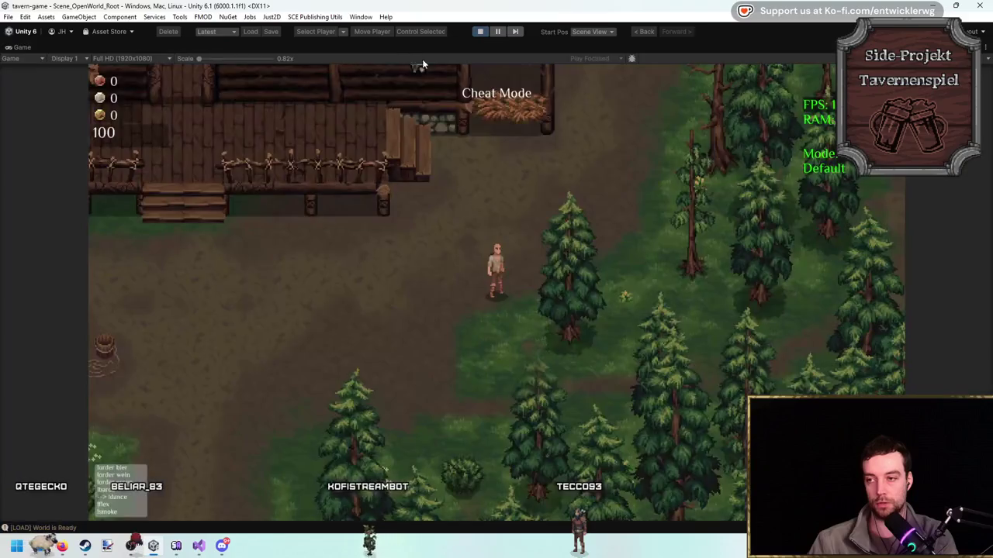
# Walk to the spruce tree, hit it seven times to watch the leaf particles, then stop Play mode.
pyautogui.press('s')
pyautogui.click(715, 330)
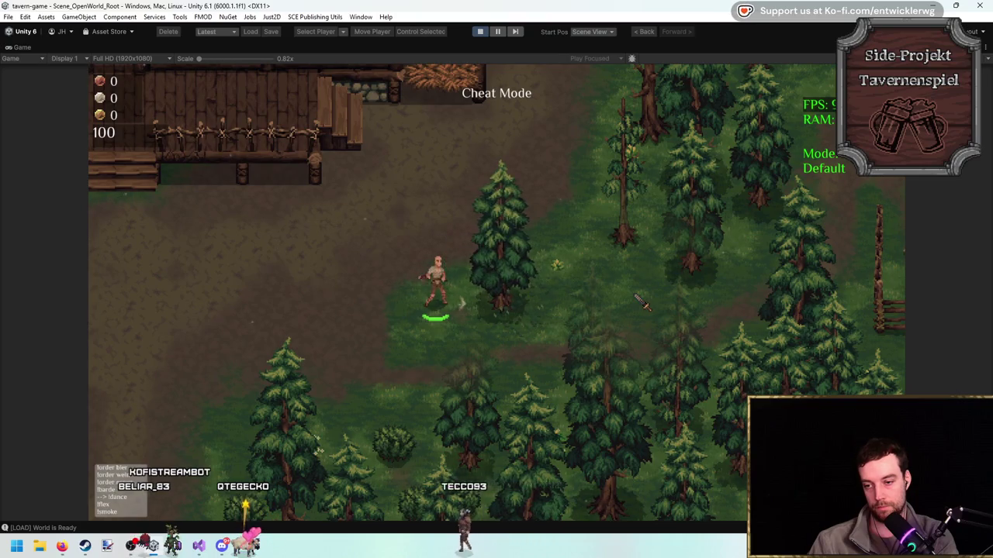
pyautogui.click(640, 301)
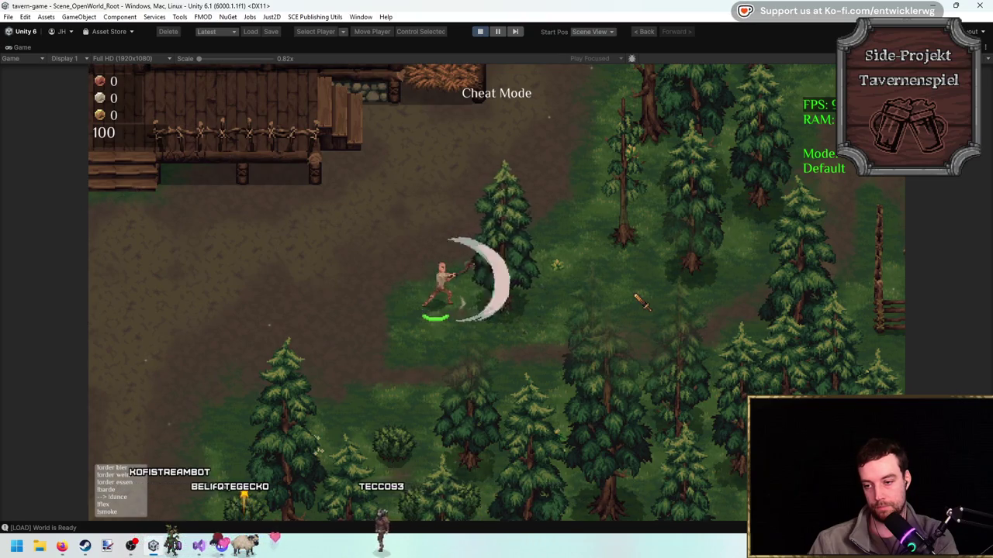
pyautogui.click(641, 301)
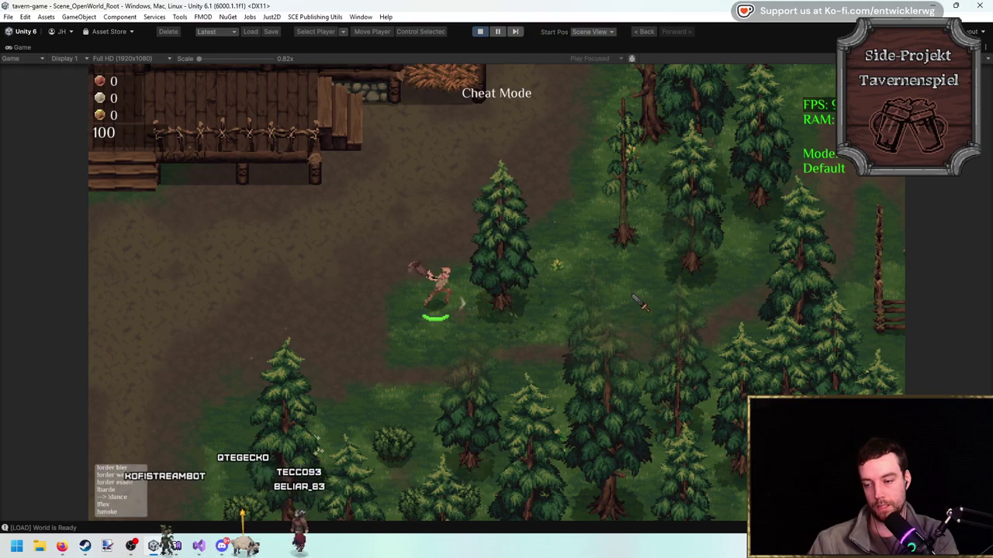
pyautogui.click(641, 301)
pyautogui.click(640, 302)
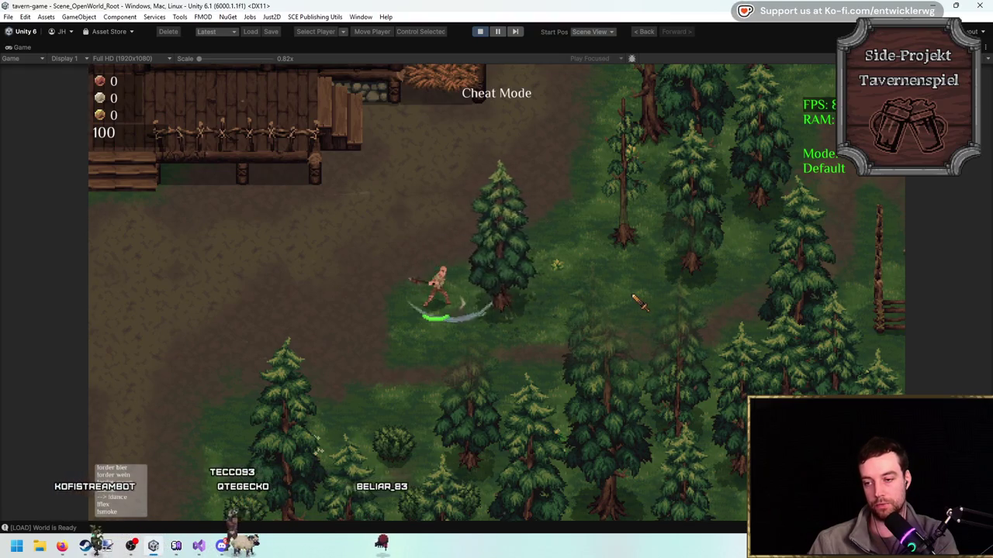
pyautogui.click(637, 302)
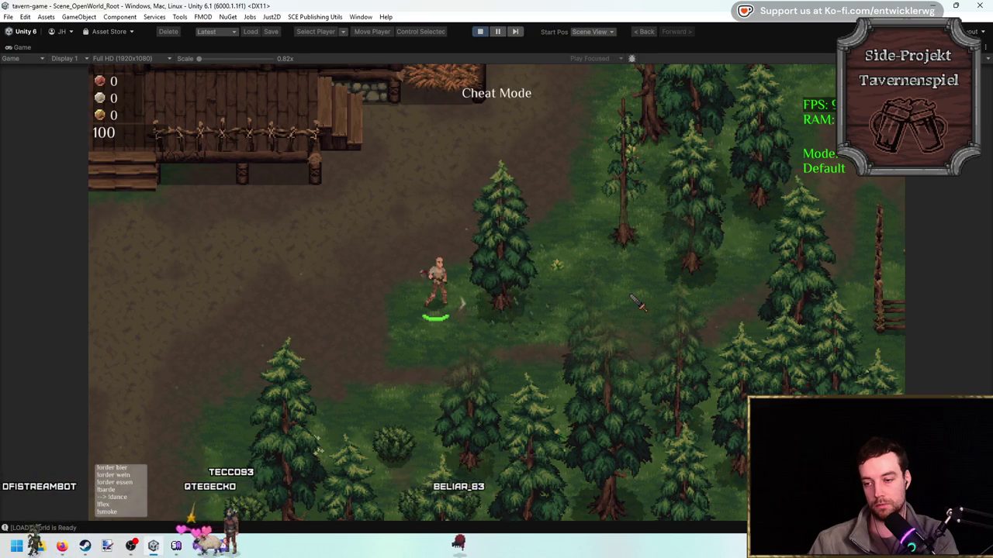
pyautogui.click(637, 302)
pyautogui.hotkey('w', 'a')
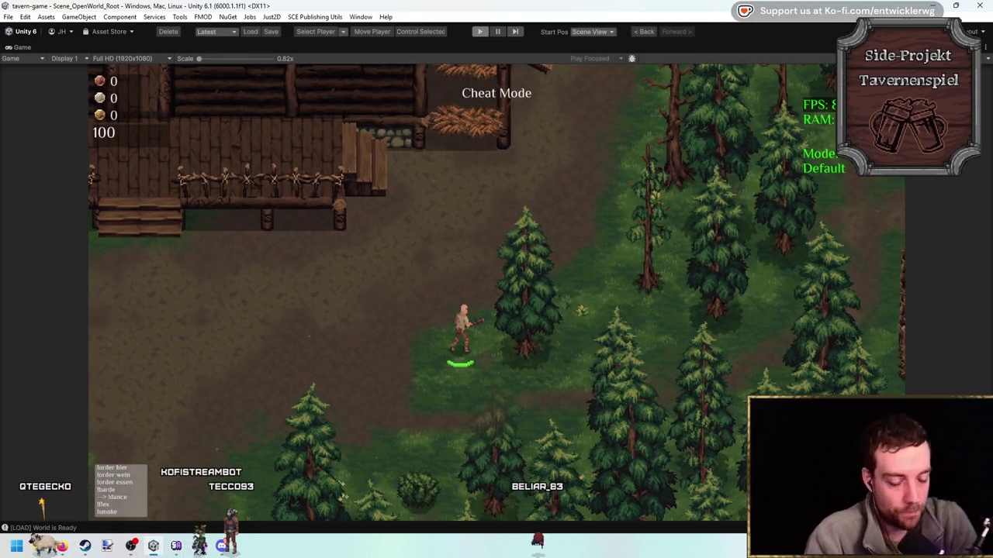
pyautogui.hotkey('ctrl', 'p')
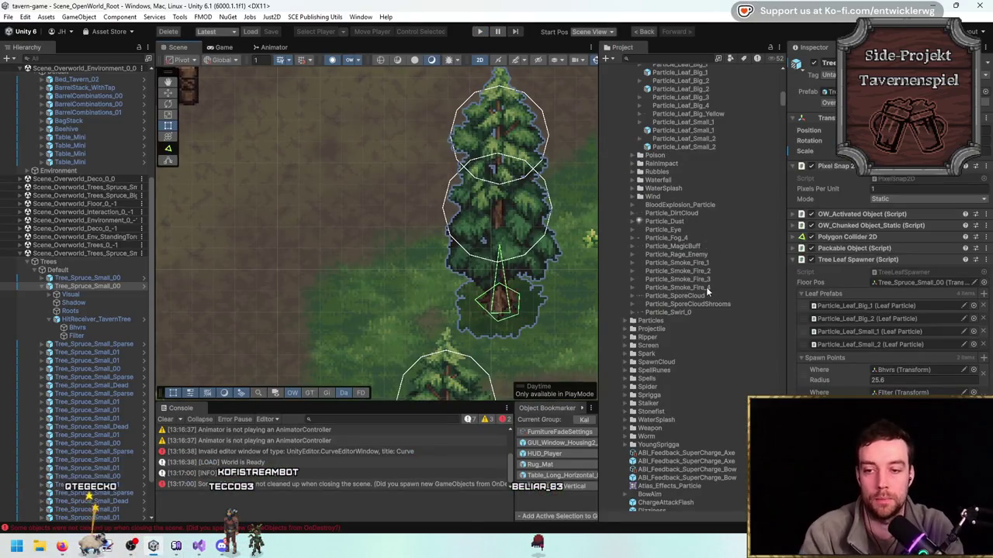
# Multi-select the big and small leaf particle prefabs in the Project window.
pyautogui.scroll(5, 703, 224)
pyautogui.click(703, 196)
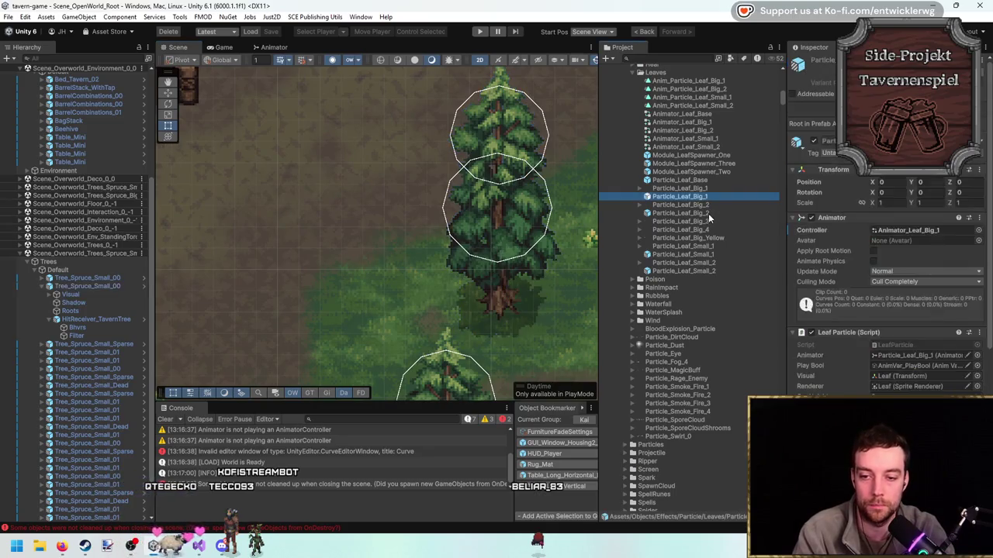
pyautogui.keyDown('ctrl'); pyautogui.click(708, 214); pyautogui.keyUp('ctrl')
pyautogui.keyDown('ctrl'); pyautogui.click(711, 255); pyautogui.keyUp('ctrl')
pyautogui.scroll(-1, 895, 248)
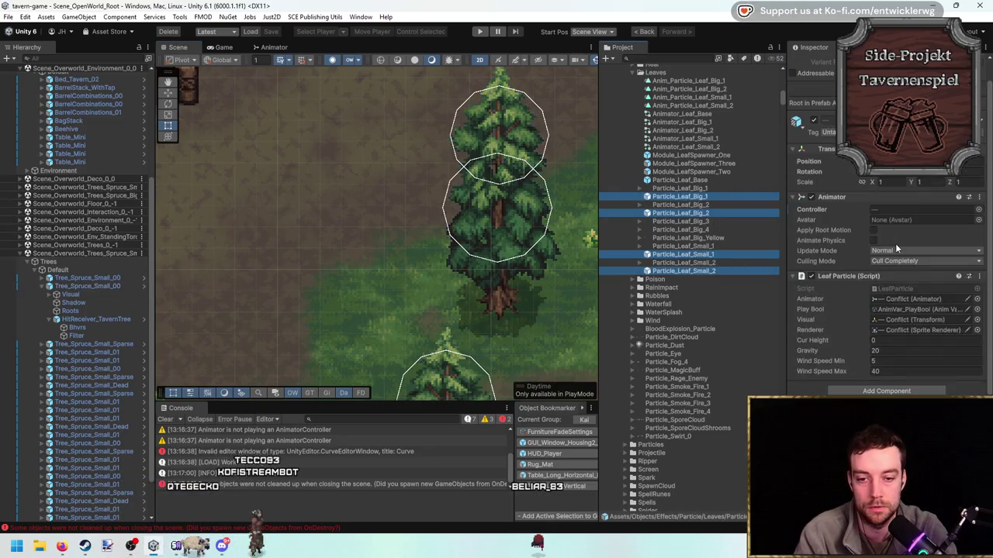
# Set Particle_Leaf_Base's Order in Layer to 2, leave the prefab, and start the game.
pyautogui.doubleClick(705, 181)
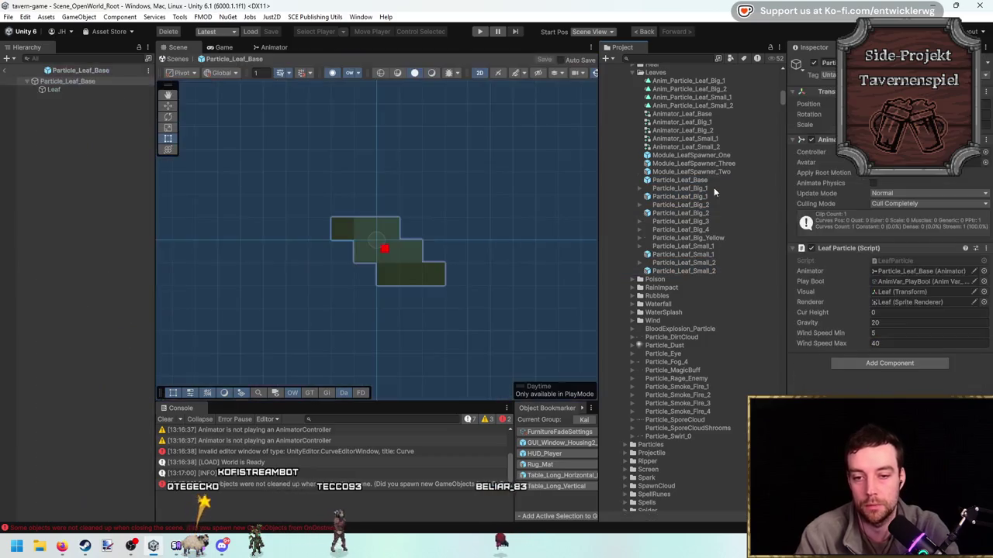
pyautogui.click(901, 258)
pyautogui.write('2')
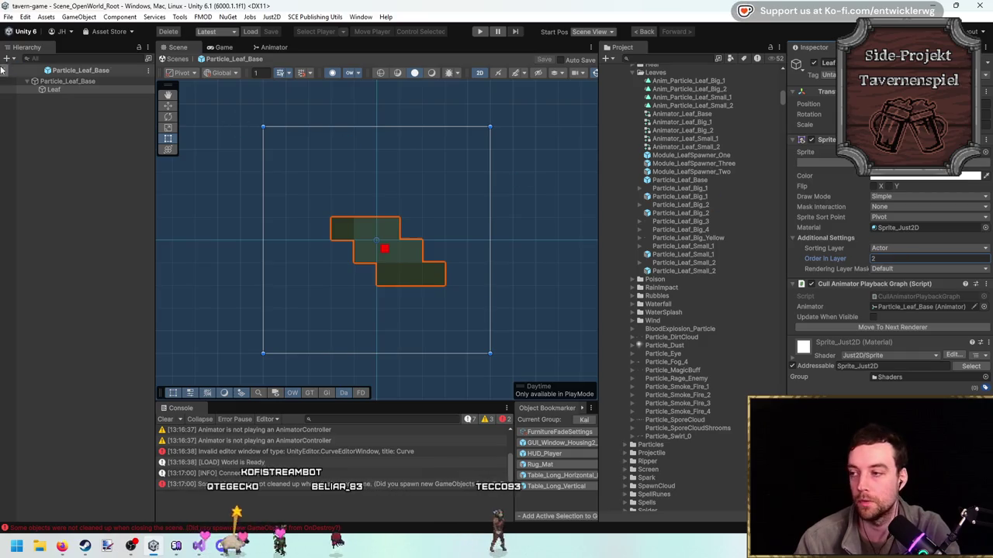
pyautogui.click(4, 71)
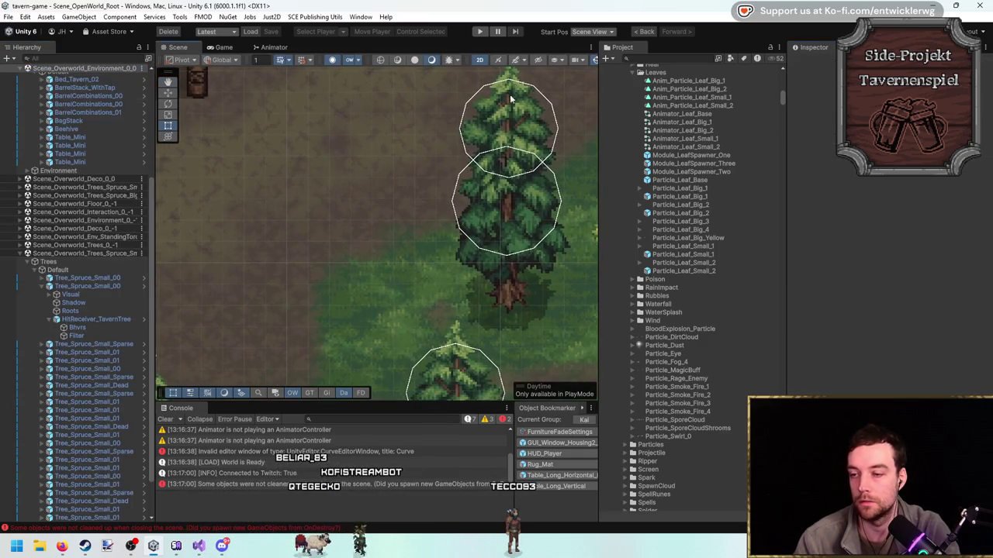
pyautogui.click(476, 33)
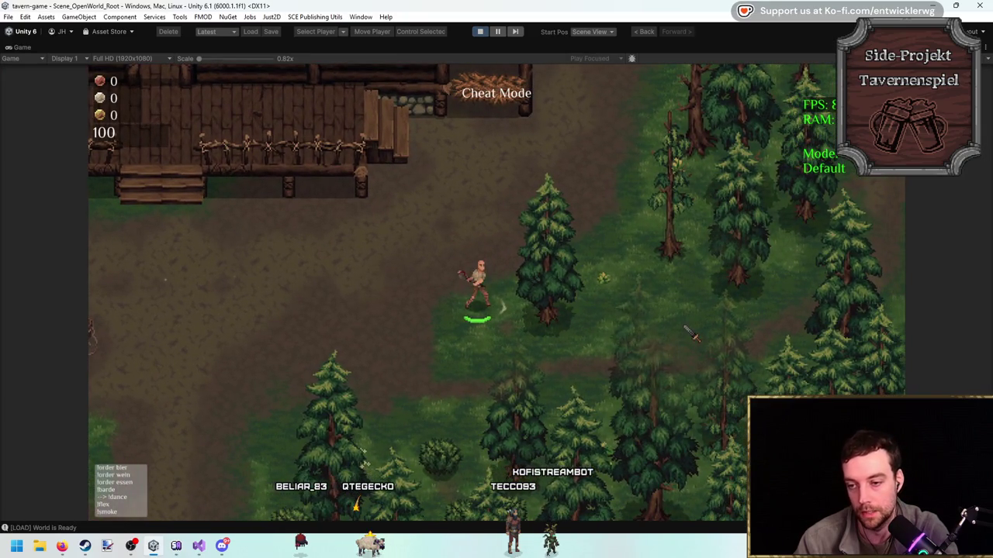
# Strike the spruce tree and the trees to the left while walking the character around.
pyautogui.click(691, 332)
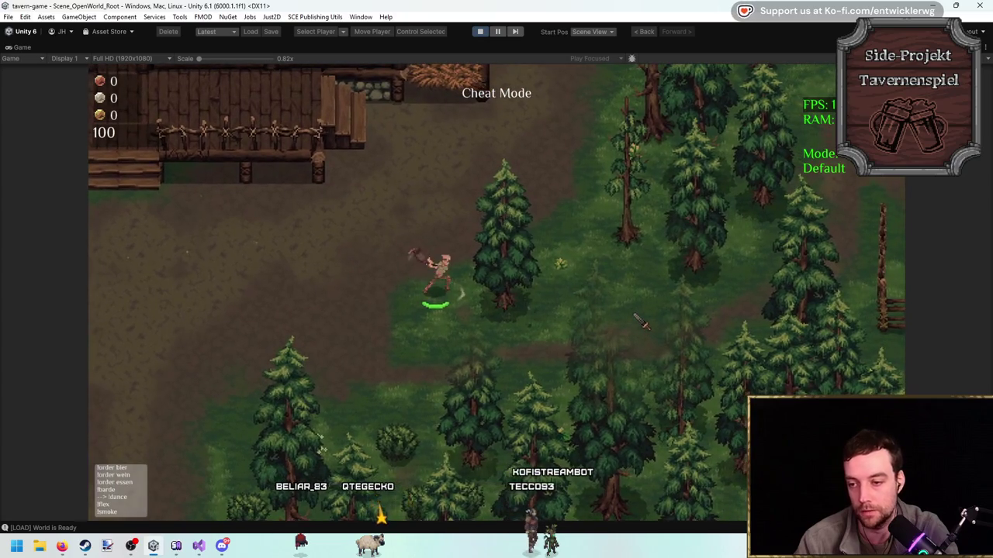
pyautogui.click(635, 319)
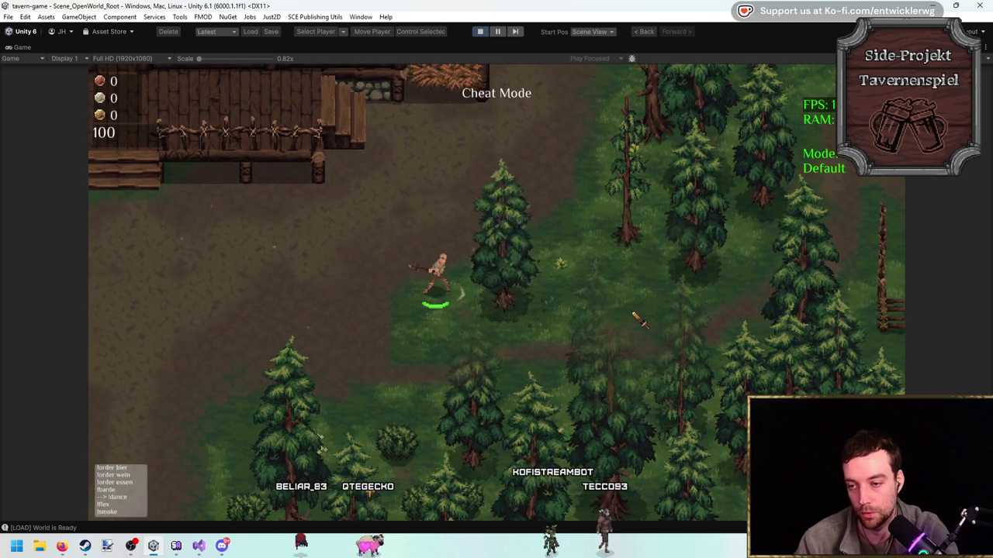
pyautogui.click(627, 309)
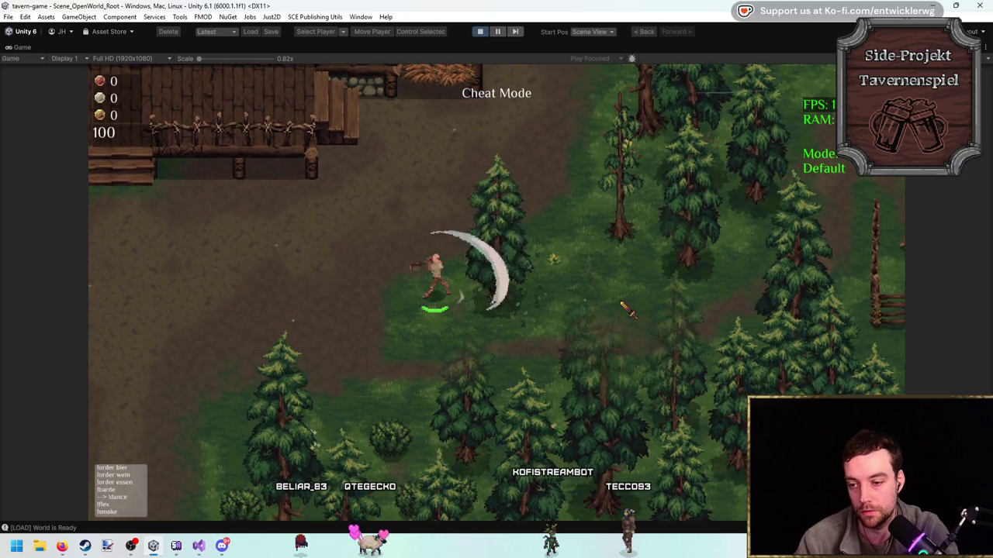
pyautogui.press('d')
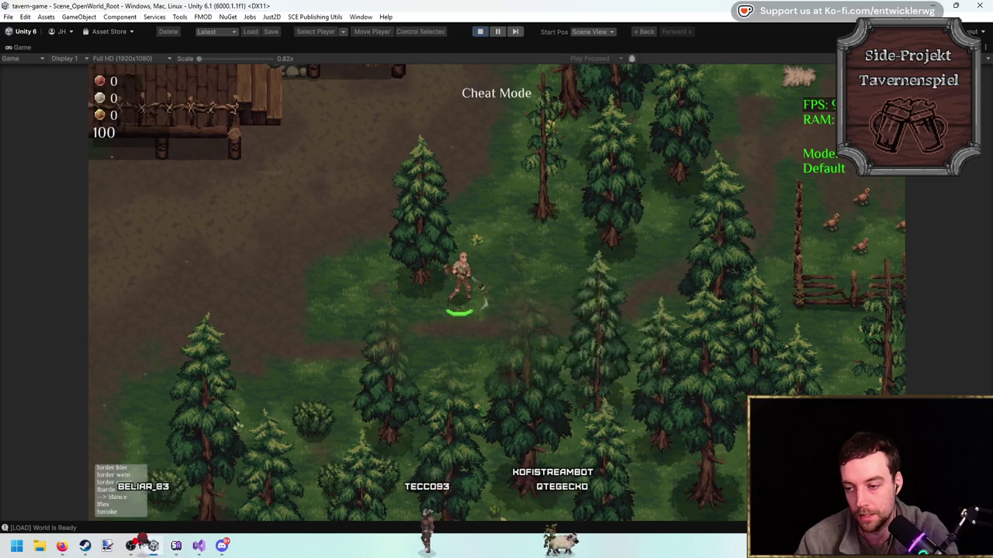
pyautogui.press('a')
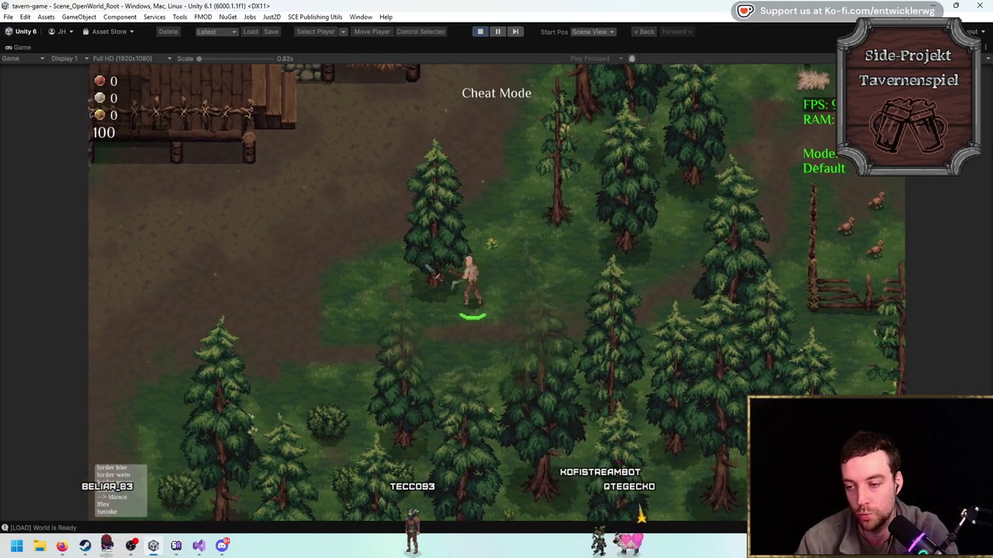
pyautogui.click(416, 277)
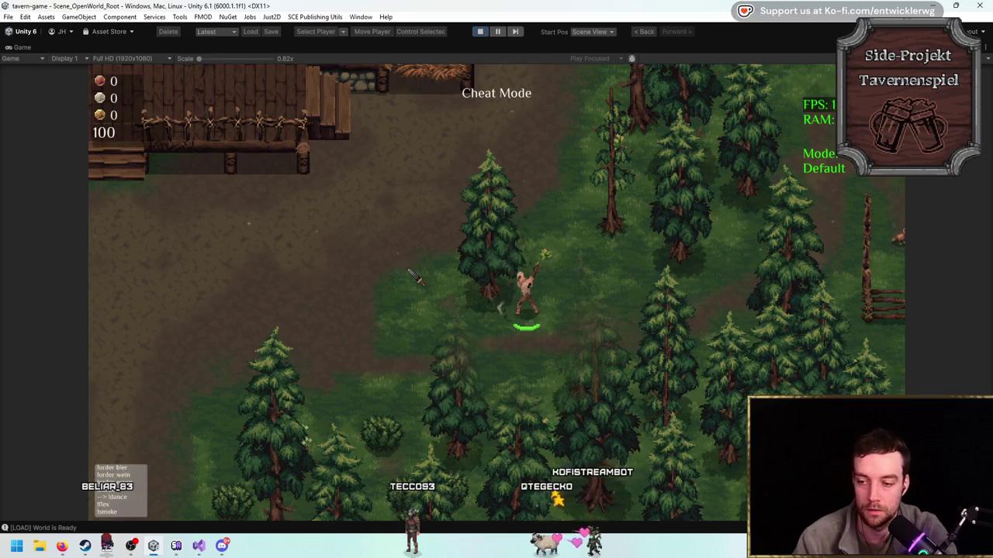
pyautogui.click(414, 276)
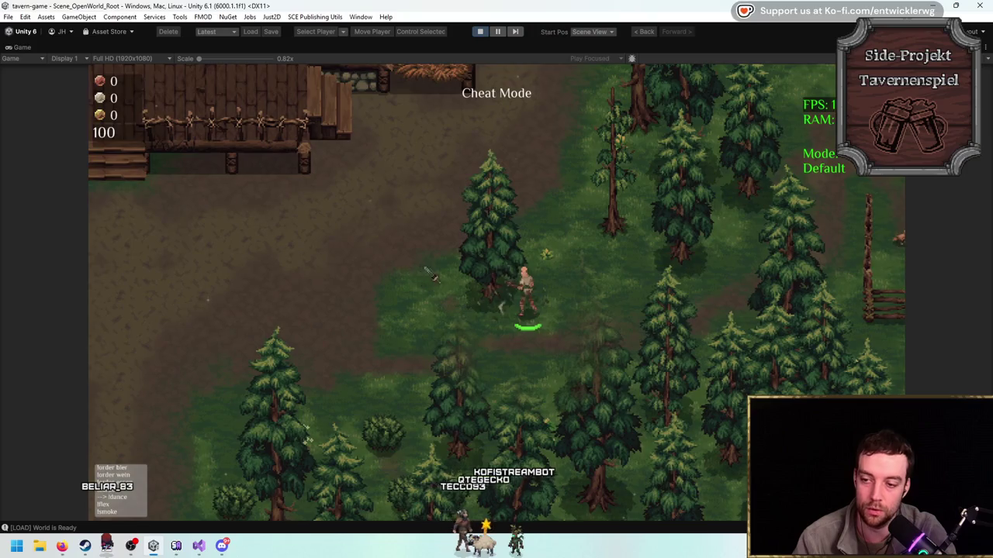
pyautogui.press('a')
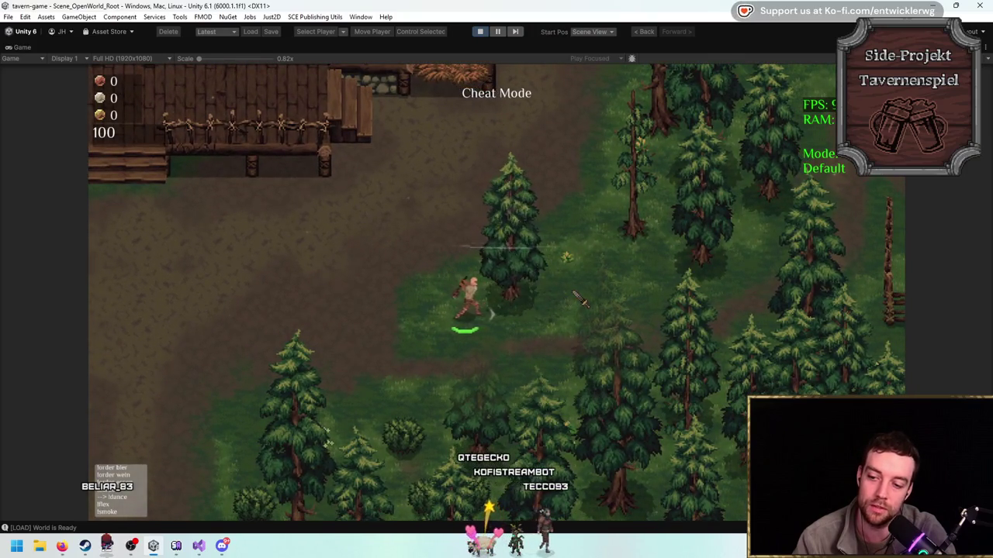
# Set the fog level to 4 through the in-game developer console.
pyautogui.press('`')
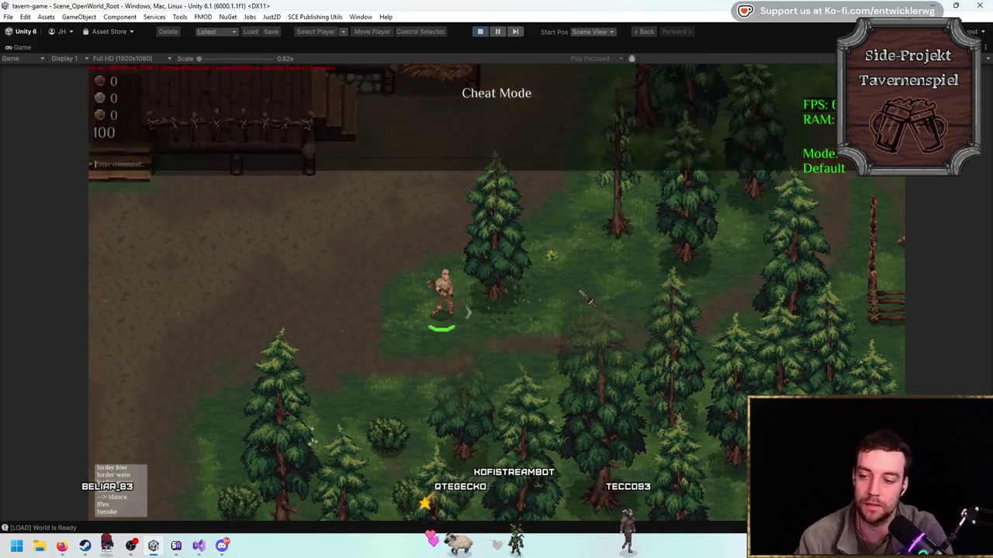
pyautogui.write('fps4')
pyautogui.press('Return')
pyautogui.press('Return')
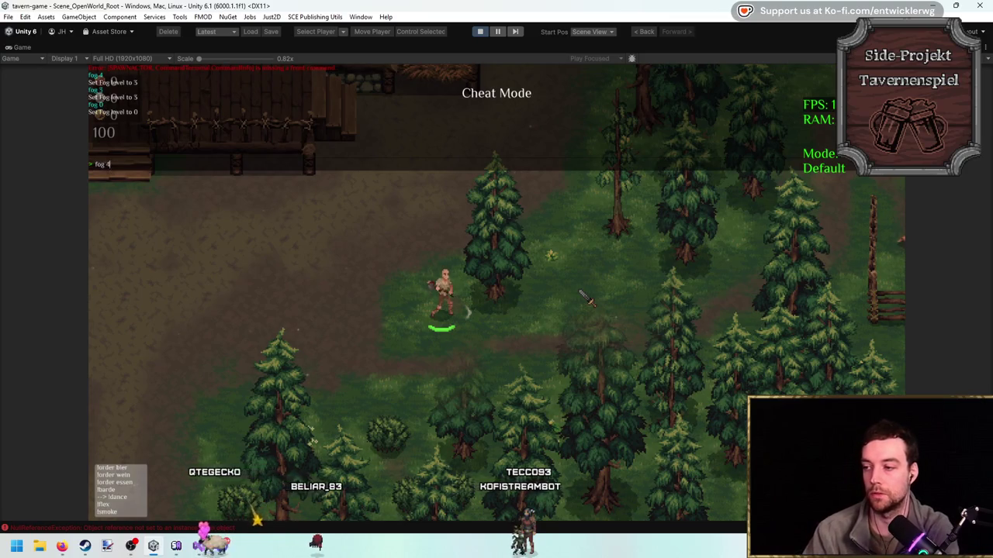
pyautogui.press('`')
# Reposition the character beside the spruce tree and swing at it a few times.
pyautogui.click(598, 286)
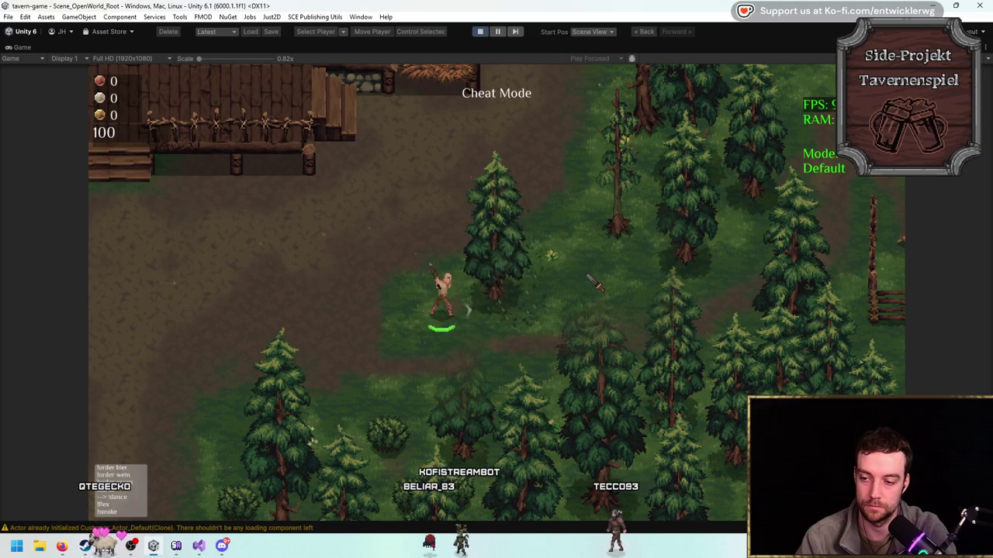
pyautogui.click(591, 281)
pyautogui.press('w')
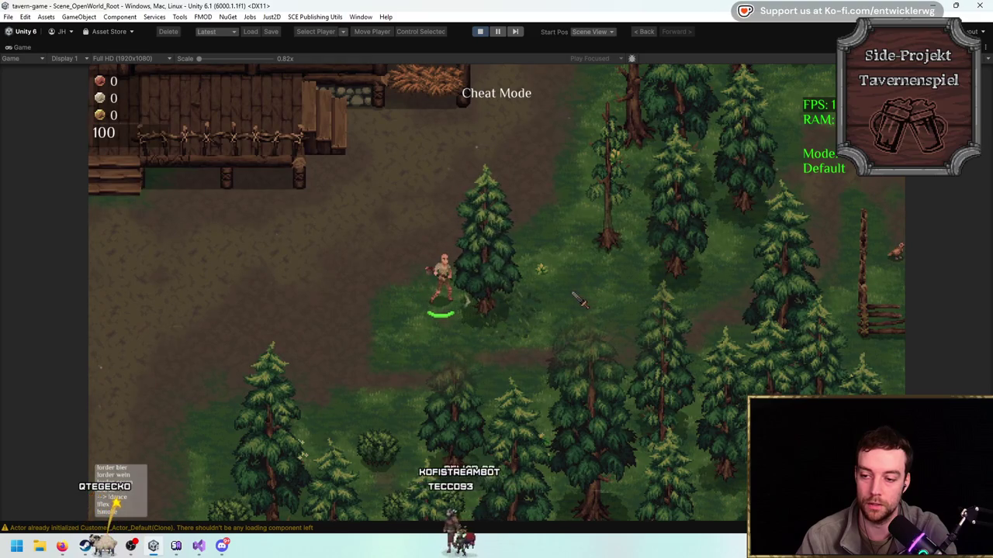
pyautogui.press('s')
pyautogui.click(571, 291)
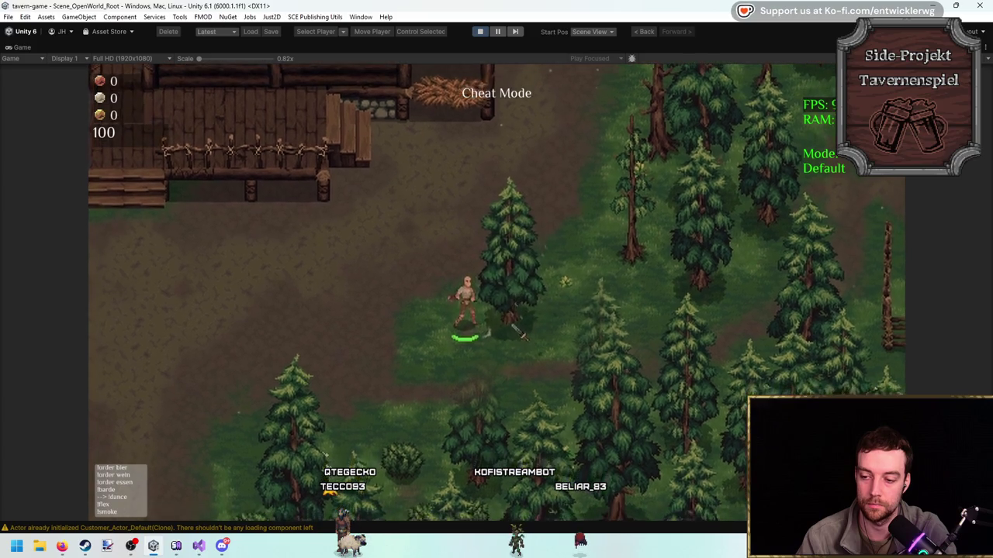
pyautogui.click(552, 275)
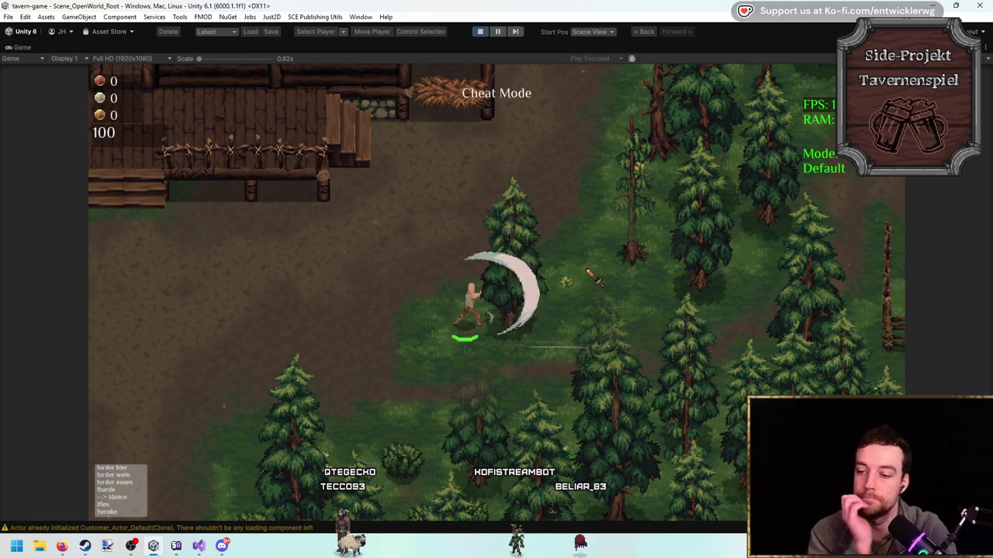
# Hit the spruce tree repeatedly to watch the leaf particles, then stop the game.
pyautogui.click(597, 287)
pyautogui.click(601, 291)
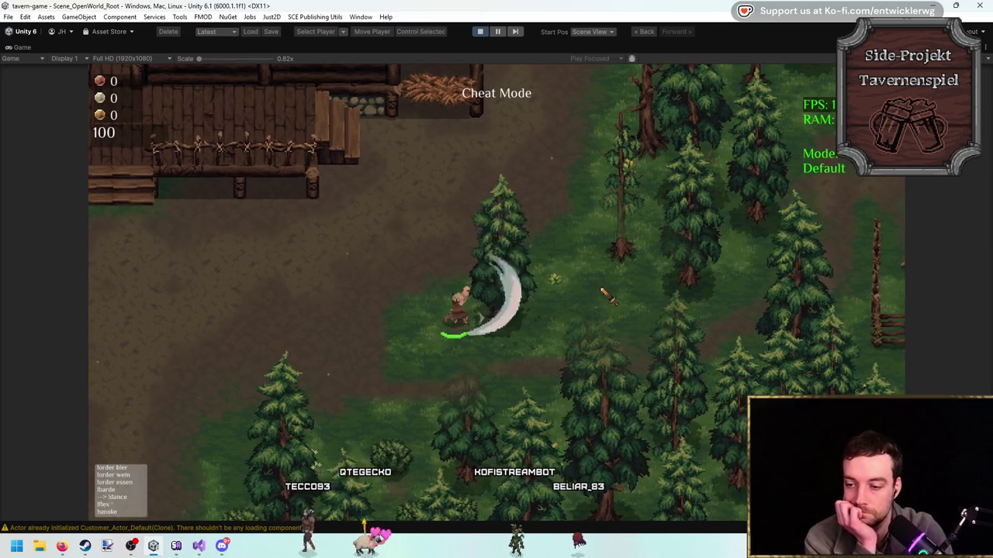
pyautogui.click(608, 297)
pyautogui.click(607, 297)
pyautogui.click(607, 297)
pyautogui.click(608, 297)
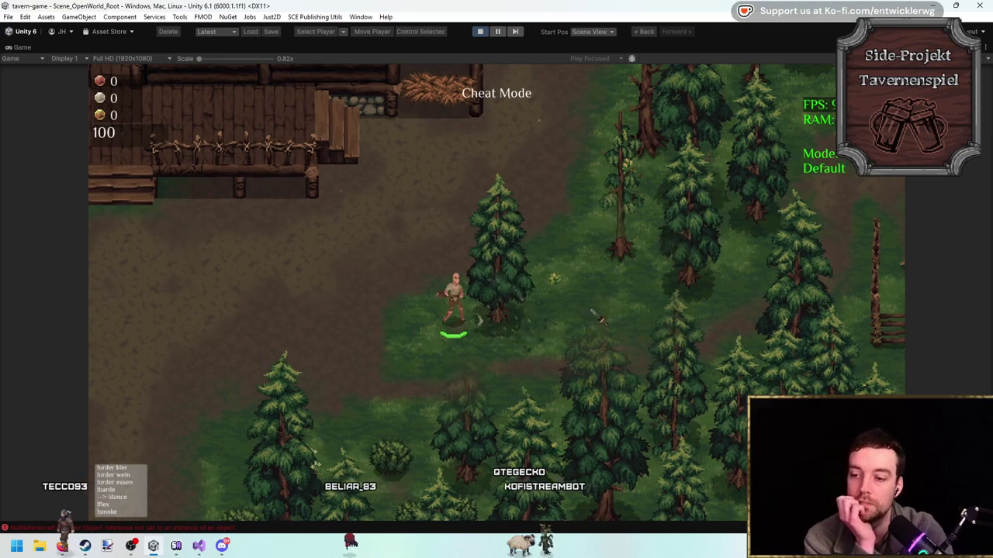
pyautogui.click(613, 298)
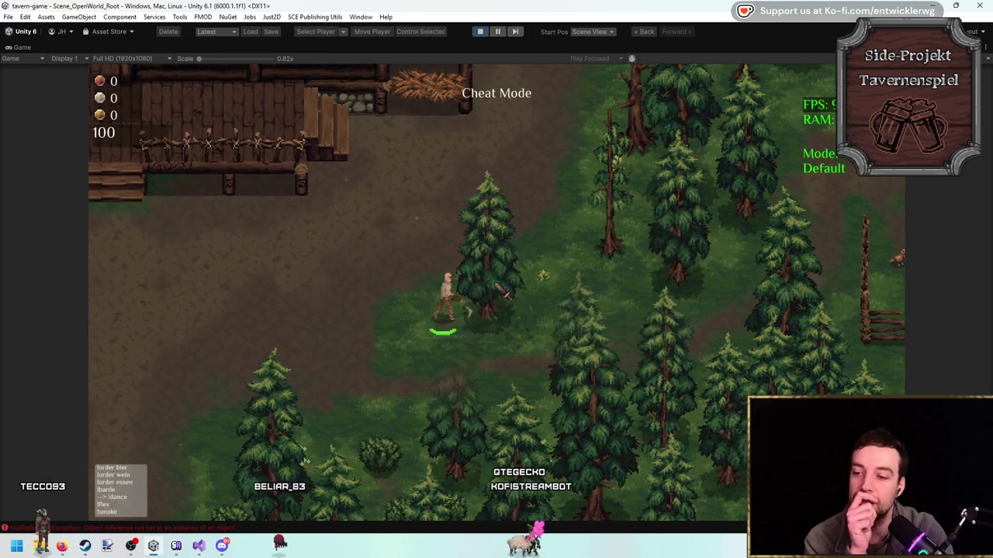
pyautogui.click(480, 32)
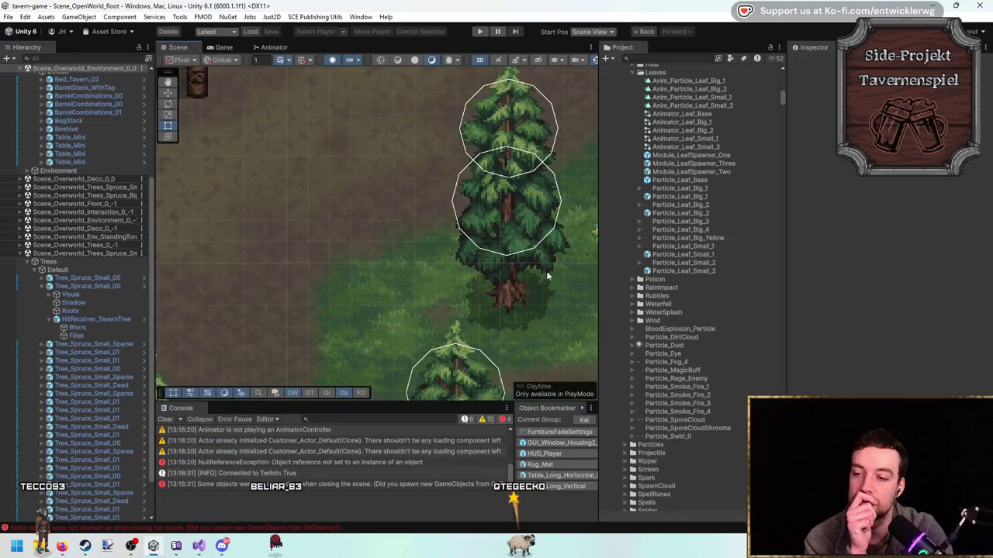
# Check the NullReferenceException stack trace, then clear the Console.
pyautogui.moveTo(503, 269); pyautogui.dragTo(465, 267)
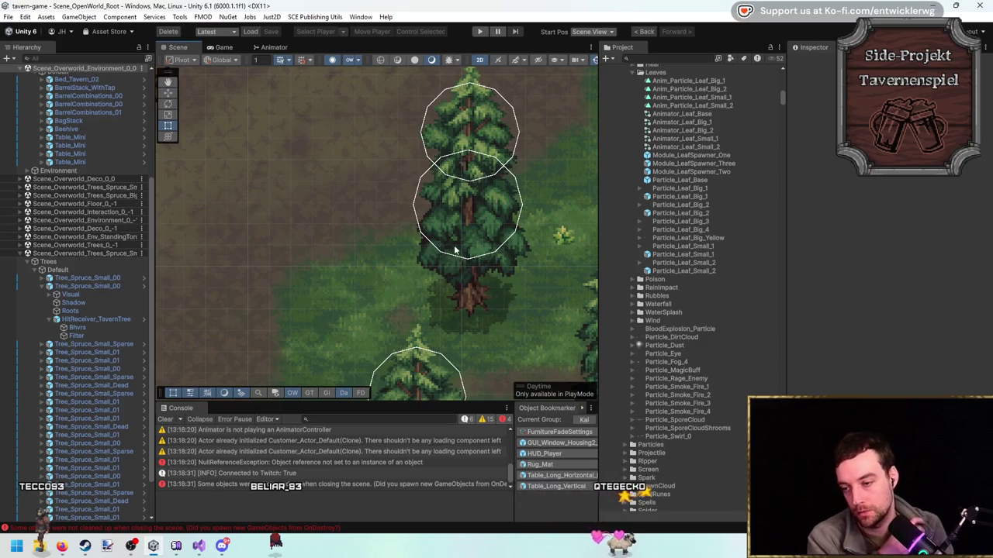
pyautogui.moveTo(463, 254); pyautogui.dragTo(414, 255)
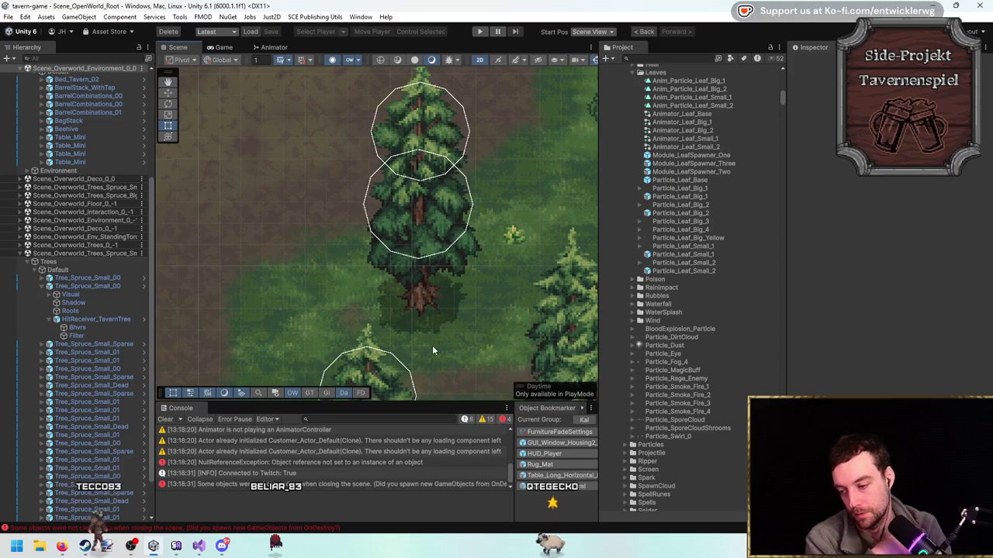
pyautogui.click(421, 461)
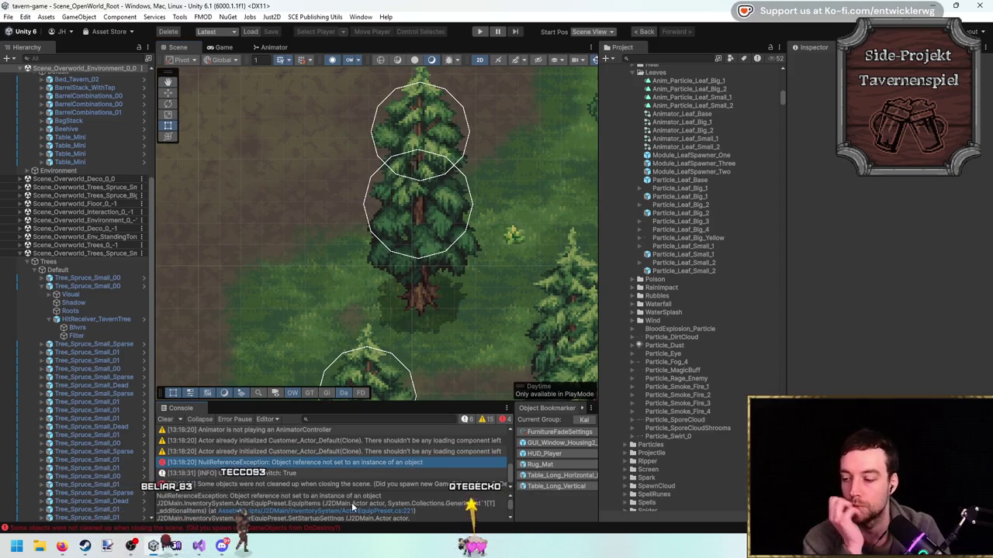
pyautogui.click(165, 419)
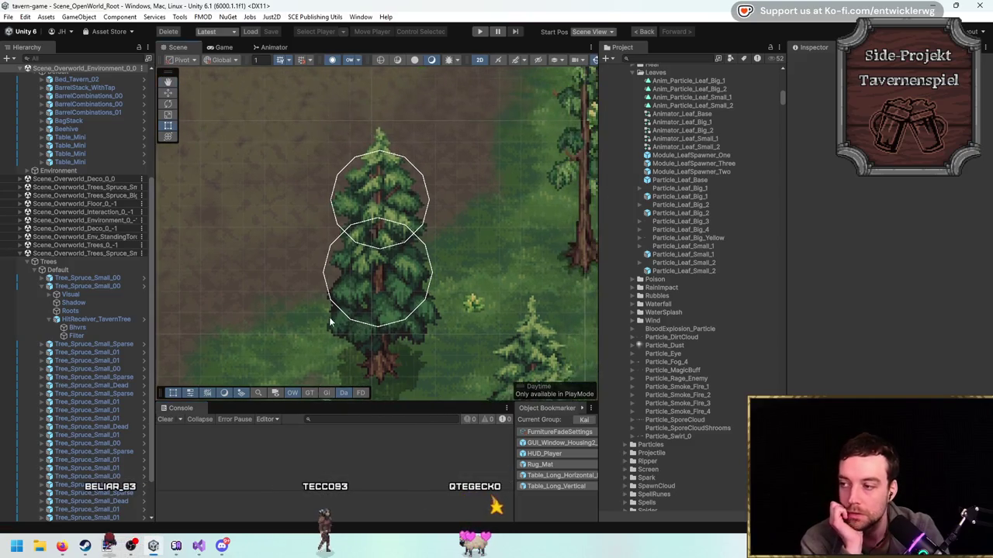
# Select Tree_Spruce_Small_00 in the scene and open it in Prefab Mode.
pyautogui.click(99, 288)
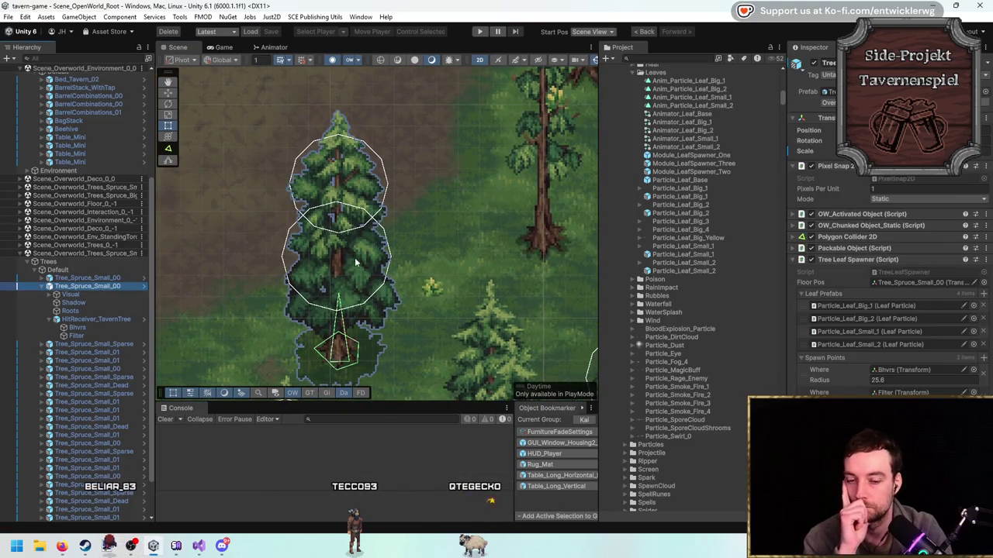
pyautogui.moveTo(355, 257); pyautogui.dragTo(379, 232)
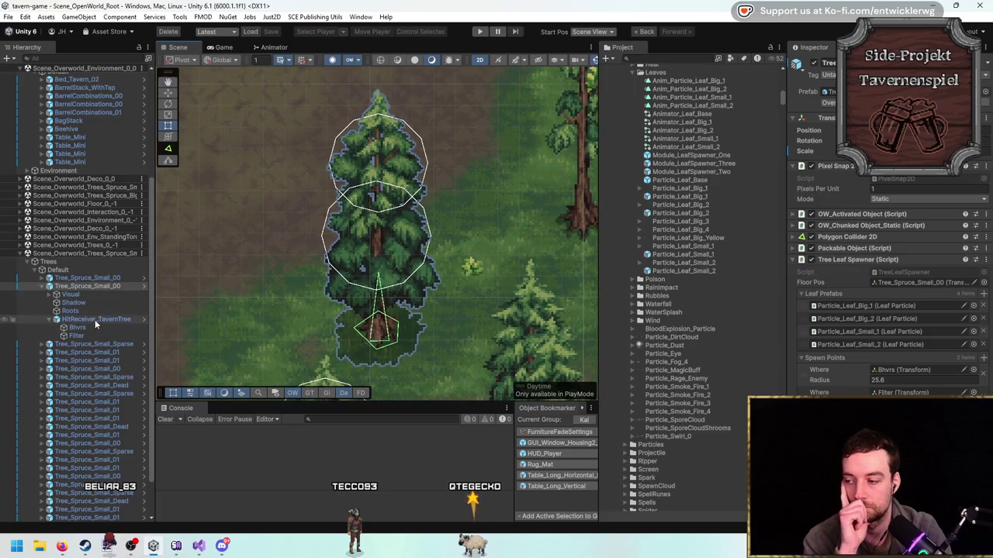
pyautogui.click(94, 321)
pyautogui.click(99, 326)
pyautogui.click(103, 286)
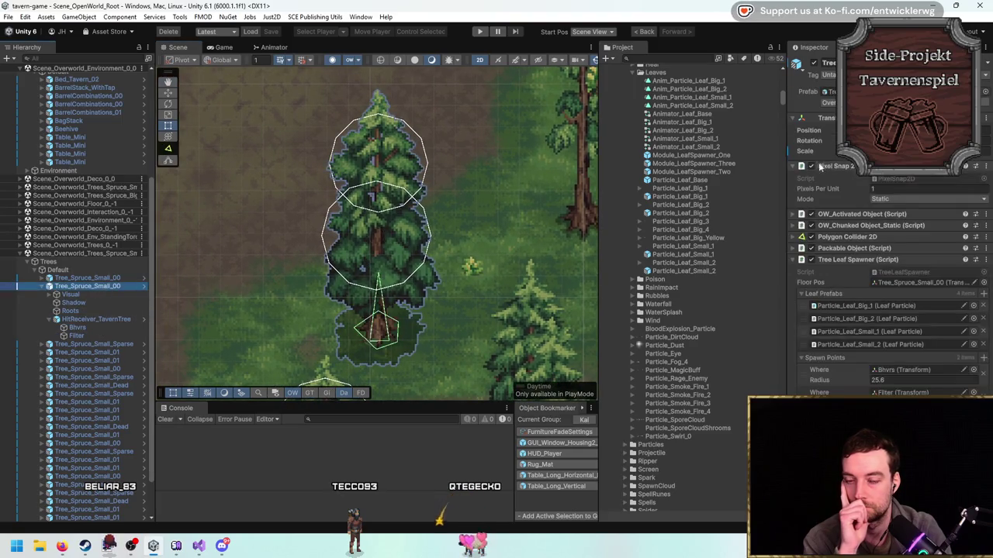
pyautogui.click(849, 91)
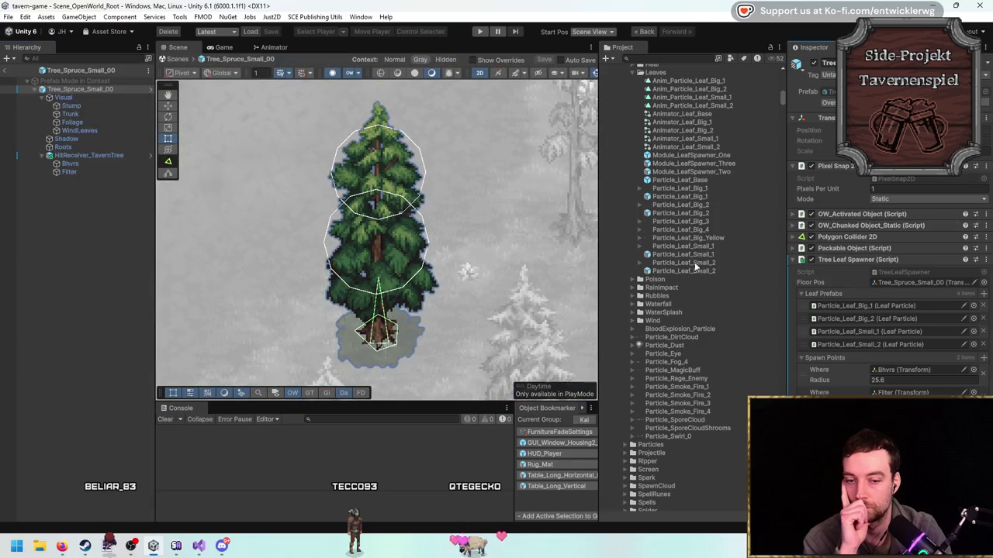
# Multi-select Particle_Leaf_Big_1, Big_2, Small_1 and Small_2 in the Project window.
pyautogui.click(99, 158)
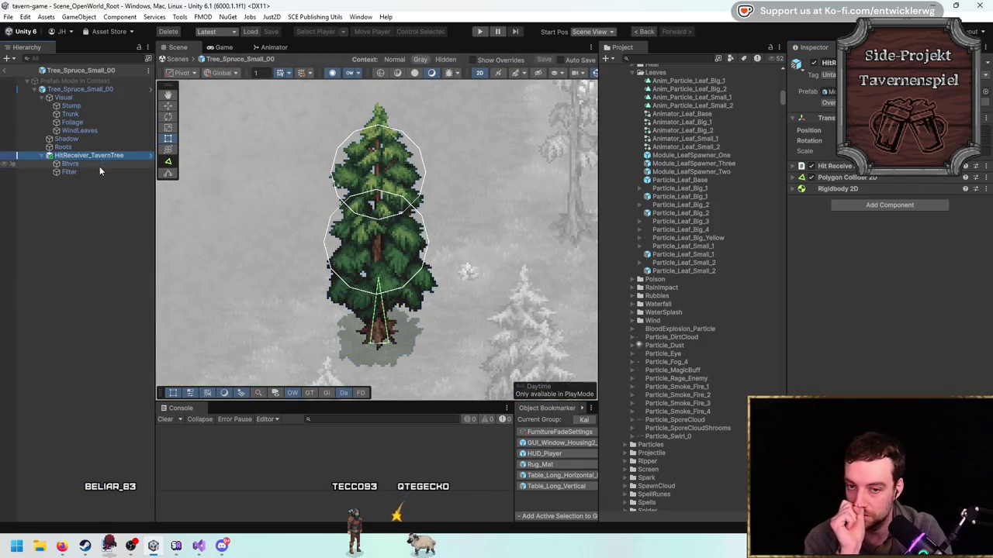
pyautogui.click(698, 196)
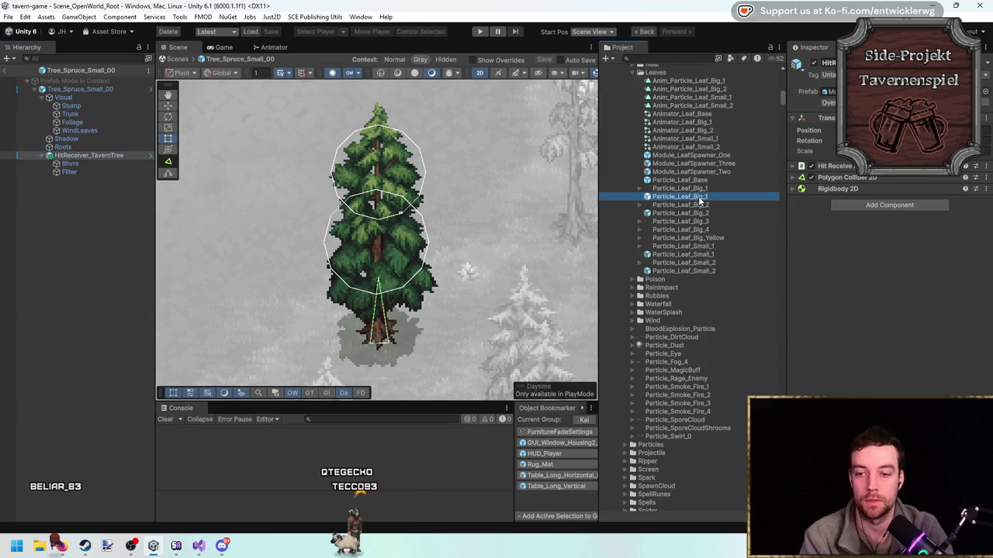
pyautogui.keyDown('ctrl'); pyautogui.click(697, 212); pyautogui.keyUp('ctrl')
pyautogui.keyDown('ctrl'); pyautogui.click(712, 255); pyautogui.keyUp('ctrl')
pyautogui.keyDown('ctrl'); pyautogui.click(713, 270); pyautogui.keyUp('ctrl')
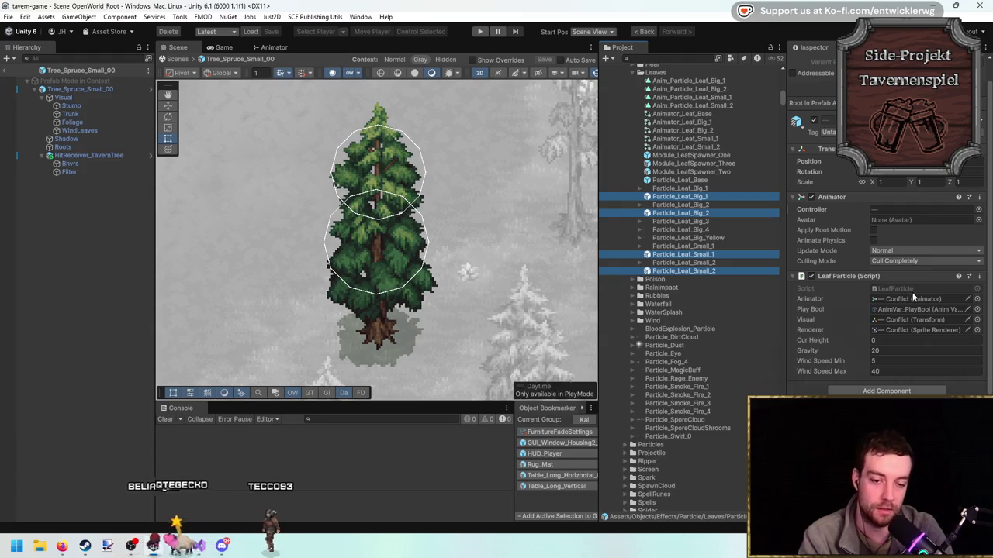
pyautogui.hotkey('alt', 'Tab')
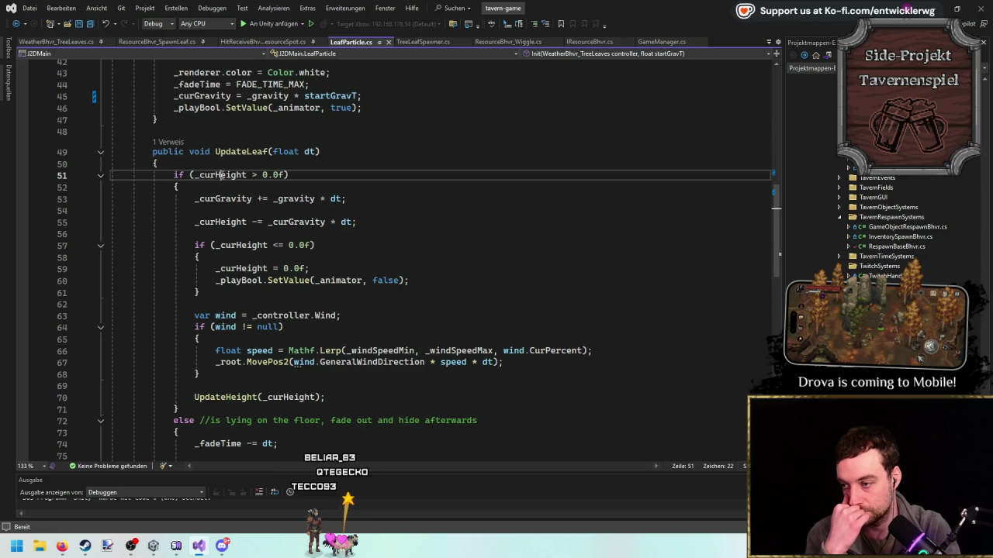
# Read through LeafParticle.cs, highlighting the uses of _curHeight.
pyautogui.scroll(-3, 413, 238)
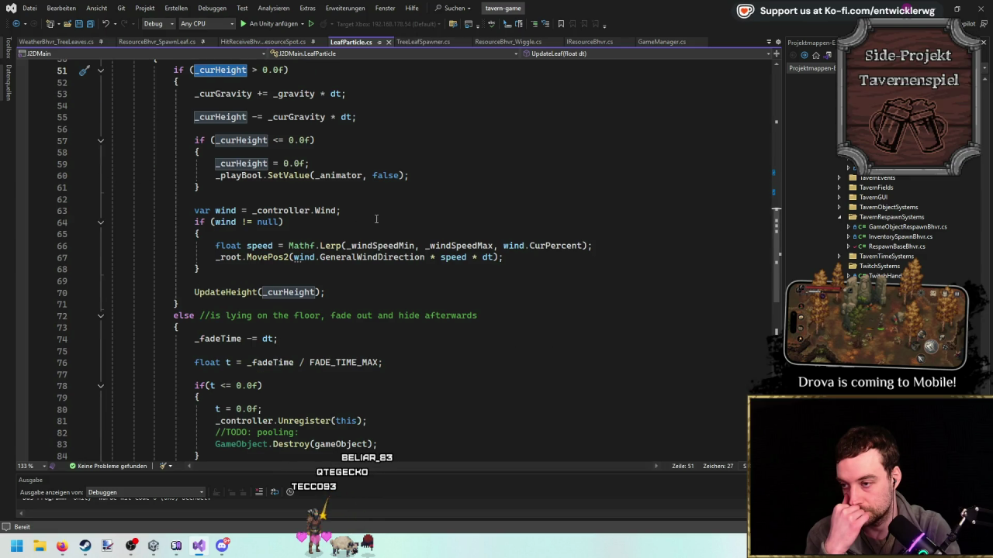
pyautogui.scroll(-3, 344, 141)
pyautogui.scroll(1, 341, 155)
pyautogui.scroll(-1, 337, 170)
pyautogui.scroll(6, 326, 213)
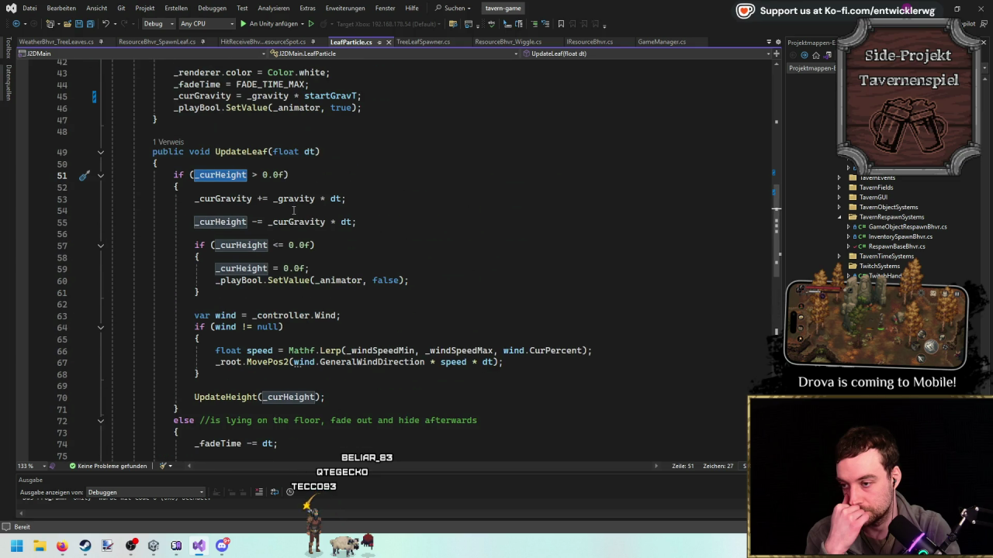
pyautogui.scroll(-3, 293, 210)
pyautogui.scroll(2, 342, 225)
pyautogui.click(249, 211)
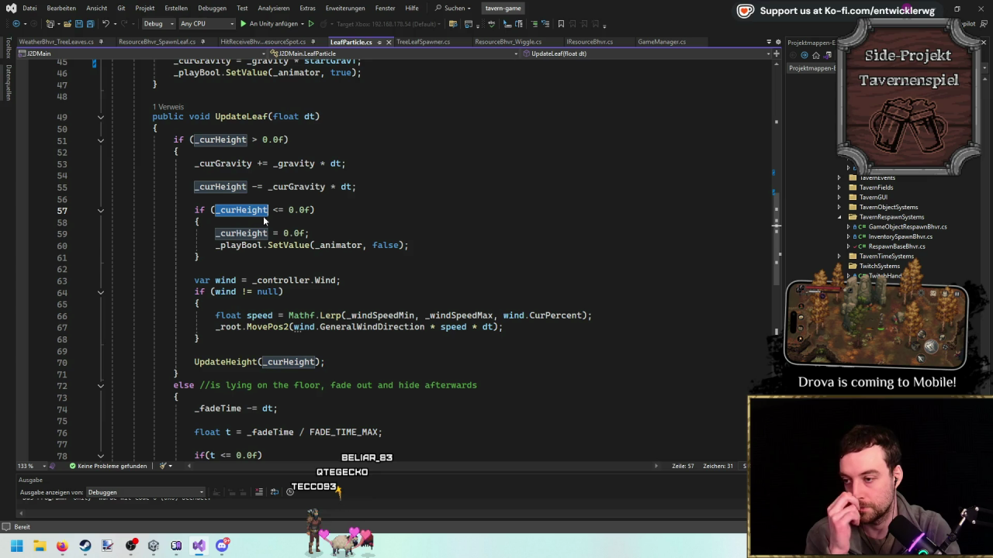
pyautogui.scroll(2, 412, 224)
pyautogui.scroll(10, 405, 241)
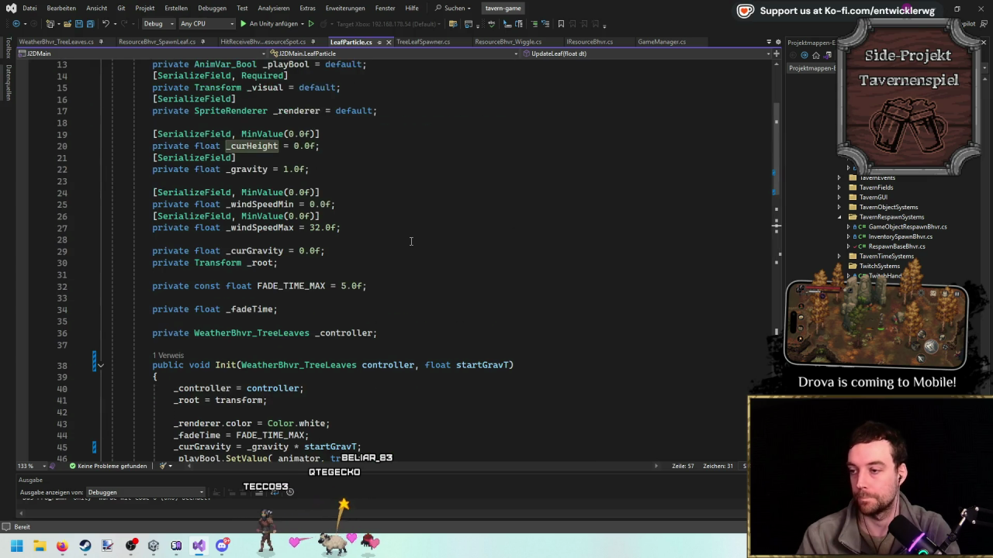
pyautogui.scroll(-11, 408, 235)
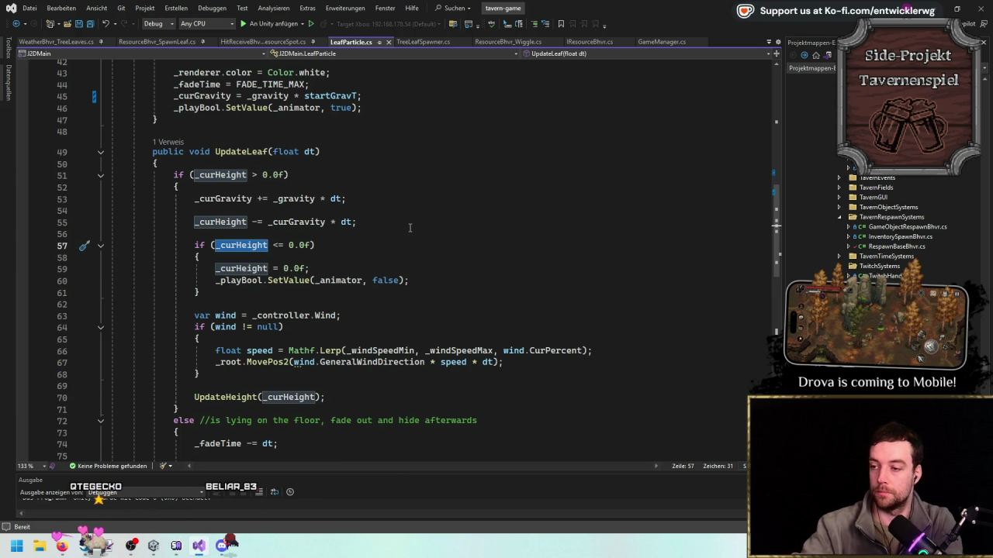
pyautogui.scroll(-5, 409, 227)
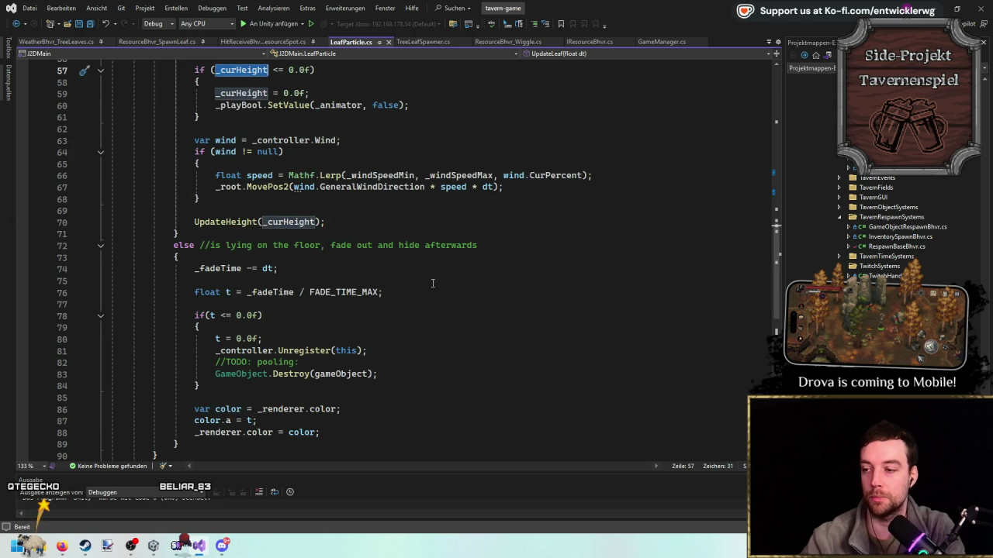
pyautogui.scroll(19, 381, 292)
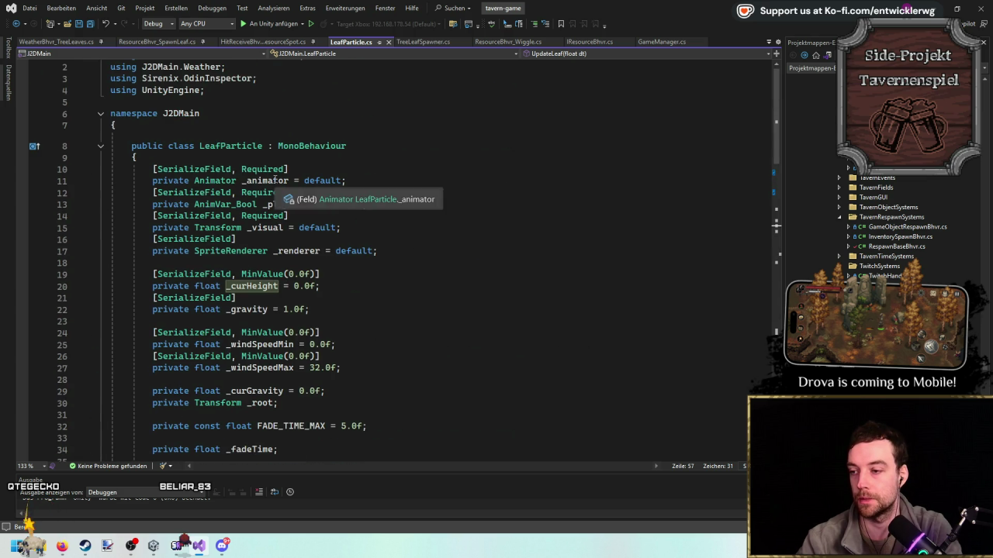
pyautogui.scroll(-2, 413, 221)
# Find every _renderer occurrence in LeafParticle.cs with Ctrl+F.
pyautogui.doubleClick(295, 180)
pyautogui.hotkey('ctrl', 'f')
pyautogui.press('Return')
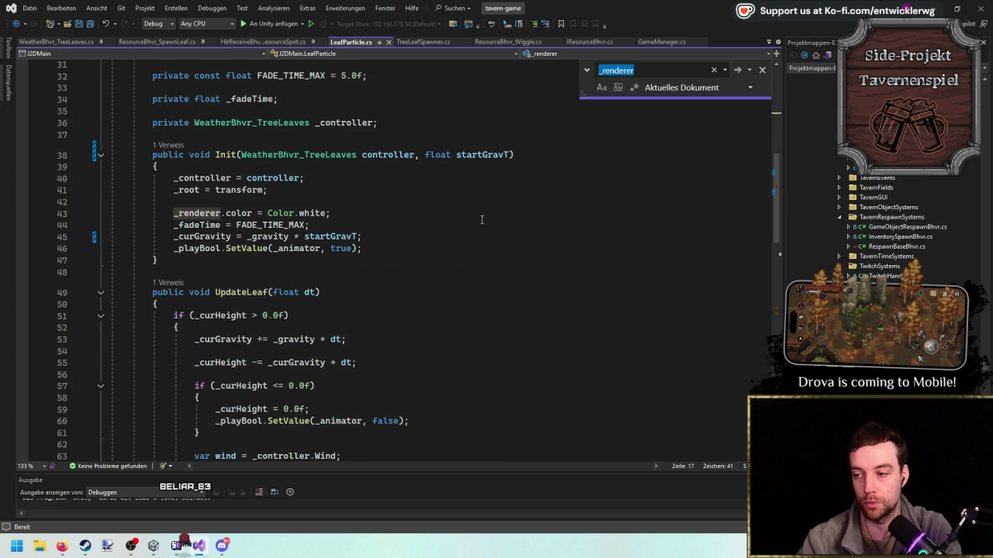
pyautogui.scroll(-12, 475, 225)
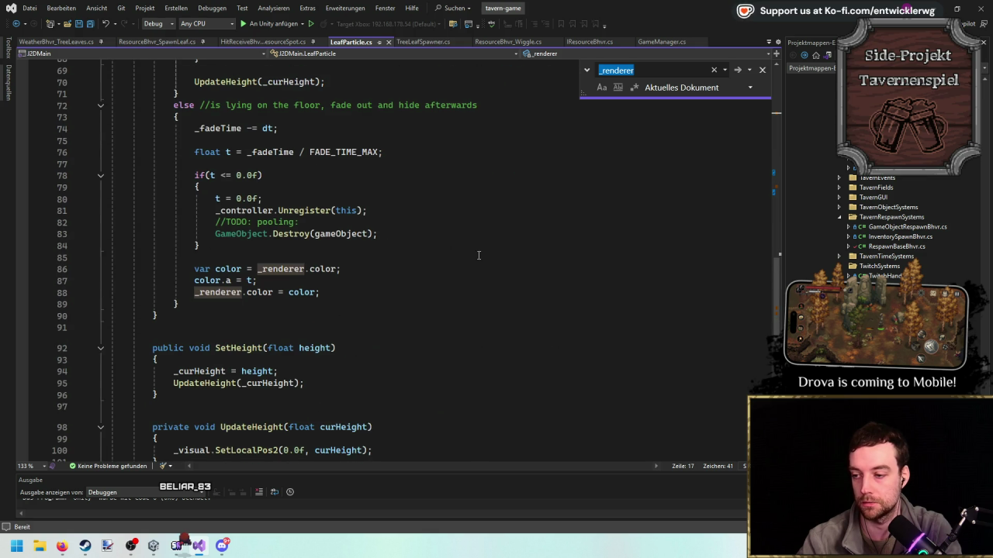
pyautogui.scroll(3, 478, 256)
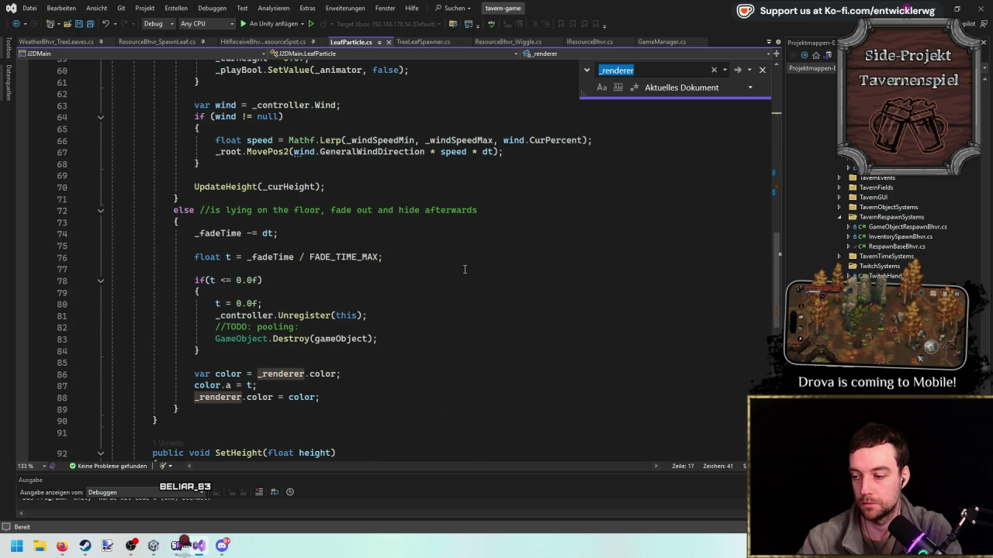
pyautogui.scroll(1, 359, 315)
pyautogui.scroll(-1, 357, 295)
pyautogui.click(349, 222)
# Complete the `_renderer.sortingOrder = 1;` line in the floor branch of UpdateLeaf.
pyautogui.press('Return')
pyautogui.write('_renderer.')
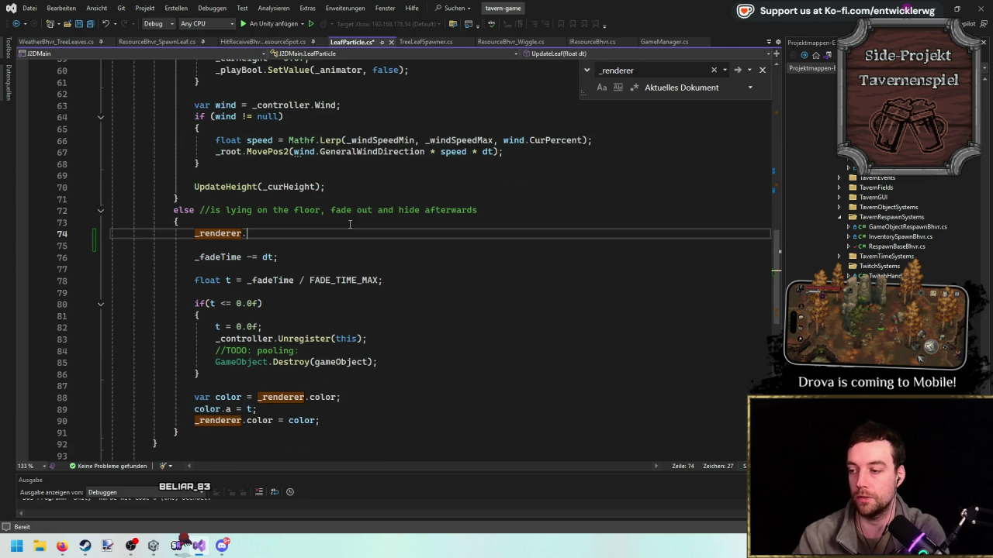
pyautogui.write('spr')
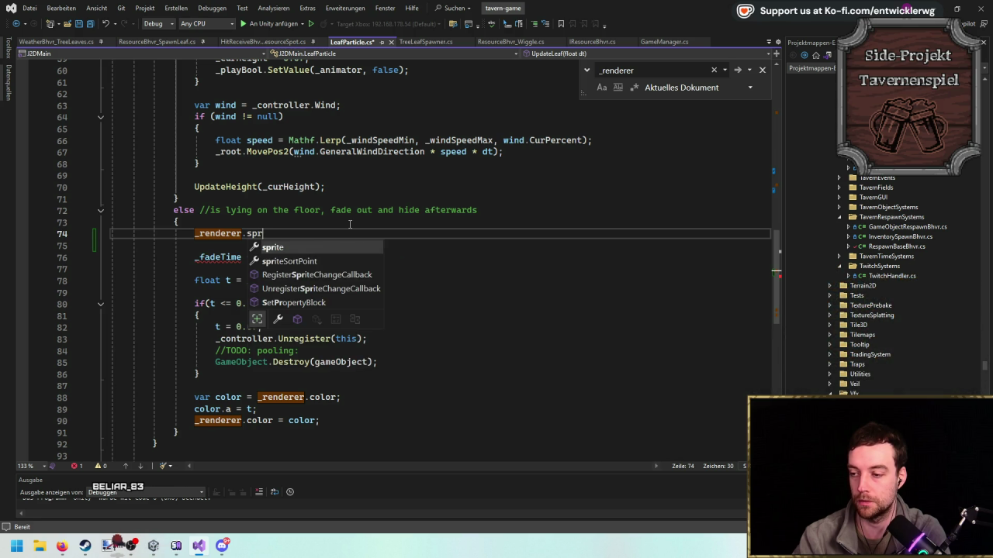
pyautogui.press('BackSpace')
pyautogui.press('BackSpace')
pyautogui.press('BackSpace')
pyautogui.write('.sort')
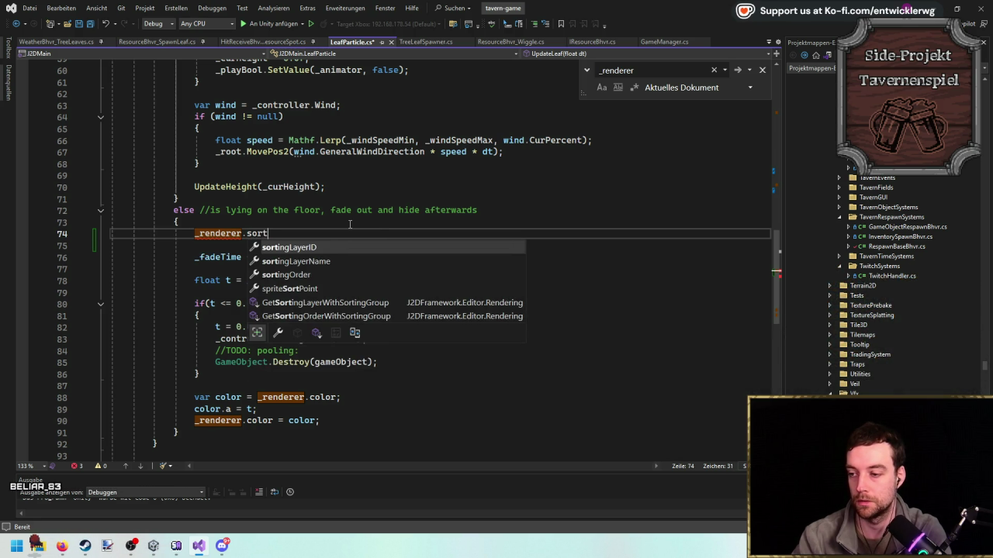
pyautogui.press('Down')
pyautogui.press('Up')
pyautogui.press('Down')
pyautogui.press('Down')
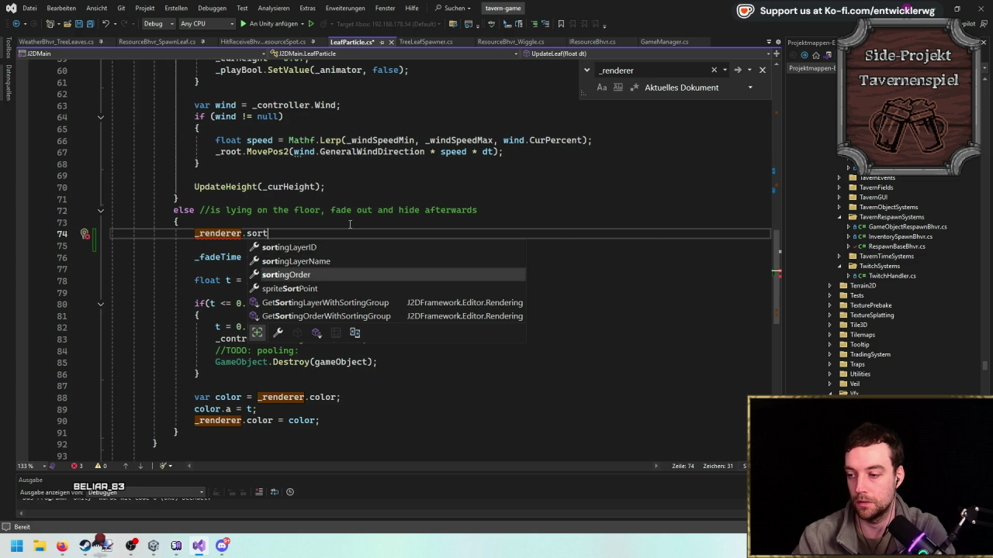
pyautogui.rightClick(349, 224)
pyautogui.press('Escape')
pyautogui.press('BackSpace')
pyautogui.write(';')
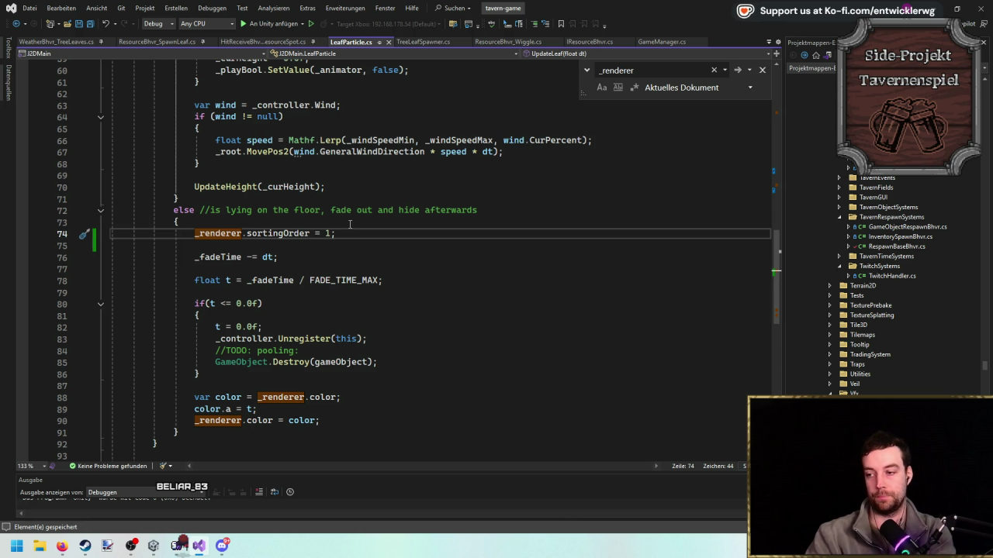
# Declare the field `bool _hitFloor = false;` among the class fields.
pyautogui.click(358, 222)
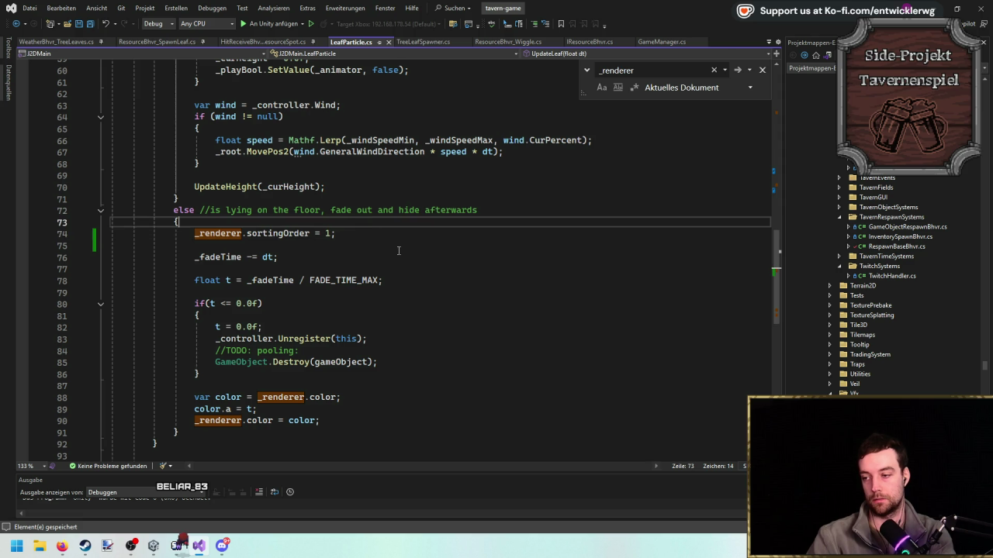
pyautogui.click(386, 237)
pyautogui.scroll(15, 396, 271)
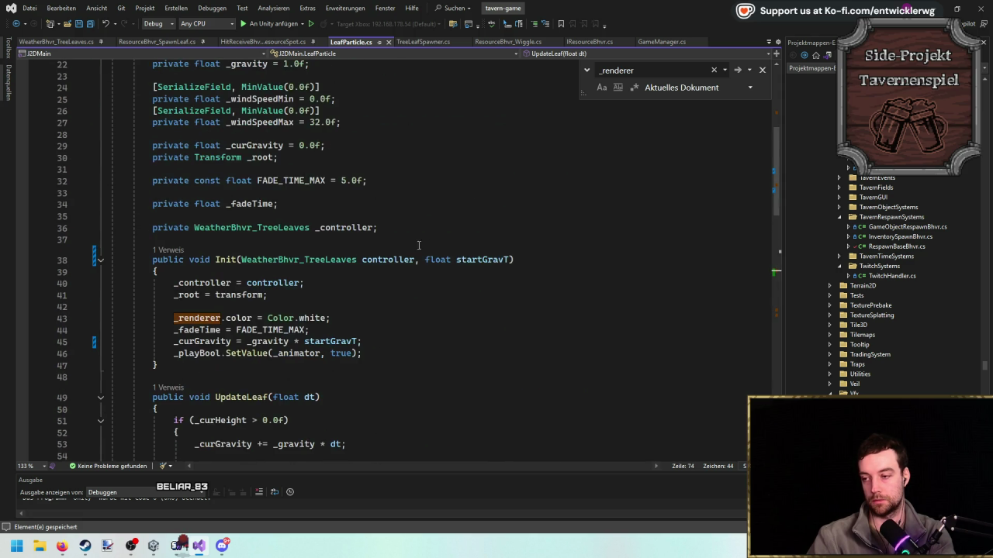
pyautogui.click(464, 298)
pyautogui.write('ool _hitfloor = false;')
pyautogui.press('Left')
pyautogui.press('Left')
pyautogui.press('Left')
pyautogui.press('BackSpace')
pyautogui.write('F')
pyautogui.press('Escape')
pyautogui.press('Right')
pyautogui.press('Right')
pyautogui.press('Right')
# Wrap the sortingOrder = 1 line in an `if (!_hitFloor)` block.
pyautogui.scroll(-6, 446, 250)
pyautogui.scroll(-8, 447, 251)
pyautogui.click(391, 269)
pyautogui.hotkey('ctrl', 'Return')
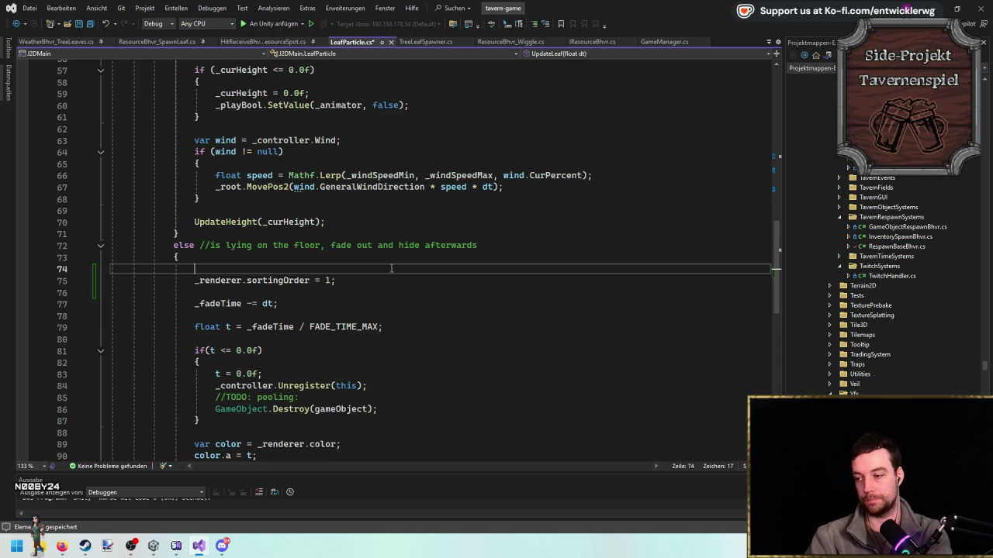
pyautogui.press('Left')
pyautogui.write('!')
pyautogui.press('End')
pyautogui.press('Return')
pyautogui.write('{')
pyautogui.press('Return')
pyautogui.press('Down')
pyautogui.press('End')
pyautogui.press('Return')
pyautogui.write('}')
pyautogui.press('BackSpace')
pyautogui.write('}')
pyautogui.press('Return')
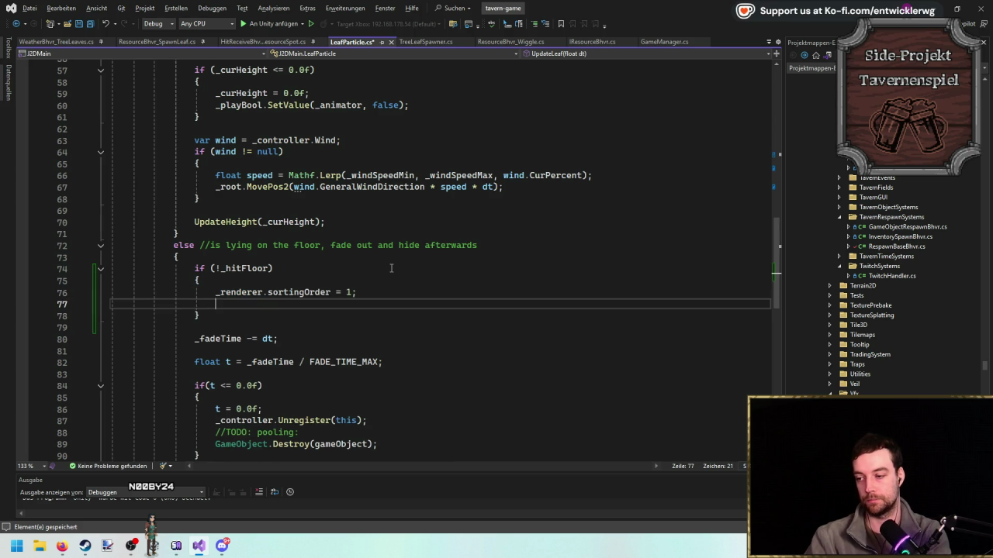
# Add `_hitFloor = true;` inside the new block.
pyautogui.write('_hitFloor=true,')
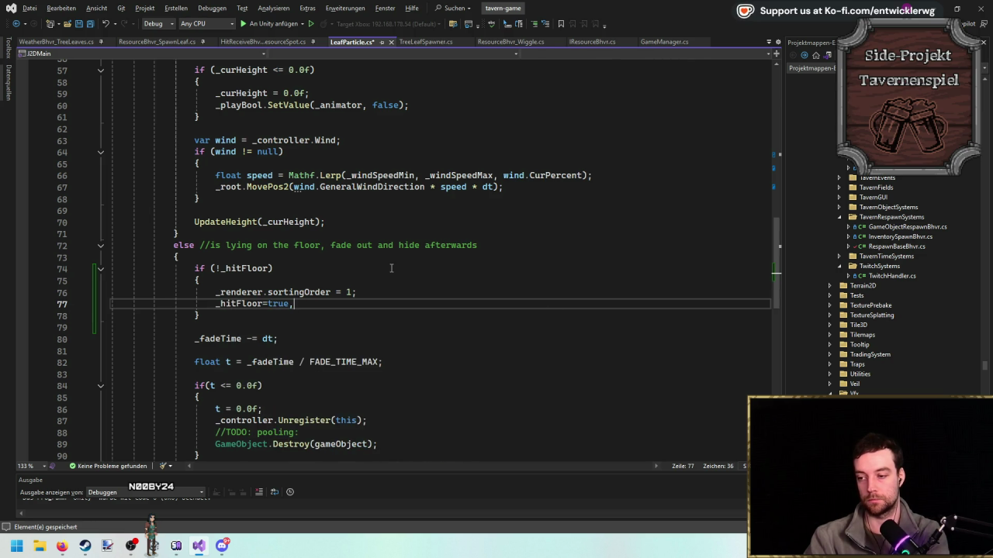
pyautogui.press('BackSpace')
pyautogui.write(';')
pyautogui.click(458, 280)
# Back in Unity, leave the leaf prefab for the scene and wait out the script import.
pyautogui.click(936, 6)
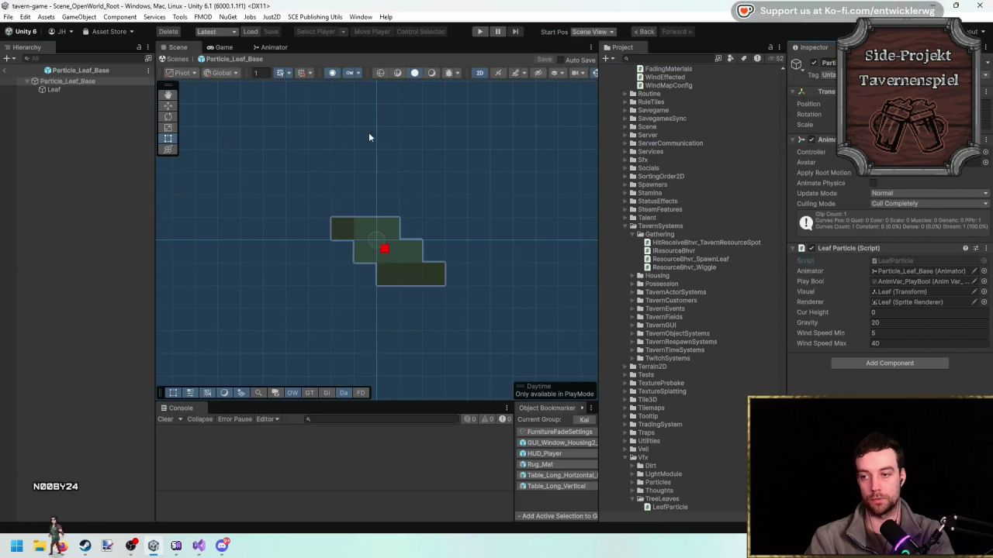
pyautogui.click(6, 70)
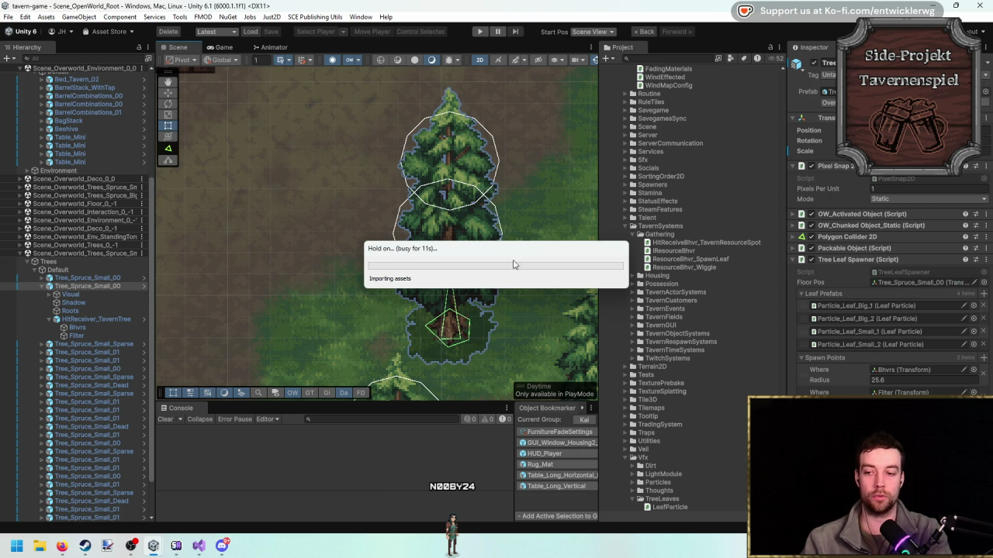
pyautogui.moveTo(512, 264); pyautogui.dragTo(309, 189)
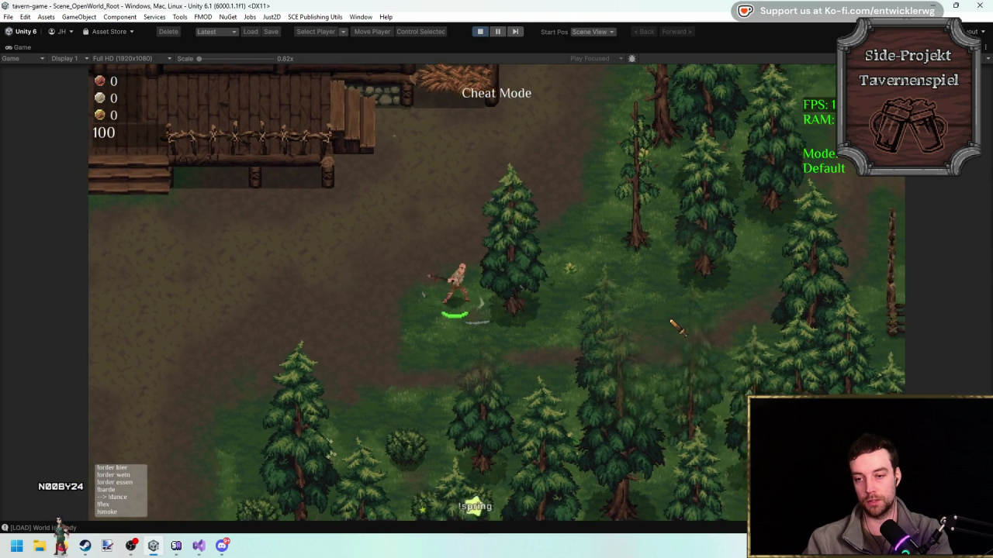
# Swing repeatedly at the spruce beside the cabin, moving right and up between strikes.
pyautogui.click(674, 330)
pyautogui.click(669, 324)
pyautogui.click(665, 318)
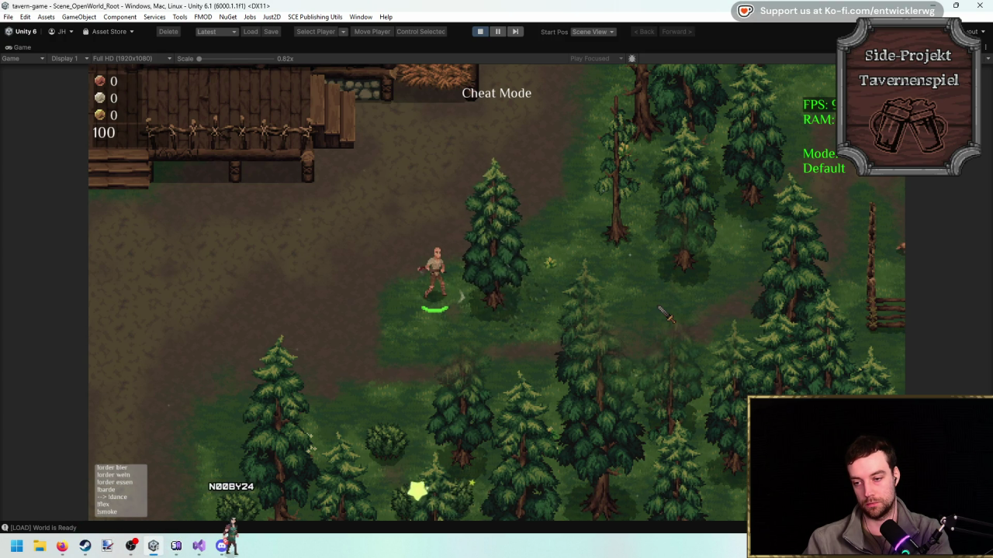
pyautogui.press('d')
pyautogui.press('w')
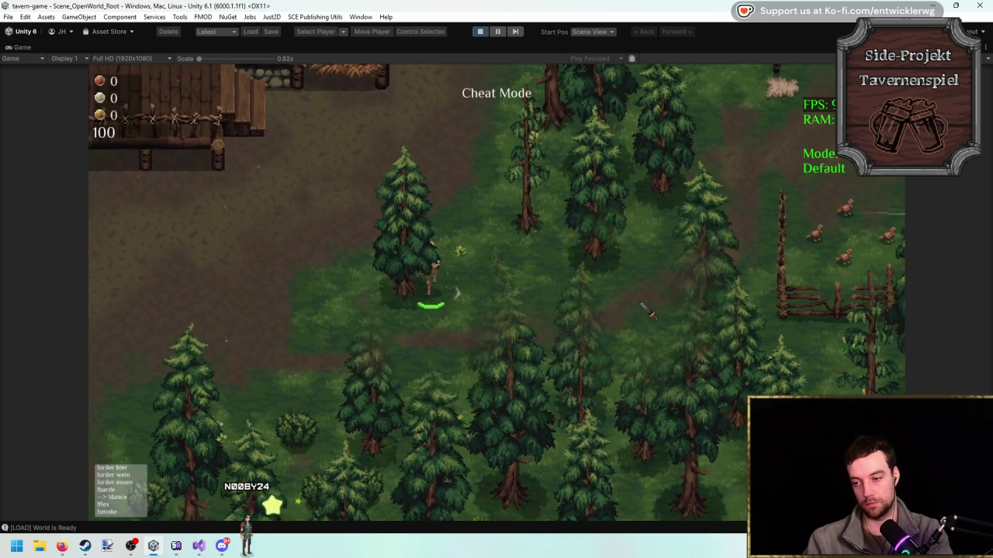
pyautogui.click(631, 356)
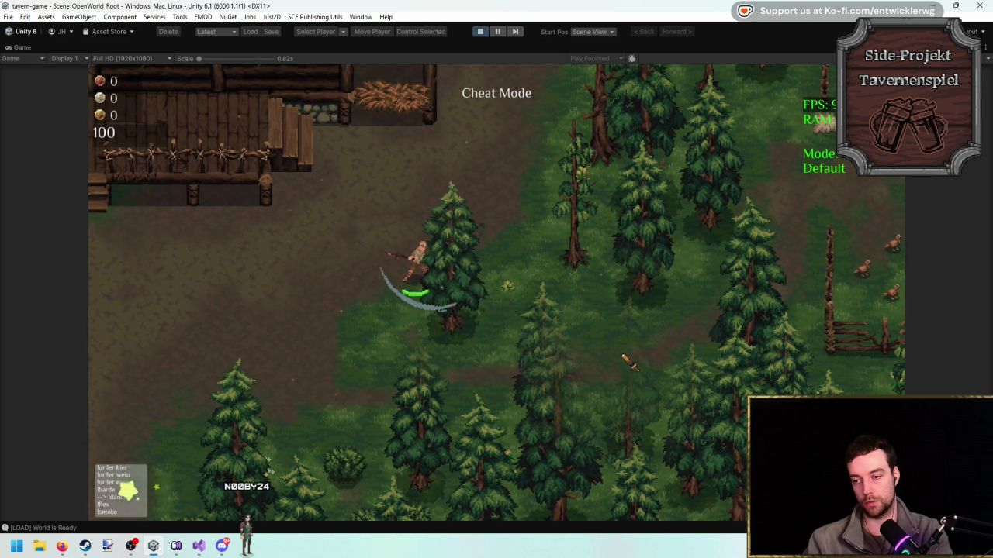
pyautogui.click(632, 335)
pyautogui.click(632, 335)
pyautogui.click(632, 335)
pyautogui.click(632, 335)
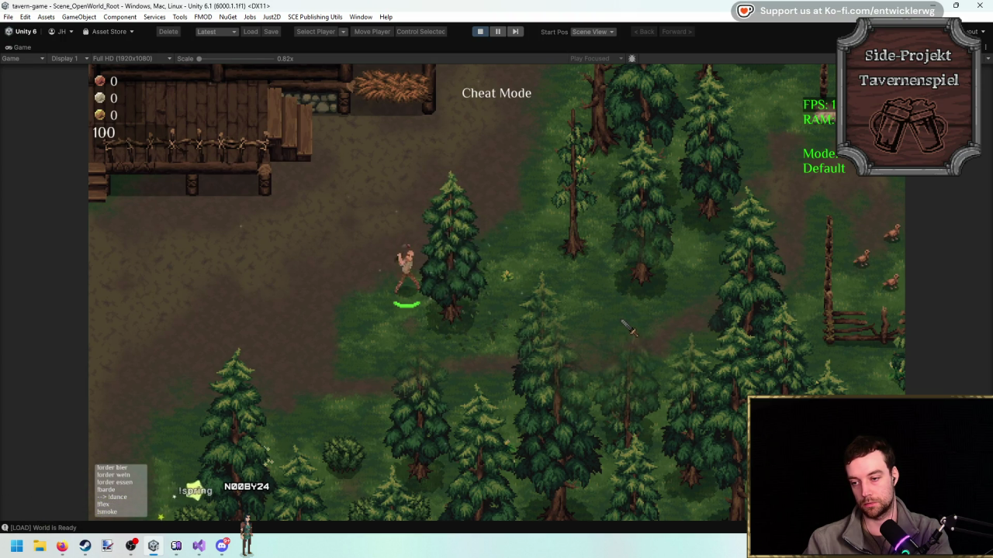
# Reposition beside the tree, do a spin attack, then stop the game.
pyautogui.press('s')
pyautogui.press('a')
pyautogui.press('d')
pyautogui.rightClick(590, 261)
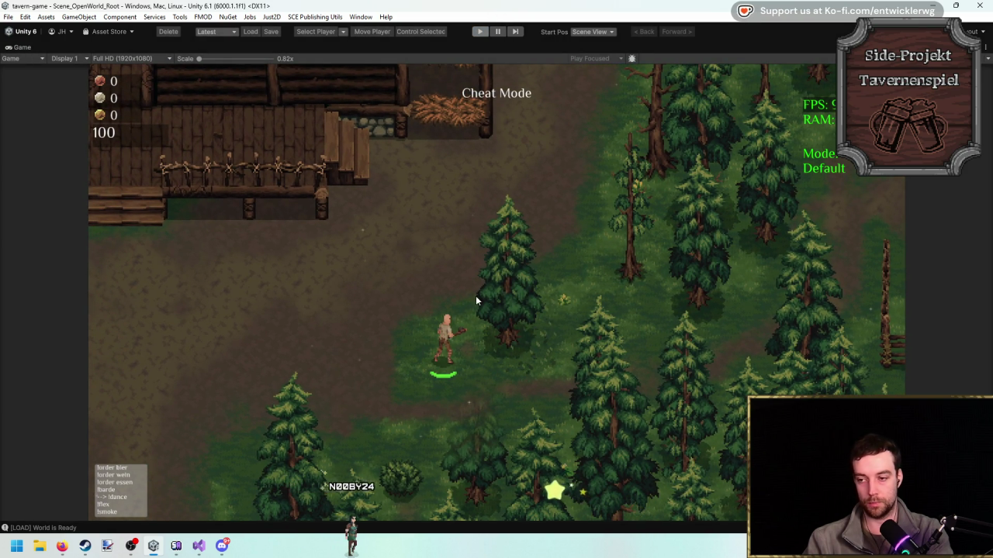
pyautogui.hotkey('ctrl', 'p')
pyautogui.click(99, 312)
# On the tree's Bhvrs object, revert Target Hits to the prefab value.
pyautogui.click(99, 329)
pyautogui.click(92, 335)
pyautogui.click(99, 326)
pyautogui.rightClick(813, 186)
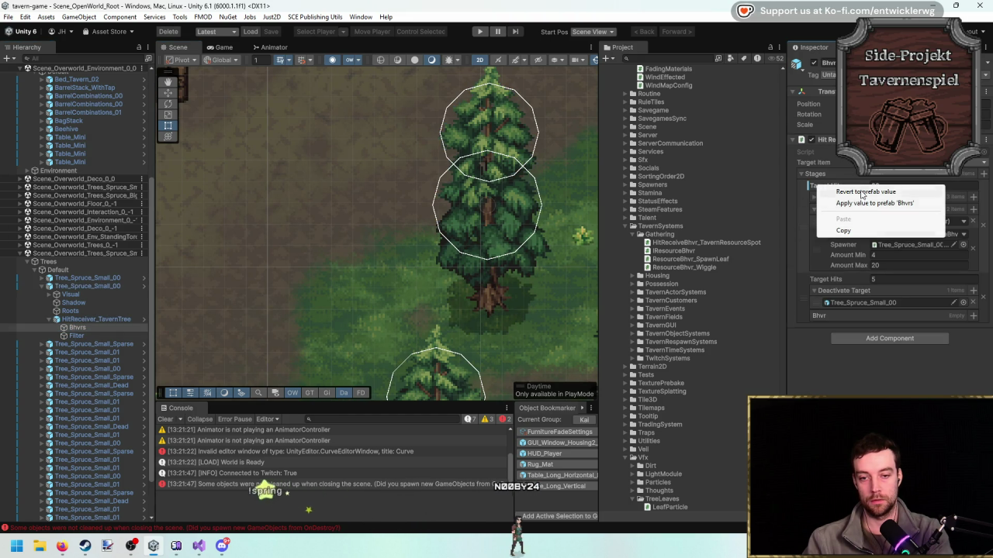
pyautogui.click(862, 192)
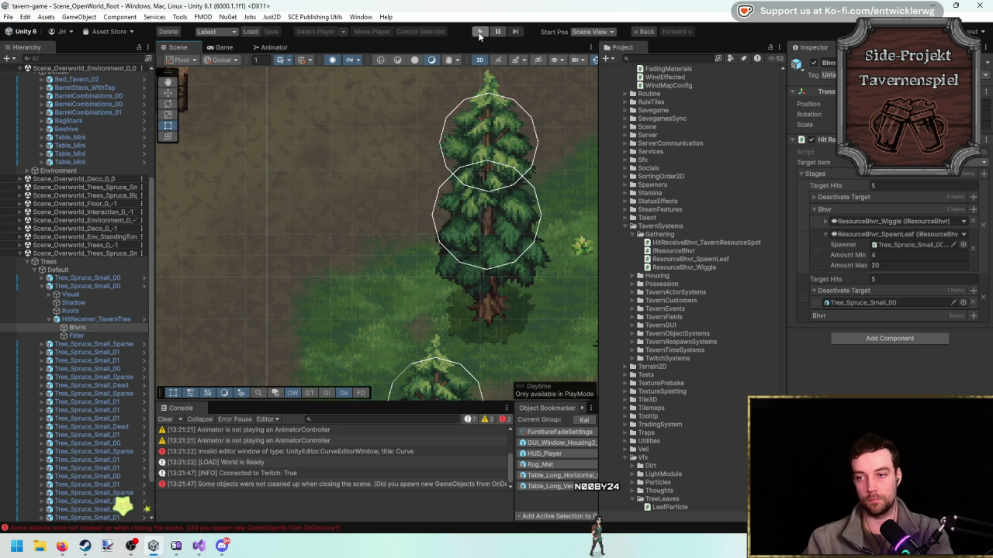
# Run the game, chop the pine until only a stump remains, then stop playing.
pyautogui.click(479, 32)
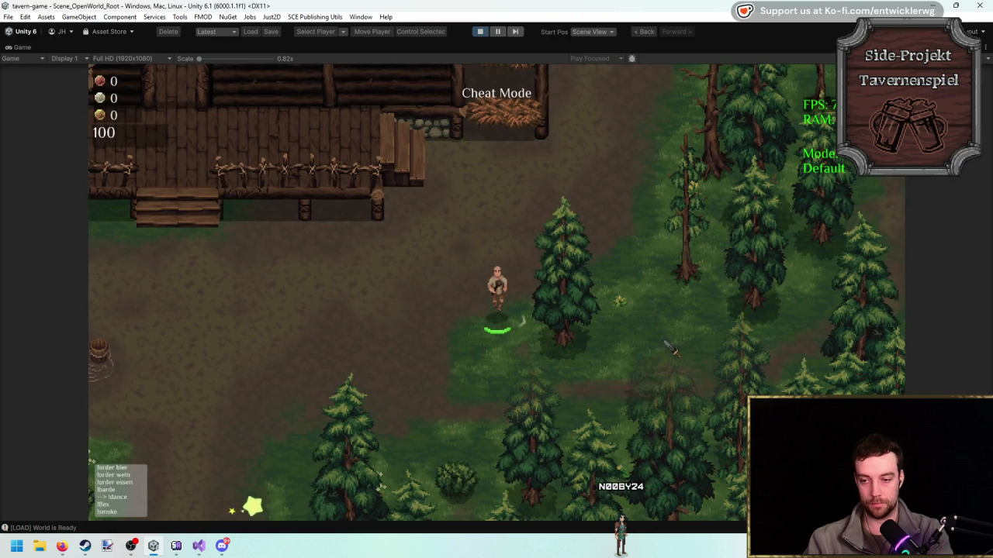
pyautogui.click(683, 341)
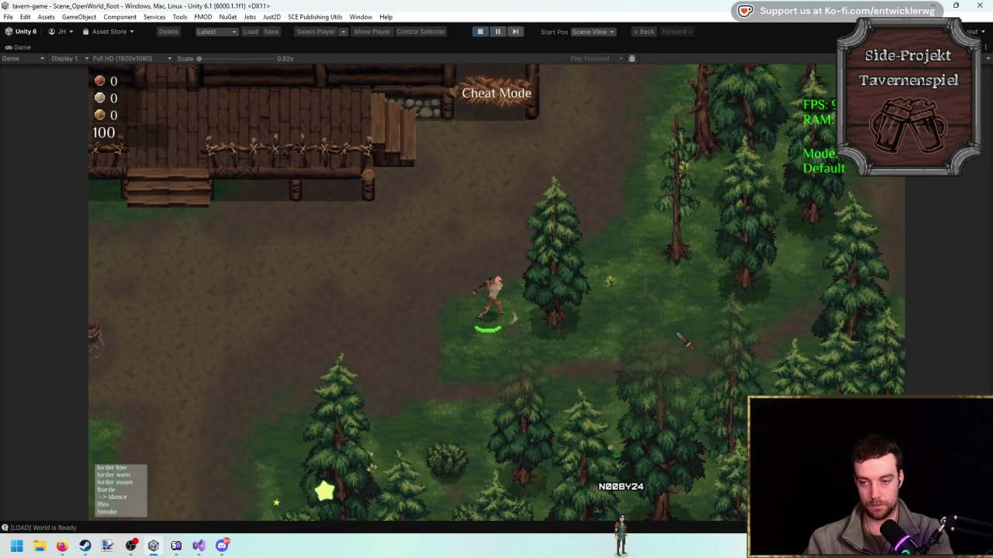
pyautogui.click(680, 336)
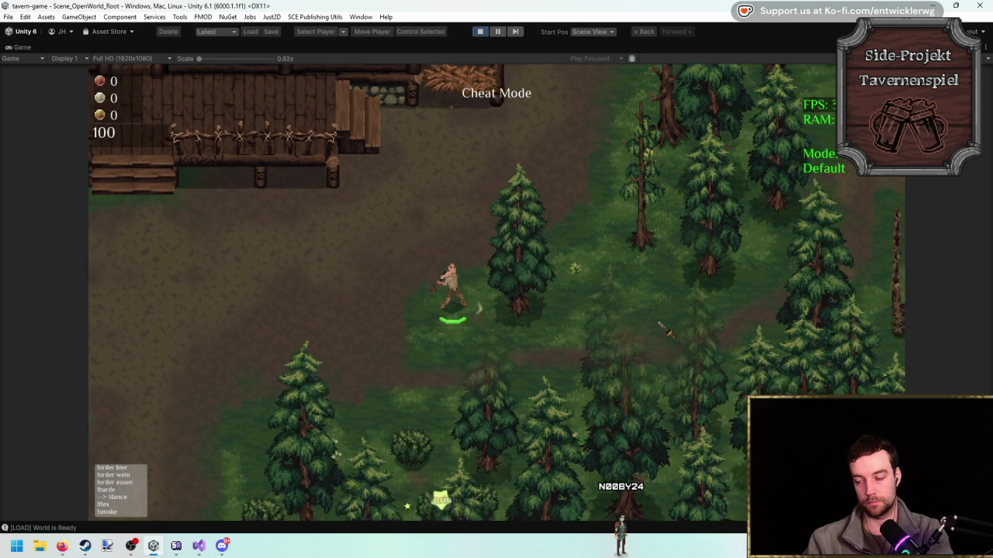
pyautogui.click(663, 325)
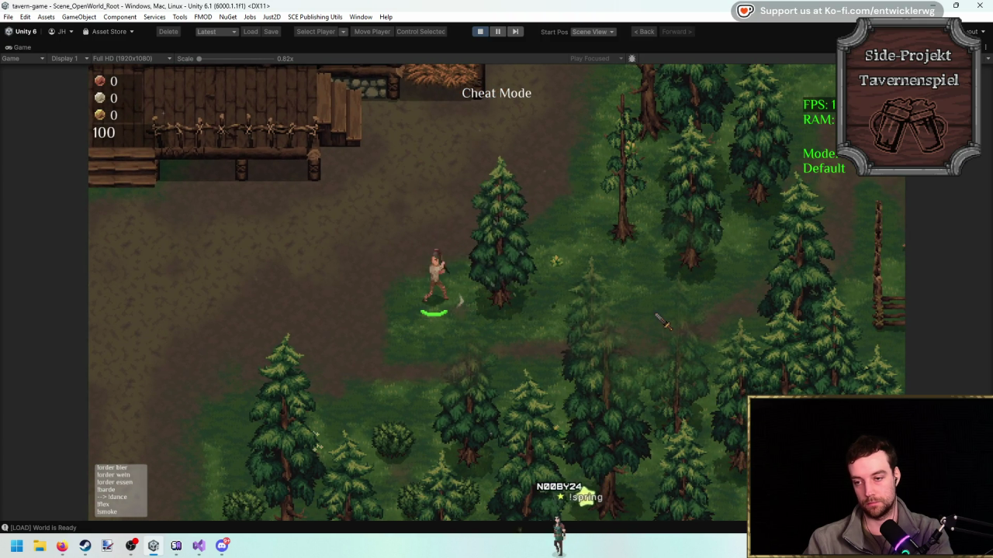
pyautogui.click(668, 323)
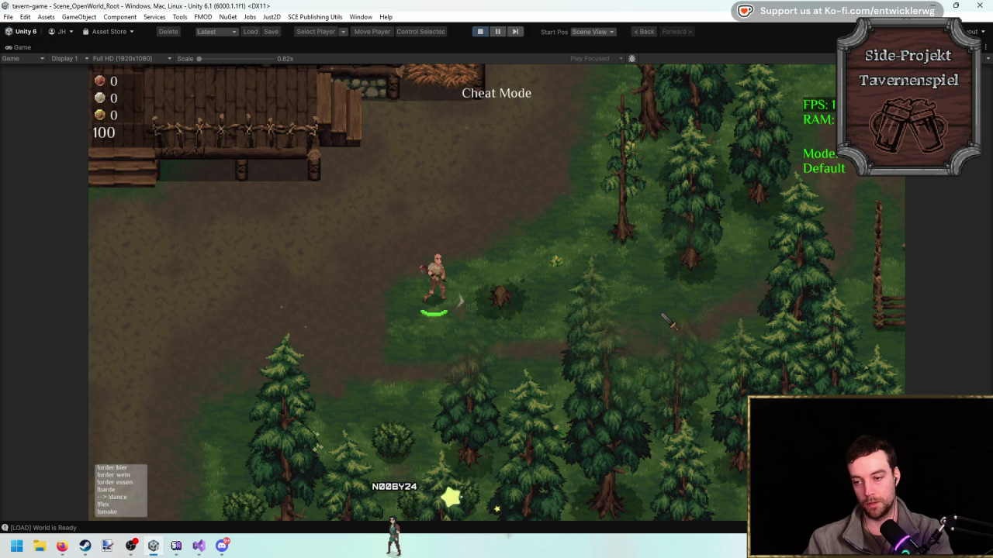
pyautogui.click(668, 325)
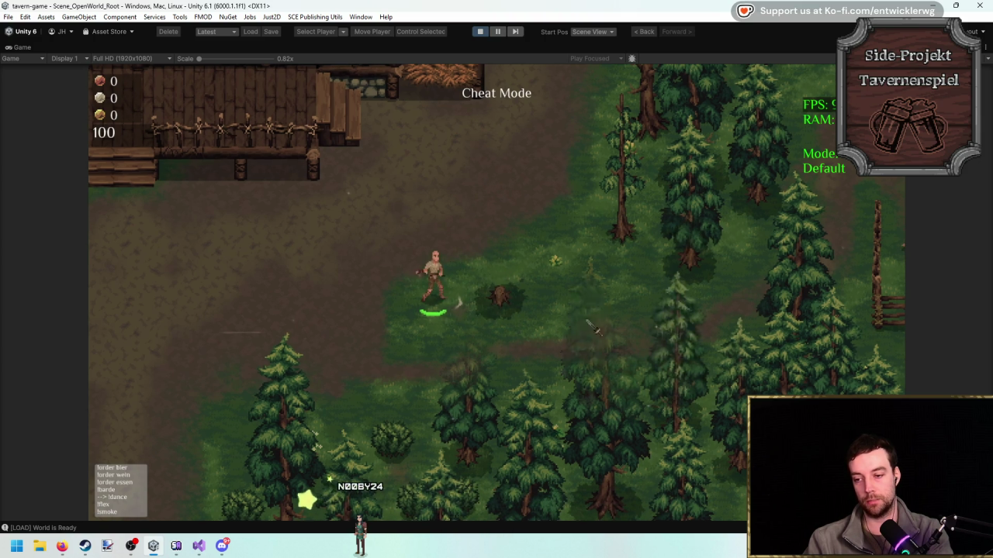
pyautogui.click(518, 305)
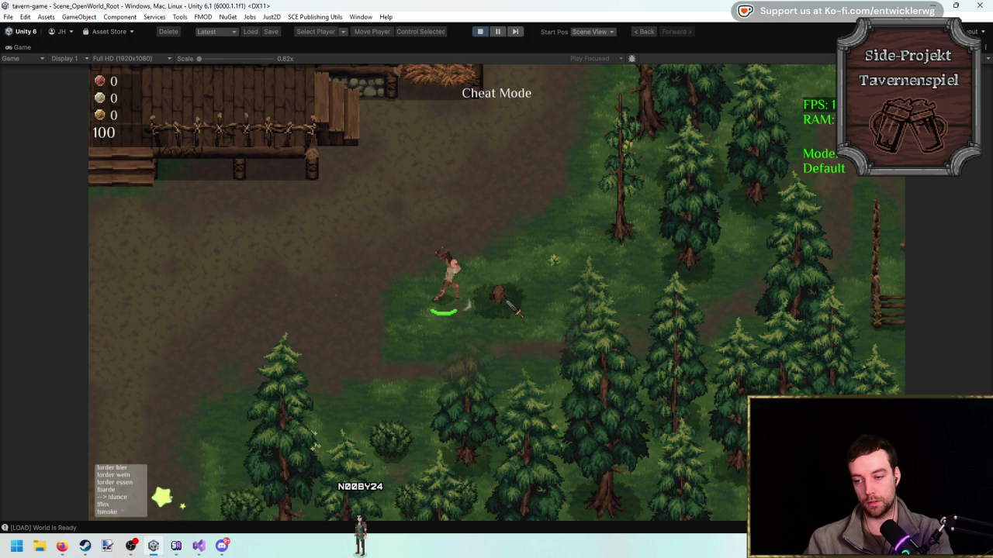
pyautogui.press('w')
pyautogui.press('a')
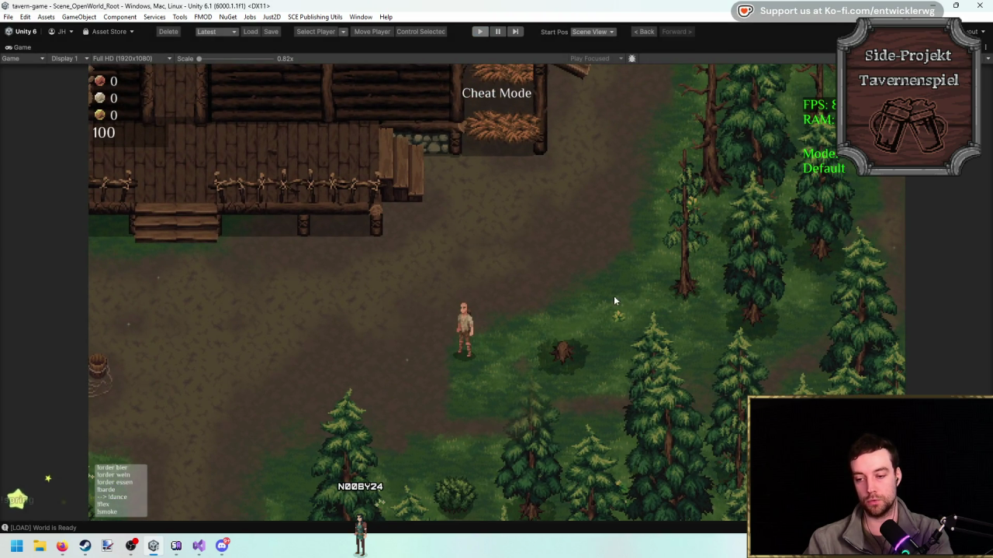
pyautogui.hotkey('ctrl', 'p')
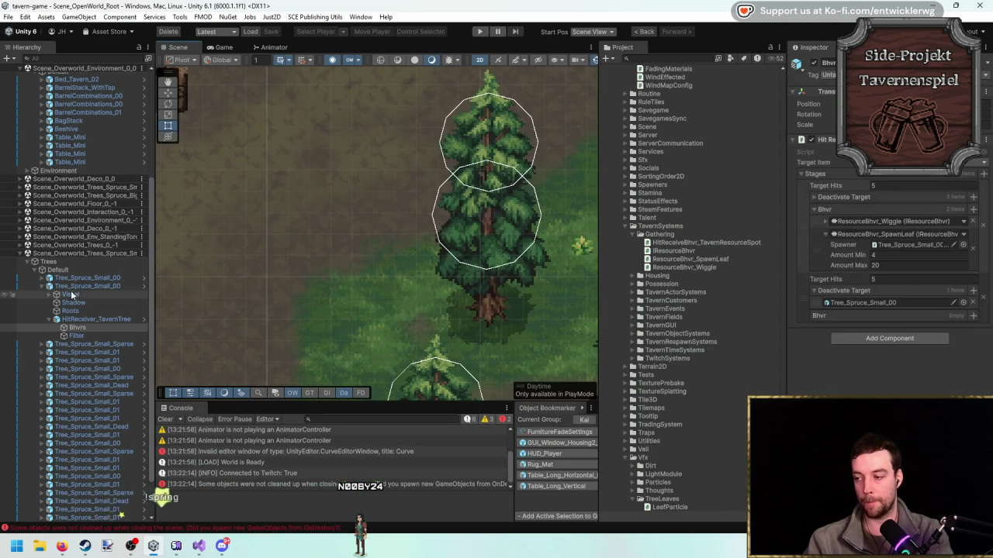
# Open the Tree_Spruce_Small_00 prefab and select Bhvrs to inspect the stage behaviour lists.
pyautogui.click(143, 285)
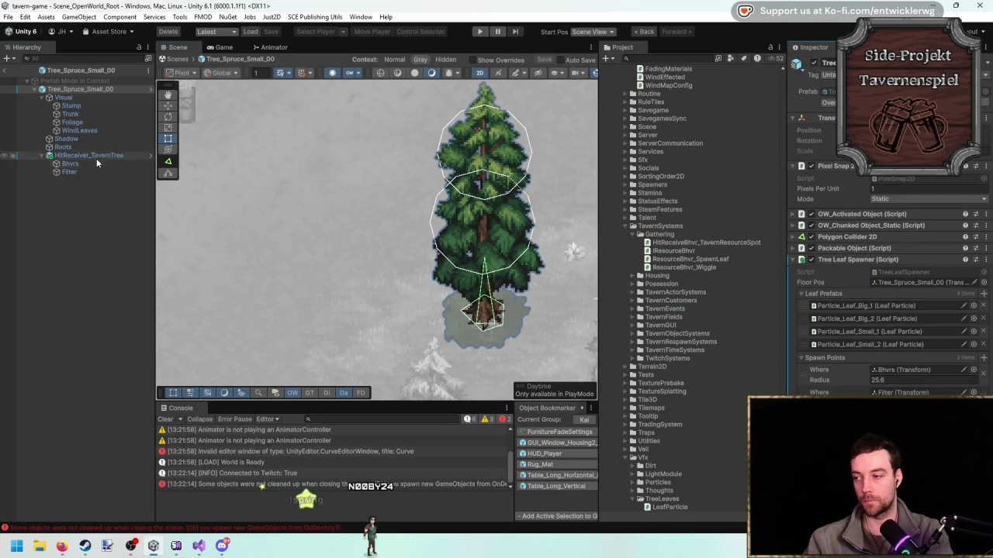
pyautogui.click(97, 171)
pyautogui.click(101, 165)
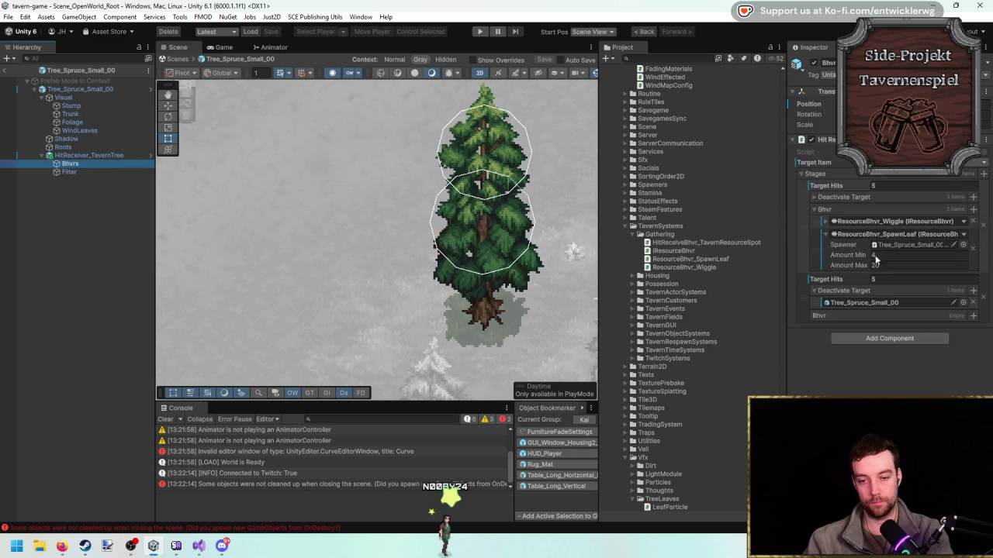
pyautogui.click(823, 211)
pyautogui.click(830, 207)
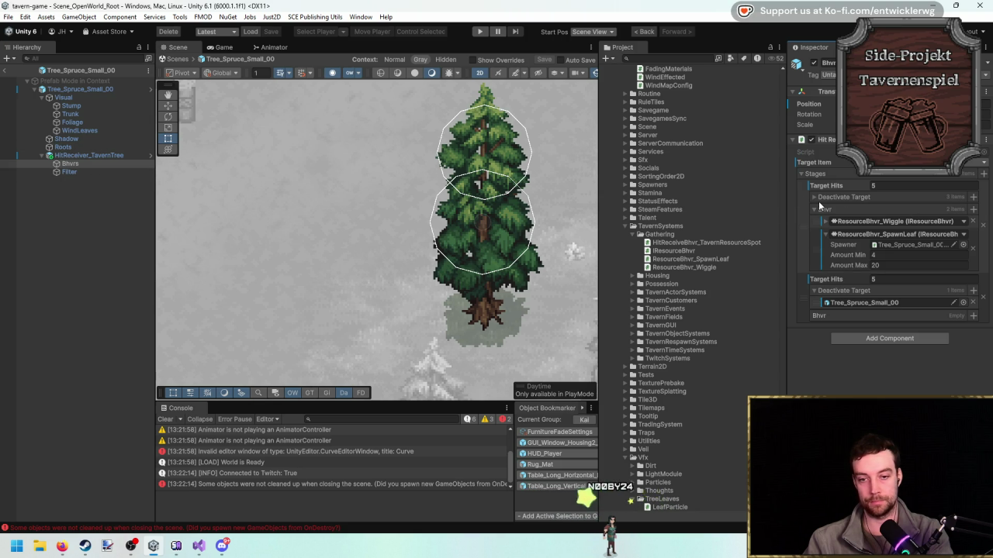
pyautogui.click(814, 210)
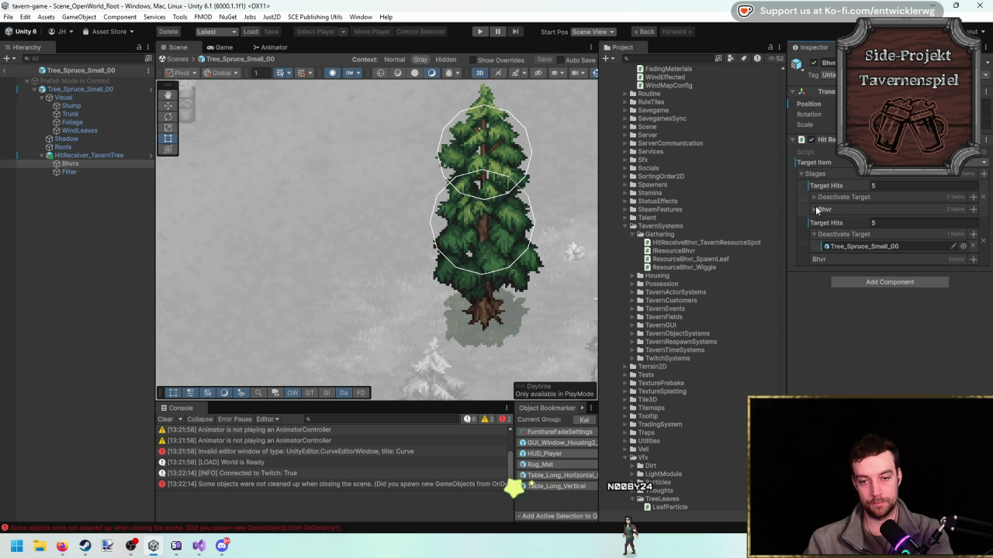
# Add a ResourceBhvr_Wiggle to the last stage and copy the first stage's Wiggle settings.
pyautogui.click(972, 259)
pyautogui.click(900, 304)
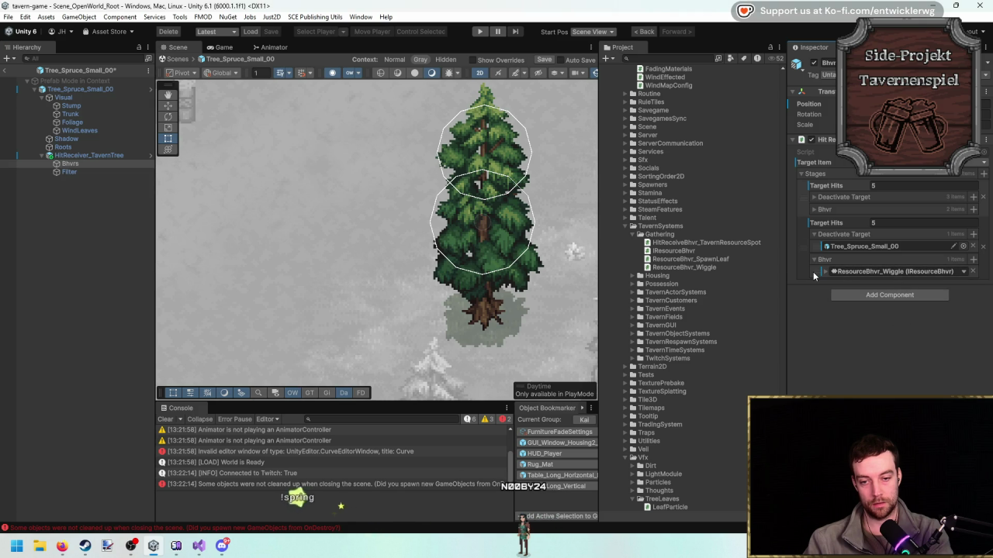
pyautogui.click(828, 272)
pyautogui.click(816, 194)
pyautogui.click(817, 197)
pyautogui.click(818, 209)
pyautogui.click(826, 223)
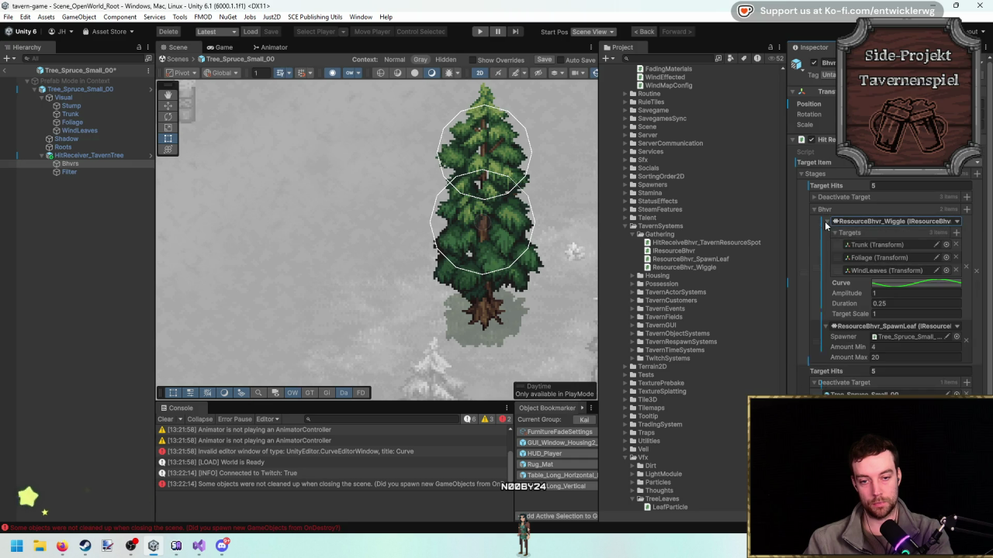
pyautogui.rightClick(824, 242)
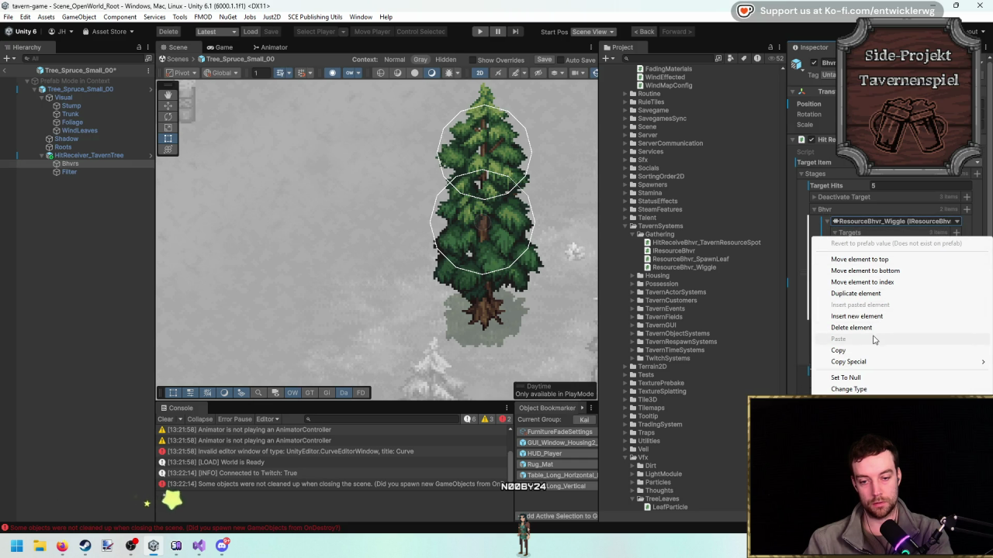
pyautogui.click(841, 351)
# Paste the Wiggle into stage 2, drop the duplicate, target only Roots, and clear the Console.
pyautogui.click(820, 211)
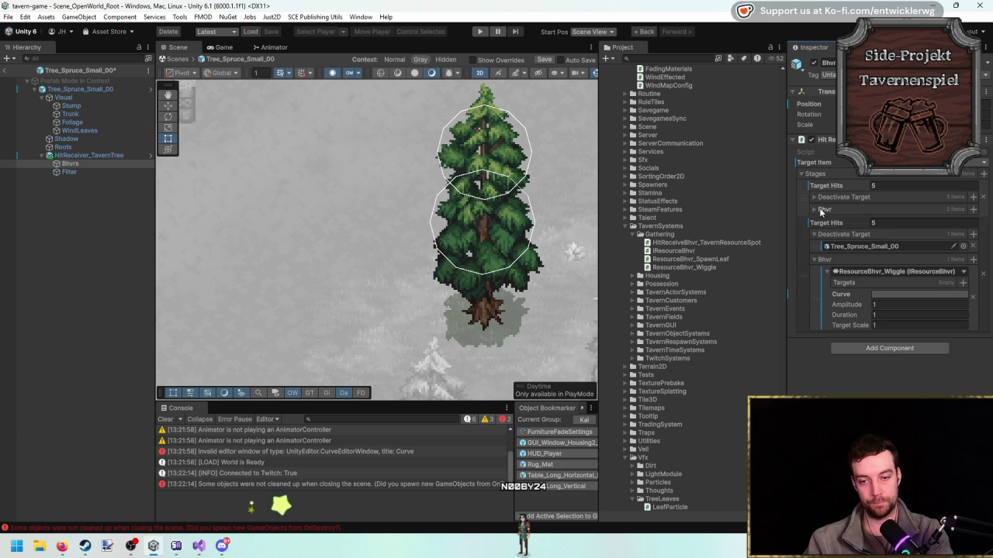
pyautogui.rightClick(825, 293)
pyautogui.rightClick(815, 296)
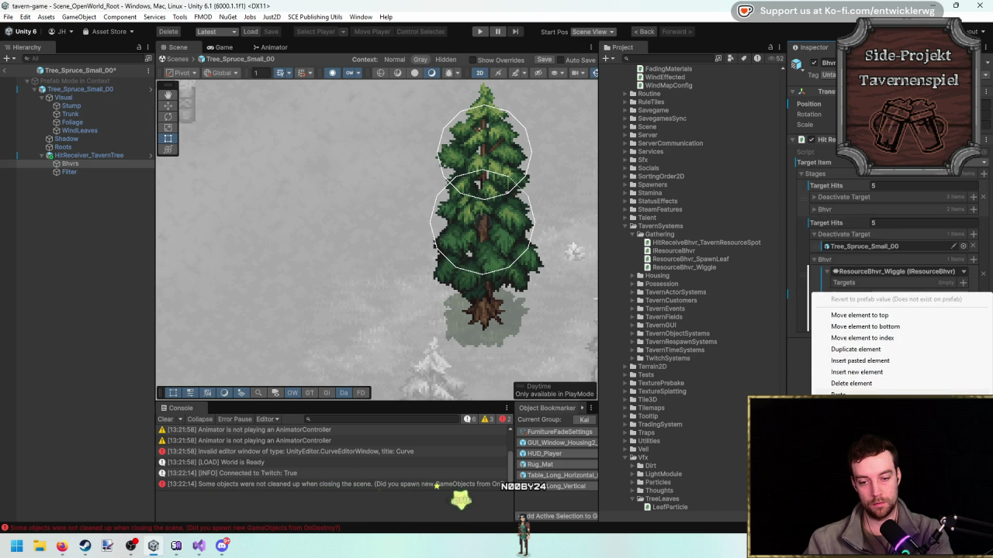
pyautogui.click(885, 361)
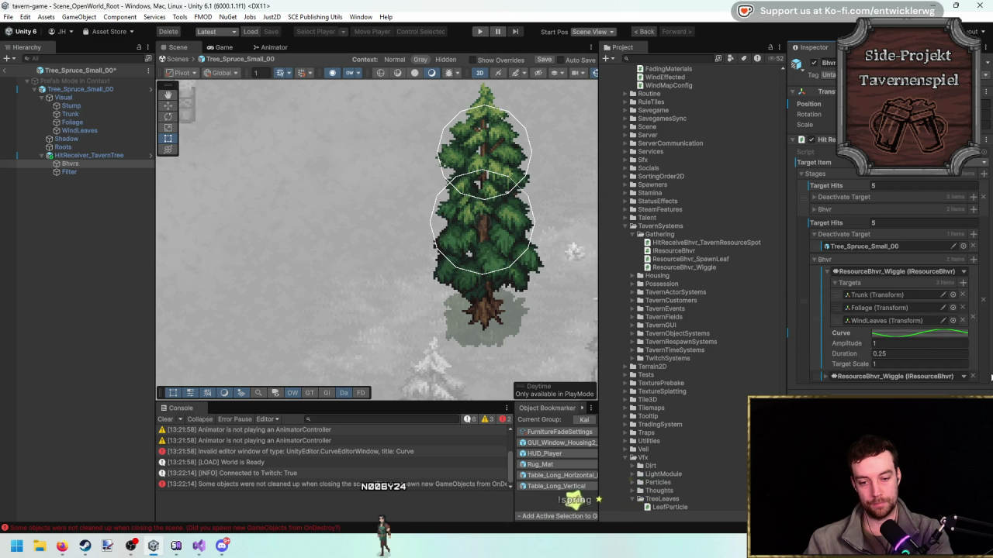
pyautogui.click(968, 376)
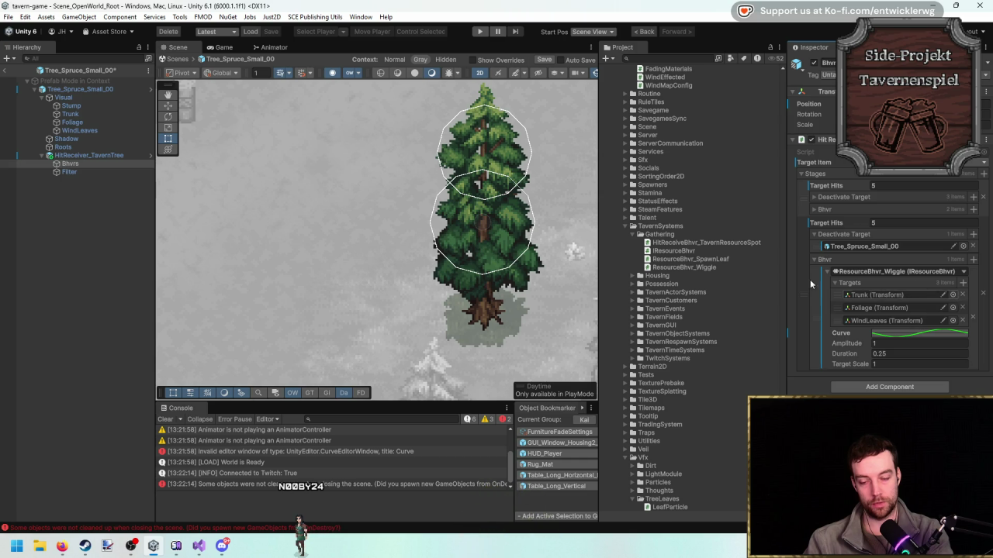
pyautogui.moveTo(83, 147)
pyautogui.mouseDown()
pyautogui.moveTo(892, 318)
pyautogui.moveTo(900, 296)
pyautogui.mouseUp()
pyautogui.click(963, 308)
pyautogui.click(963, 308)
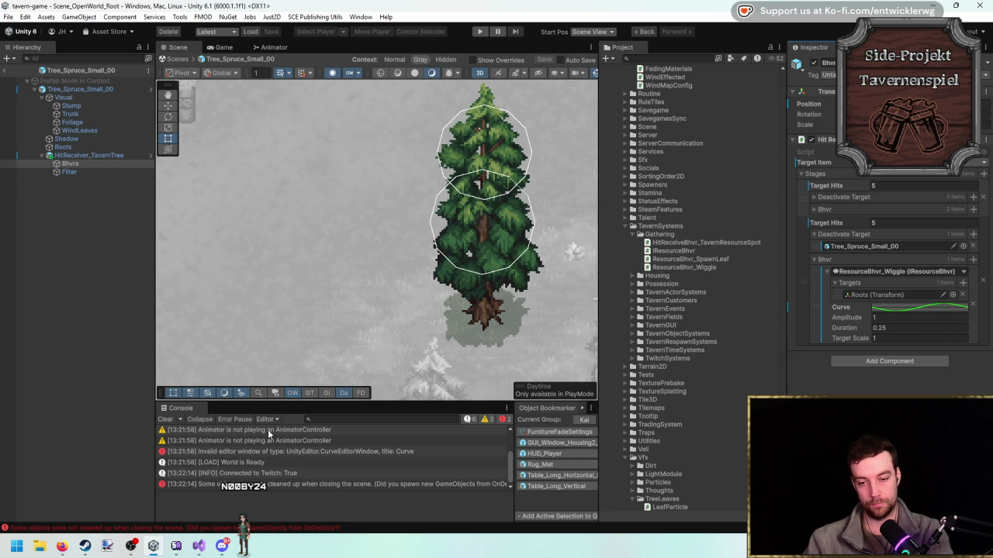
pyautogui.click(166, 420)
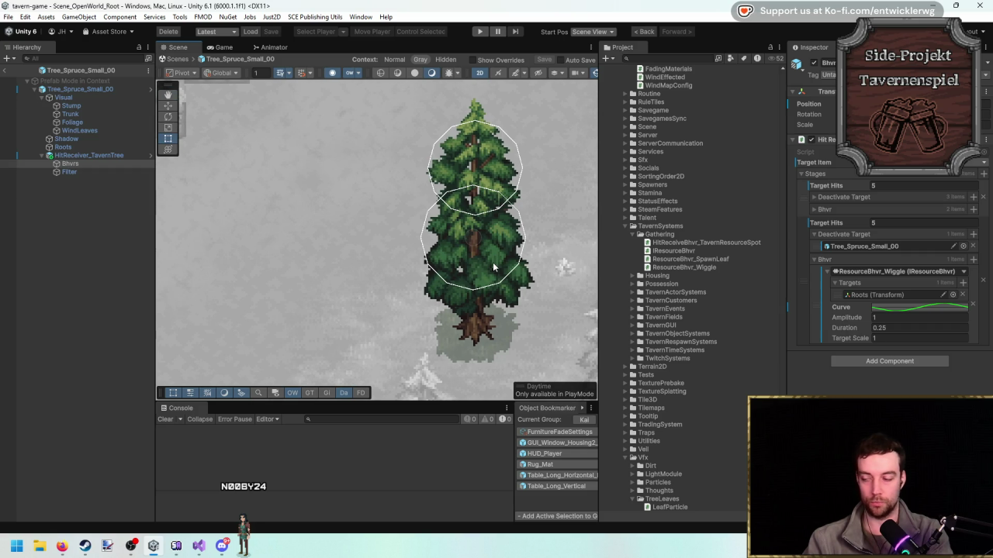
# Leave prefab mode and jump from ResourceBhvr_SpawnLeaf to the IResourceBhvr interface definition in Visual Studio.
pyautogui.click(5, 70)
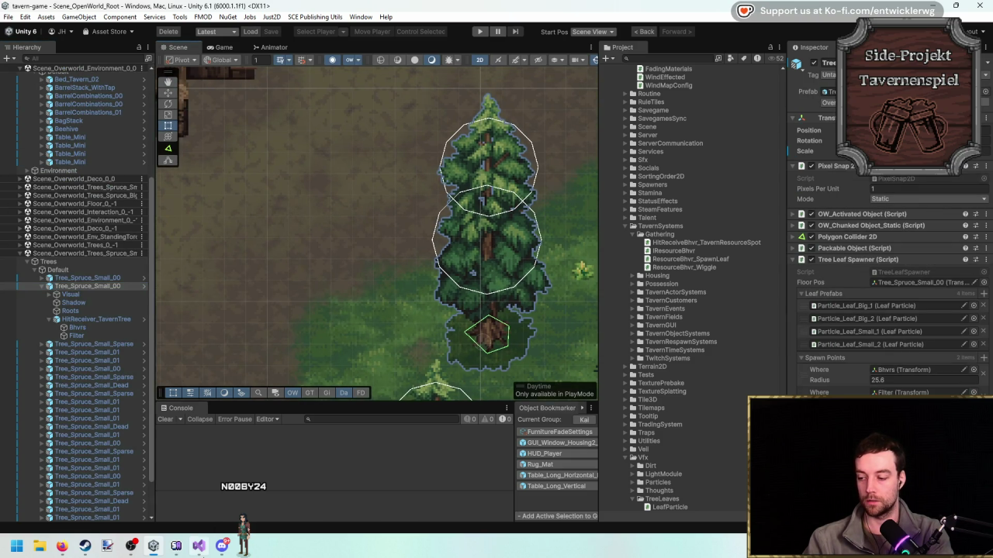
pyautogui.hotkey('alt', 'Tab')
pyautogui.scroll(15, 400, 219)
pyautogui.click(242, 43)
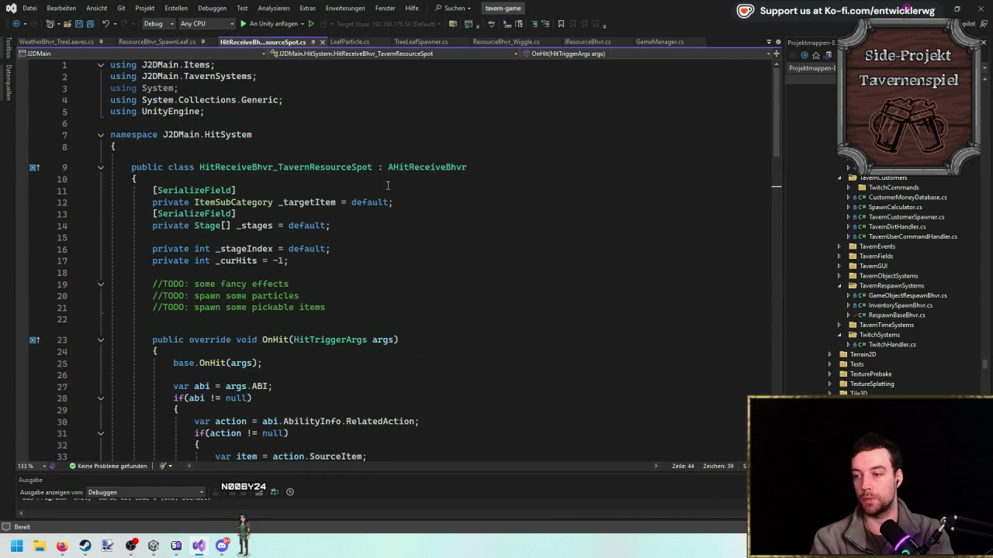
pyautogui.click(159, 42)
pyautogui.scroll(2, 402, 138)
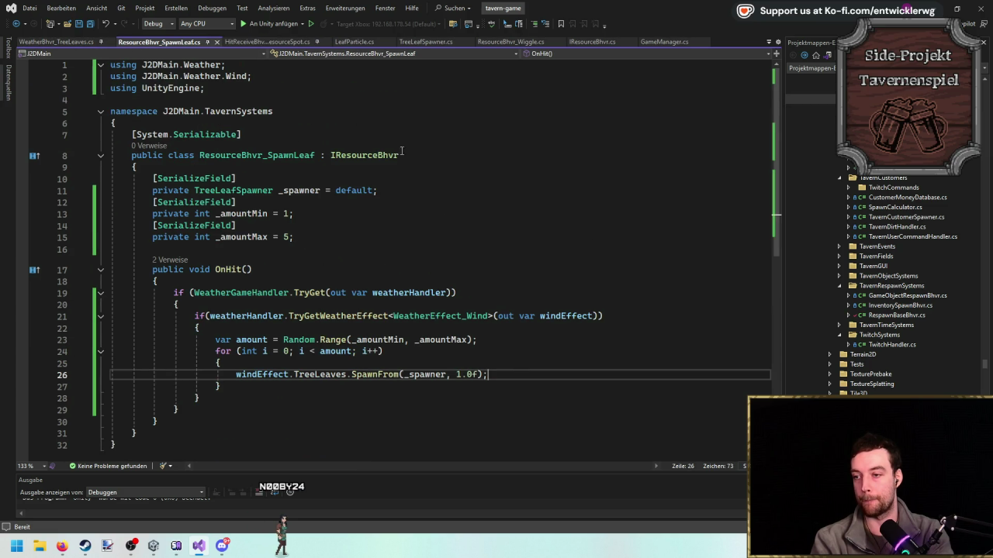
pyautogui.keyDown('ctrl'); pyautogui.click(398, 154); pyautogui.keyUp('ctrl')
pyautogui.click(341, 146)
# Declare 'void OnStagEnd();' below OnHit and save the interface.
pyautogui.press('Return')
pyautogui.press('Return')
pyautogui.write('v')
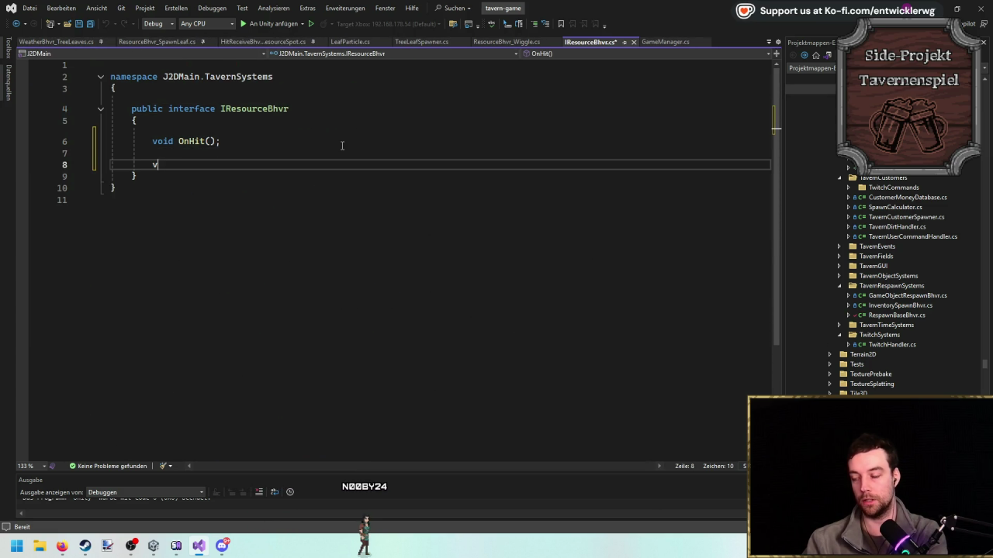
pyautogui.write('oid Stagee')
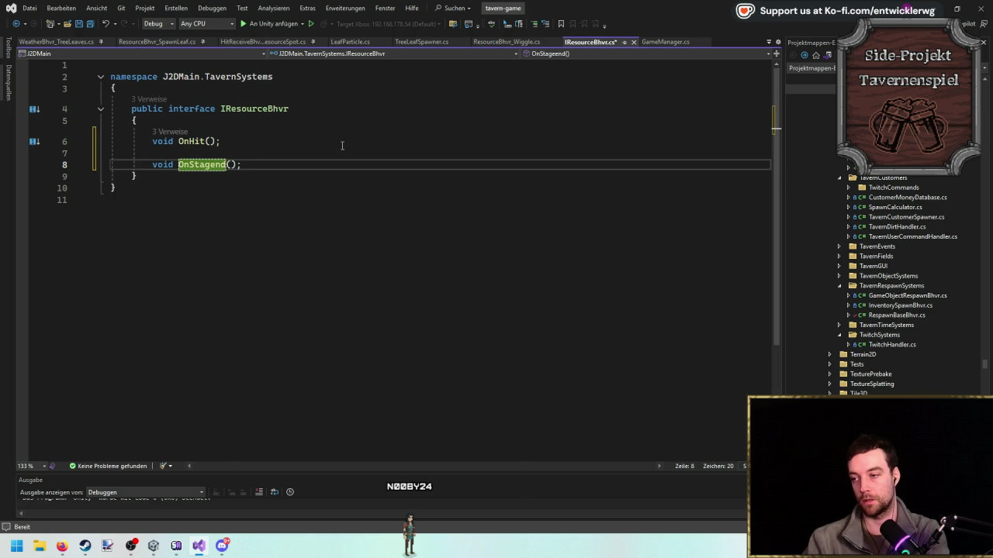
pyautogui.write('nd')
pyautogui.hotkey('ctrl', 's')
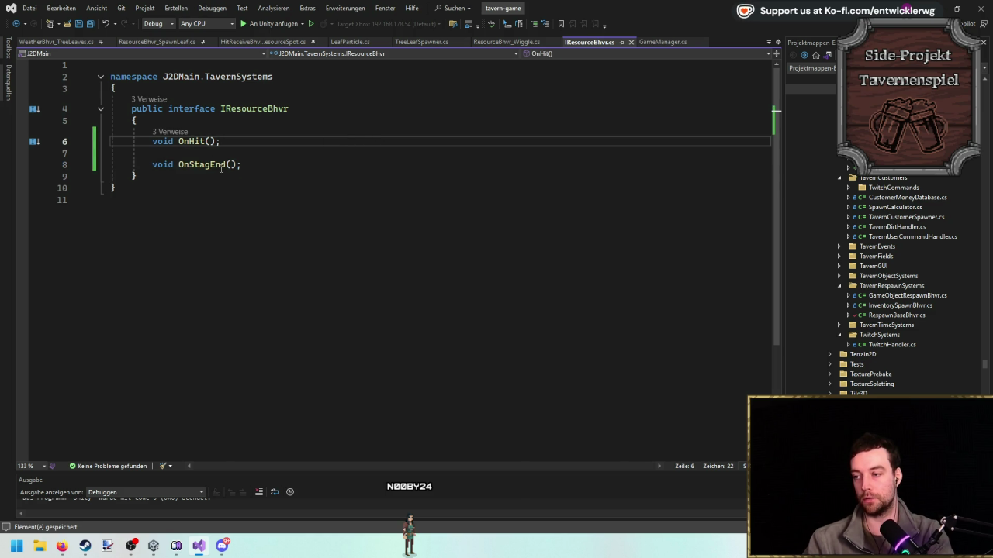
# Generate an OnStagEnd stub in ResourceBhvr_SpawnLeaf and duplicate the amount field declarations.
pyautogui.click(159, 41)
pyautogui.hotkey('ctrl', '.')
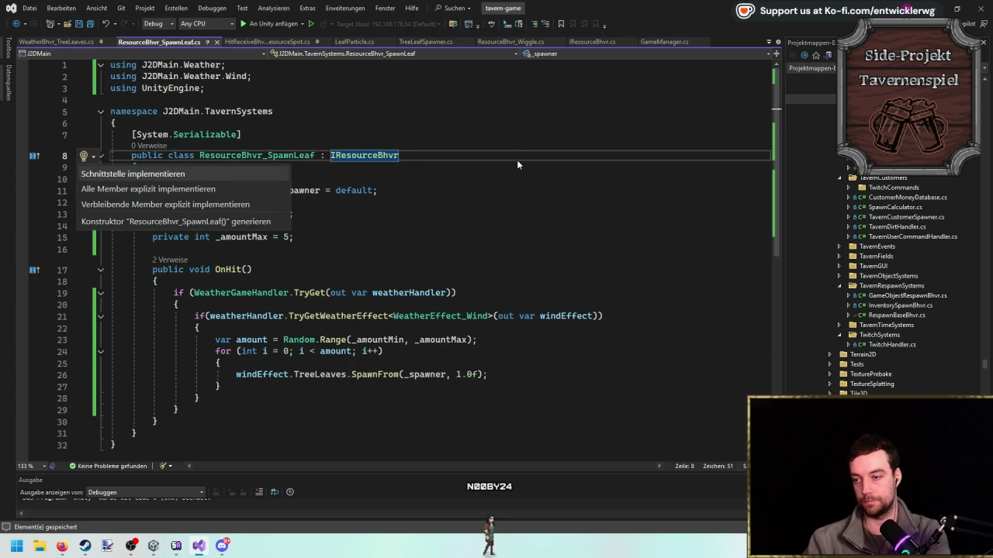
pyautogui.press('Return')
pyautogui.moveTo(319, 236); pyautogui.dragTo(112, 201)
pyautogui.hotkey('ctrl', 'c')
pyautogui.click(336, 235)
pyautogui.press('Return')
pyautogui.press('Return')
pyautogui.hotkey('ctrl', 'v')
# Turn the duplicate into a _destroyAmount field defaulting to 100 and delete the leftover _amountMax.
pyautogui.doubleClick(248, 272)
pyautogui.write('_de')
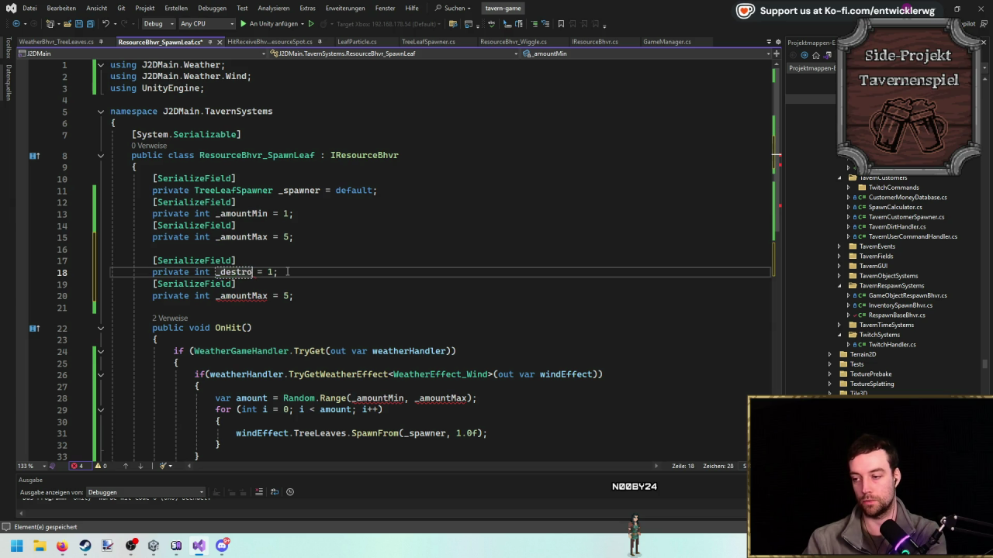
pyautogui.press('Right')
pyautogui.scroll(-1, 288, 277)
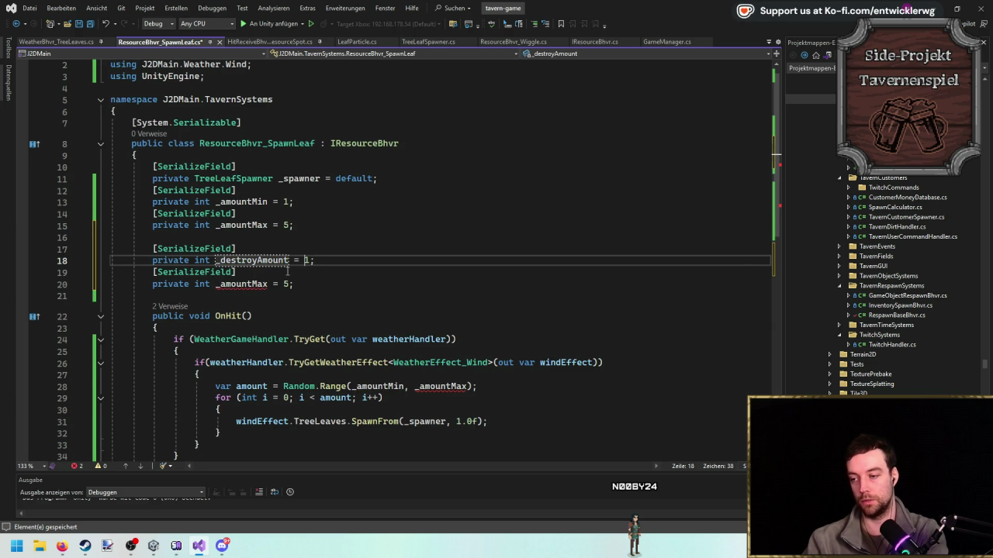
pyautogui.write('0')
pyautogui.press('Down')
pyautogui.hotkey('ctrl', 'shift', 'l')
pyautogui.hotkey('ctrl', 'shift', 'l')
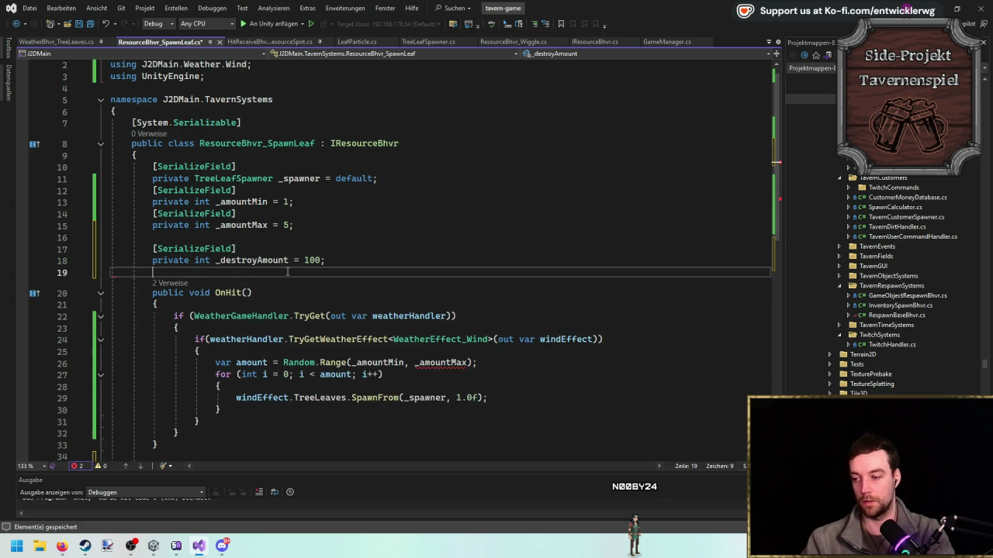
pyautogui.scroll(-4, 283, 232)
pyautogui.scroll(1, 283, 219)
pyautogui.scroll(-3, 283, 219)
pyautogui.scroll(1, 283, 219)
# Clear OnStagEnd's placeholder exception and add a new SpawnLeafs method below it.
pyautogui.click(434, 324)
pyautogui.hotkey('ctrl', 'BackSpace')
pyautogui.hotkey('ctrl', 'BackSpace')
pyautogui.hotkey('ctrl', 'BackSpace')
pyautogui.press('BackSpace')
pyautogui.press('Down')
pyautogui.press('Return')
pyautogui.press('Return')
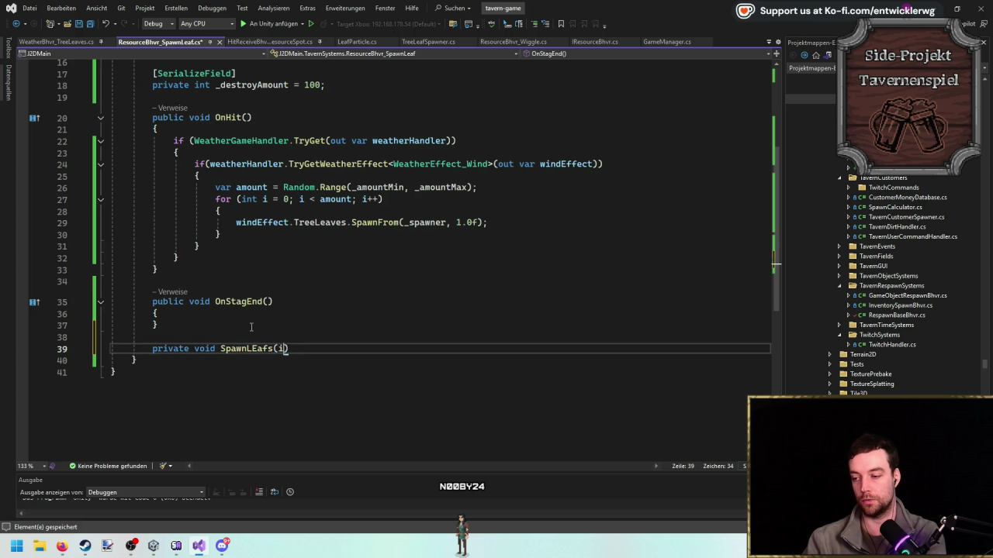
pyautogui.write('nt amount')
pyautogui.press('Return')
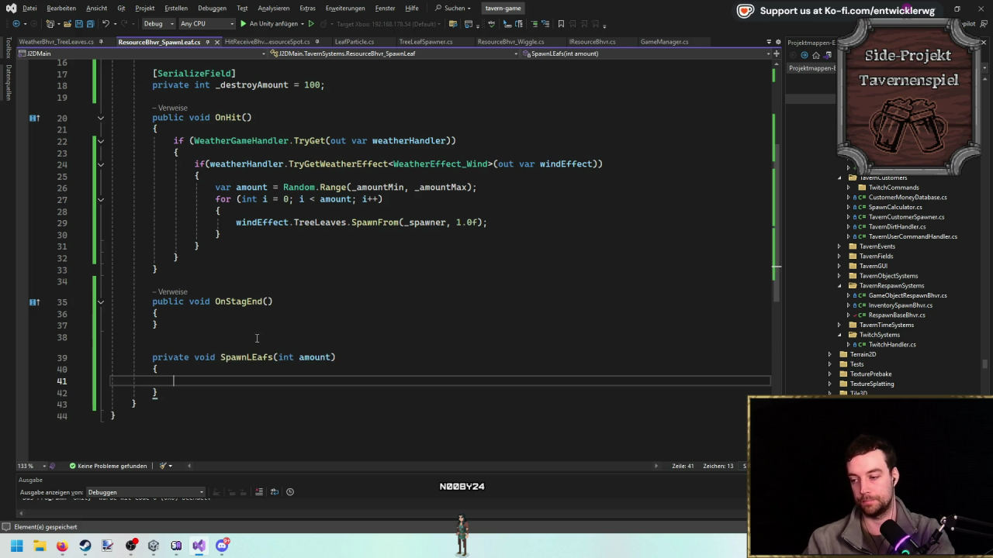
pyautogui.click(247, 357)
# Move the leaf-spawning code from OnHit into SpawnLeafs, keeping the random amount line in OnHit.
pyautogui.moveTo(197, 269)
pyautogui.mouseDown()
pyautogui.moveTo(195, 162)
pyautogui.moveTo(174, 140)
pyautogui.mouseUp()
pyautogui.hotkey('ctrl', 'x')
pyautogui.click(240, 268)
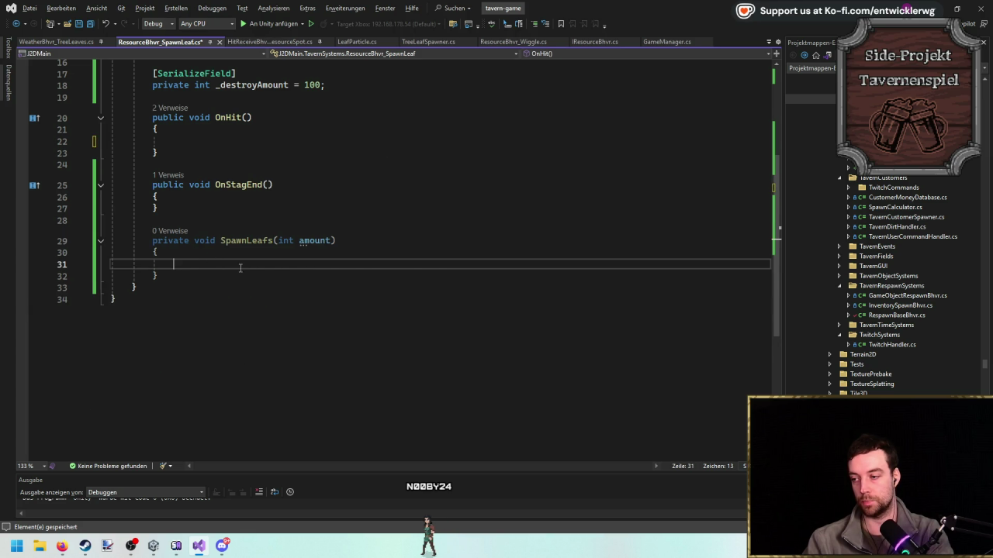
pyautogui.hotkey('ctrl', 'v')
pyautogui.moveTo(215, 322); pyautogui.dragTo(477, 322)
pyautogui.hotkey('ctrl', 'c')
pyautogui.click(278, 130)
pyautogui.hotkey('ctrl', 'v')
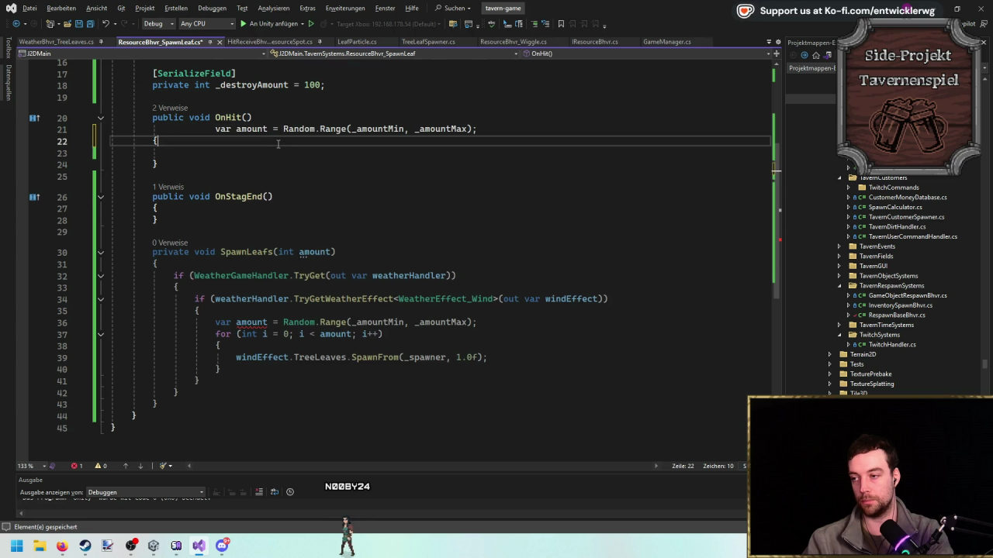
pyautogui.hotkey('alt', 'Up')
pyautogui.press('Down')
pyautogui.press('Down')
# Call SpawnLeafs(amount) from OnHit and remove the duplicate amount line from SpawnLeafs.
pyautogui.click(248, 252)
pyautogui.click(284, 142)
pyautogui.press('Down')
pyautogui.write('SpawnLeafs(amount)')
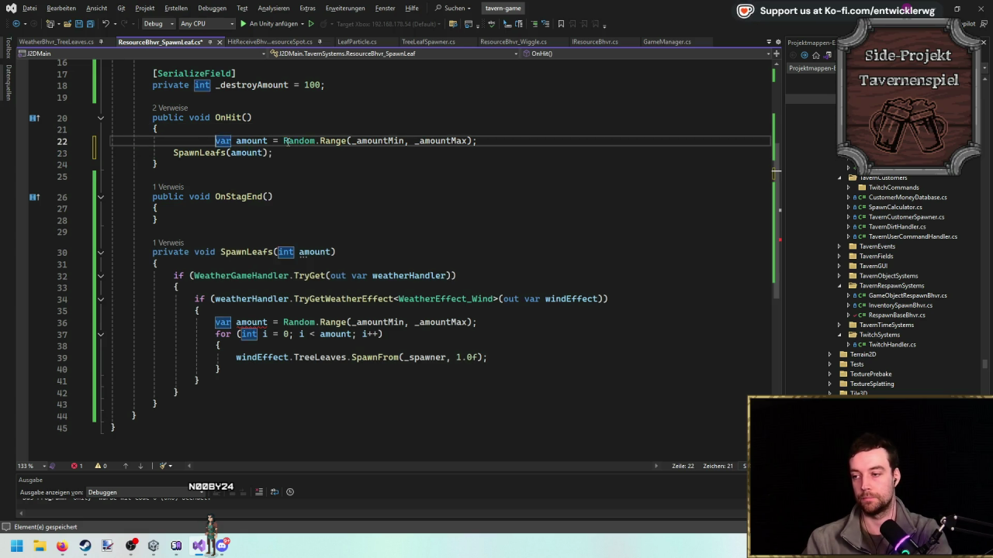
pyautogui.hotkey('ctrl', 'k')
pyautogui.hotkey('ctrl', 'd')
pyautogui.click(504, 312)
pyautogui.click(503, 322)
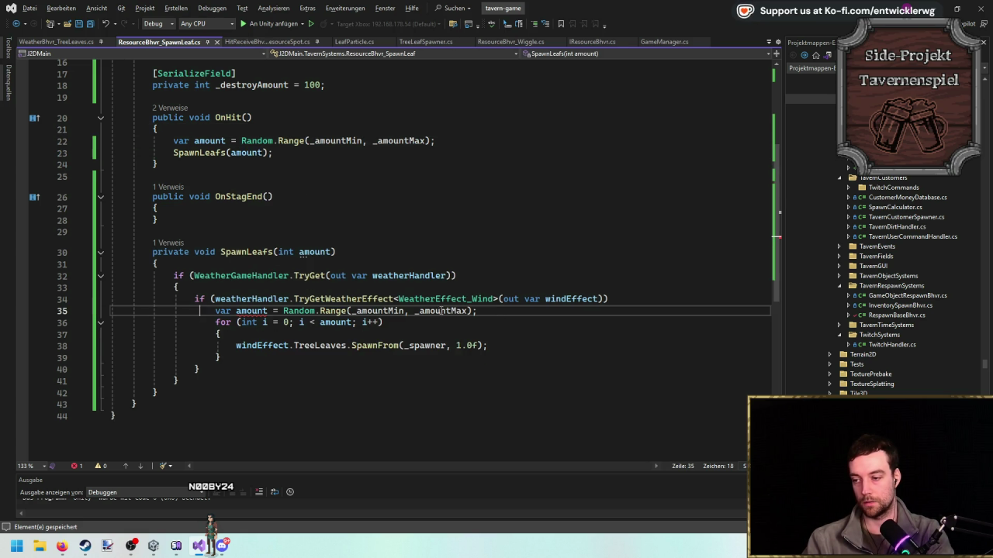
pyautogui.hotkey('ctrl', 'x')
# Make OnStagEnd call SpawnLeafs(_destroyAmount).
pyautogui.doubleClick(245, 252)
pyautogui.hotkey('ctrl', 'c')
pyautogui.click(282, 208)
pyautogui.press('Return')
pyautogui.hotkey('ctrl', 'v')
pyautogui.write('(_am')
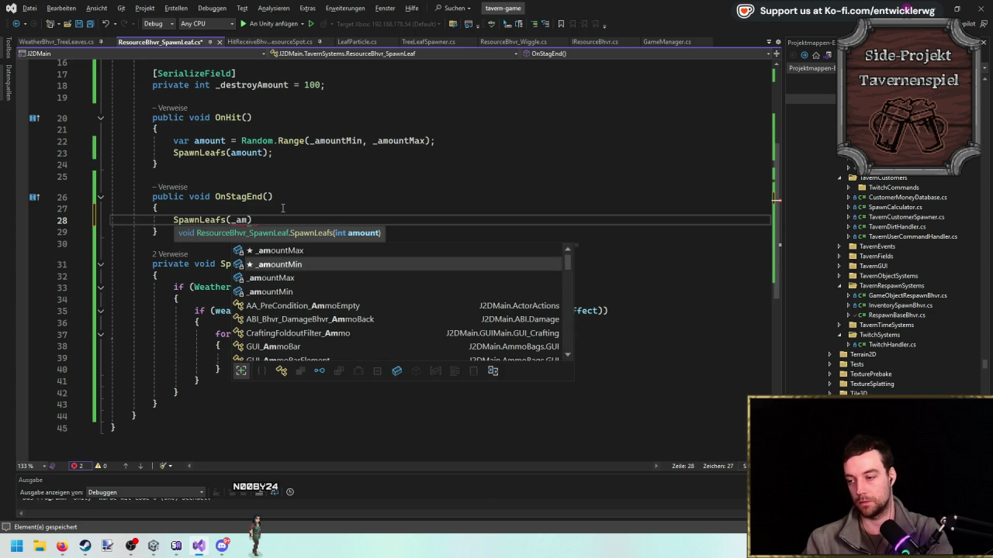
pyautogui.scroll(5, 282, 208)
pyautogui.doubleClick(252, 252)
pyautogui.scroll(-3, 268, 299)
pyautogui.hotkey('ctrl', 'c')
pyautogui.click(388, 267)
pyautogui.press('BackSpace')
pyautogui.press('BackSpace')
pyautogui.press('BackSpace')
pyautogui.hotkey('ctrl', 'v')
pyautogui.write(');')
# Review the field declarations and switch to the ResourceBhvr_Wiggle script.
pyautogui.scroll(3, 380, 232)
pyautogui.click(365, 202)
pyautogui.scroll(1, 363, 93)
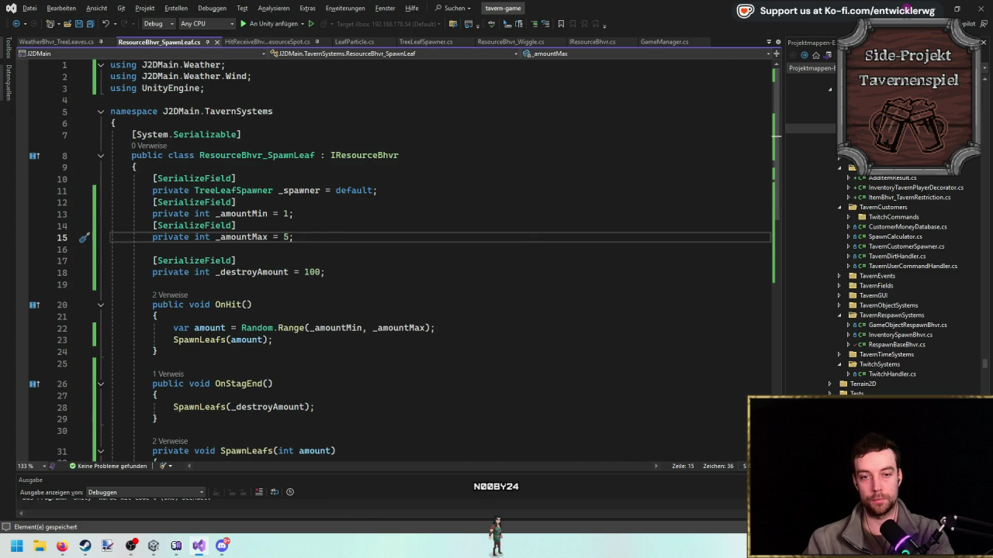
pyautogui.click(510, 42)
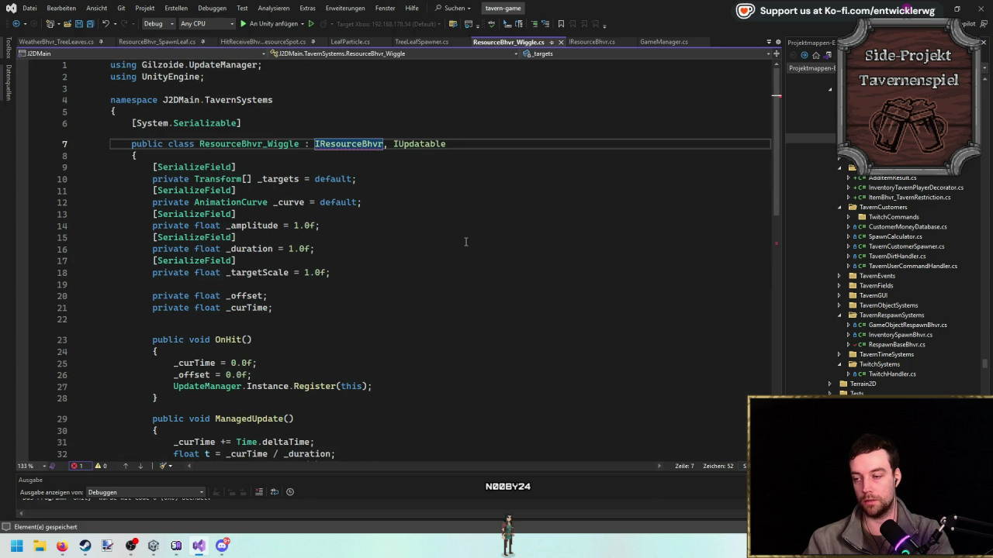
# Implement an empty OnStagEnd in ResourceBhvr_Wiggle by deleting the generated throw line.
pyautogui.hotkey('ctrl', '.')
pyautogui.press('Return')
pyautogui.scroll(-9, 427, 310)
pyautogui.click(426, 334)
pyautogui.hotkey('ctrl', 'x')
# Remove the breakpoint on the offset line, minimise Visual Studio, and switch to the Runika Steam page.
pyautogui.scroll(3, 127, 247)
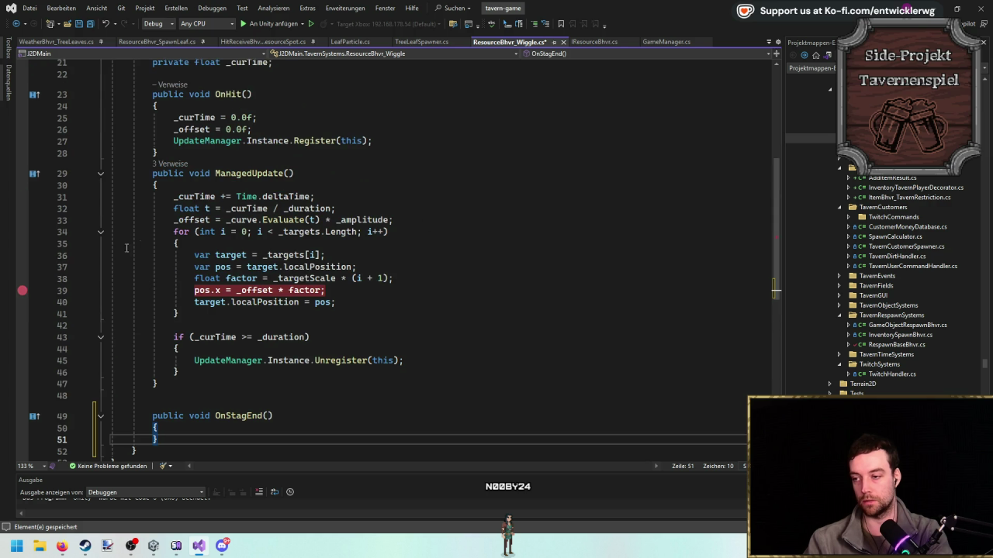
pyautogui.click(23, 291)
pyautogui.click(396, 219)
pyautogui.click(952, 10)
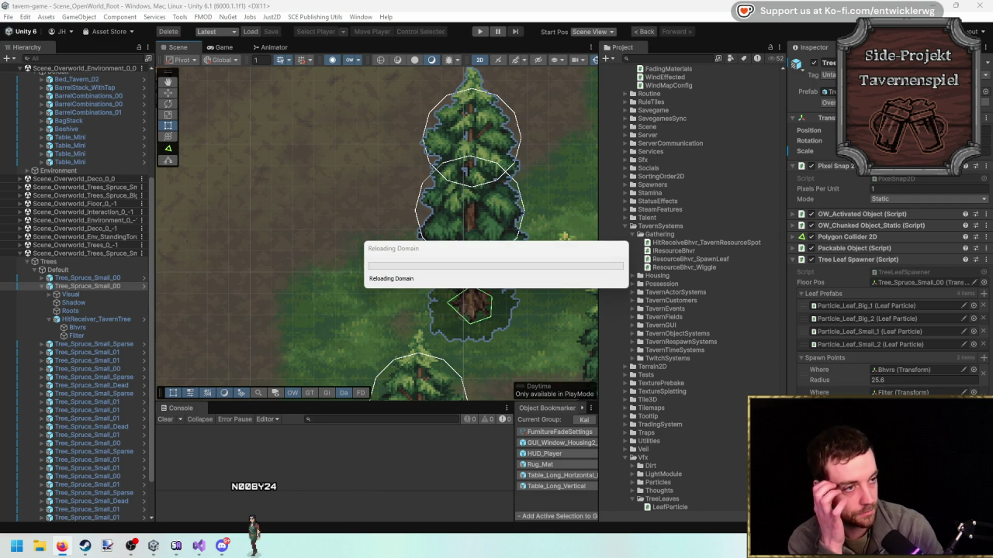
pyautogui.hotkey('alt', 'Tab')
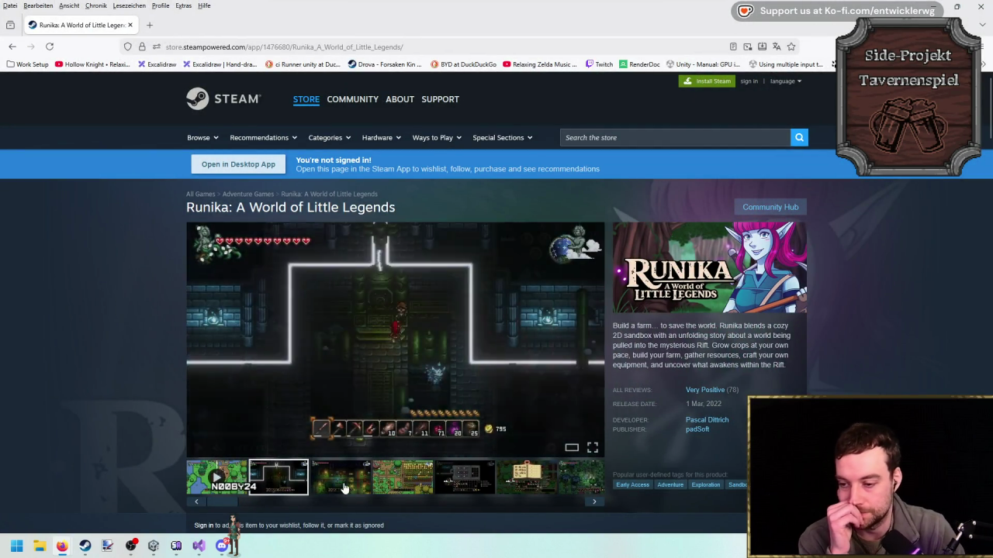
# Play the Runika trailer, scrubbing through it and viewing it fullscreen.
pyautogui.click(232, 491)
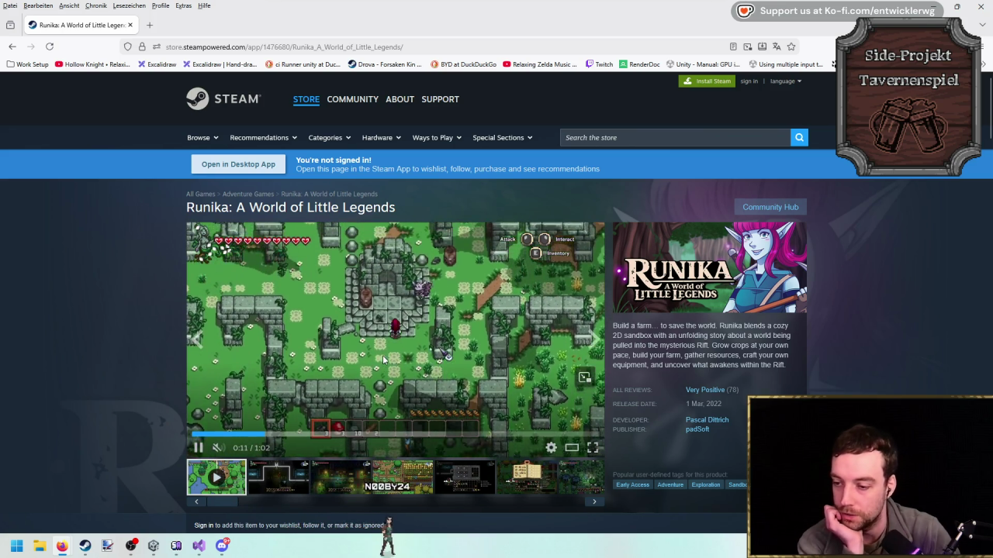
pyautogui.click(593, 448)
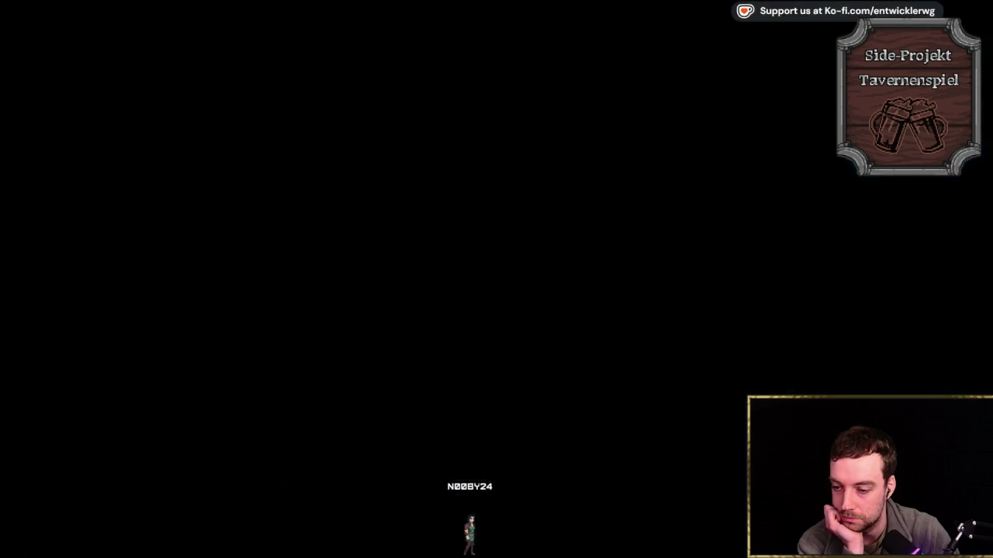
pyautogui.press('Escape')
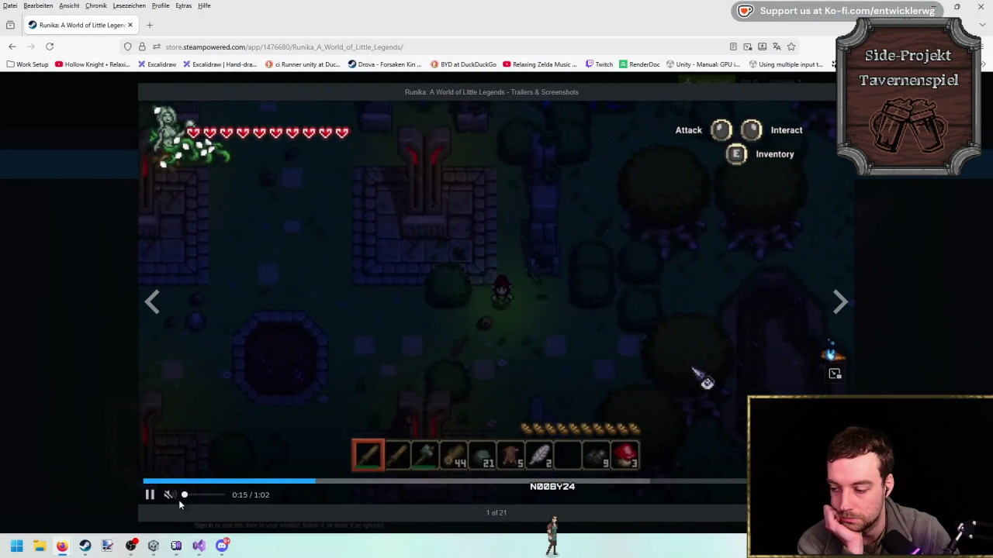
pyautogui.click(396, 482)
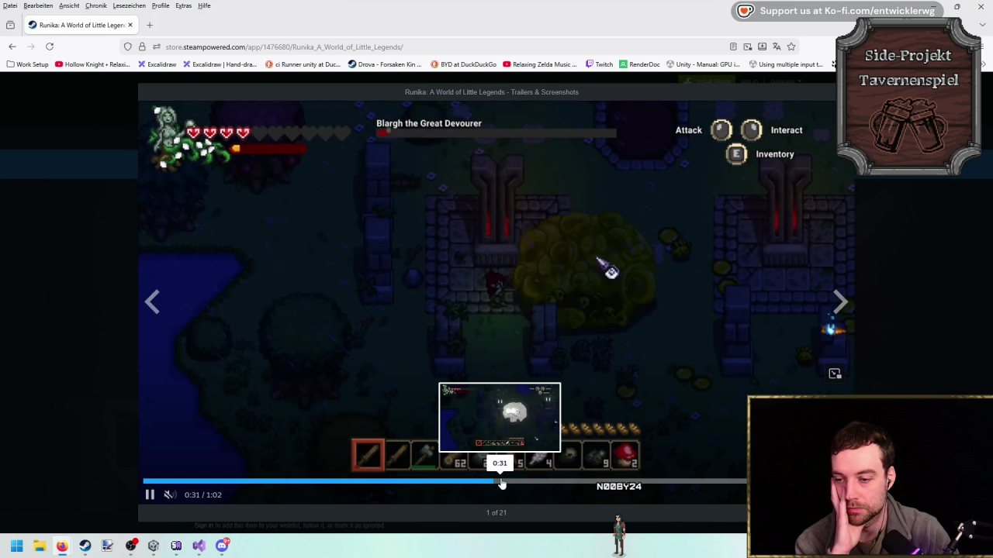
pyautogui.moveTo(509, 484); pyautogui.dragTo(603, 483)
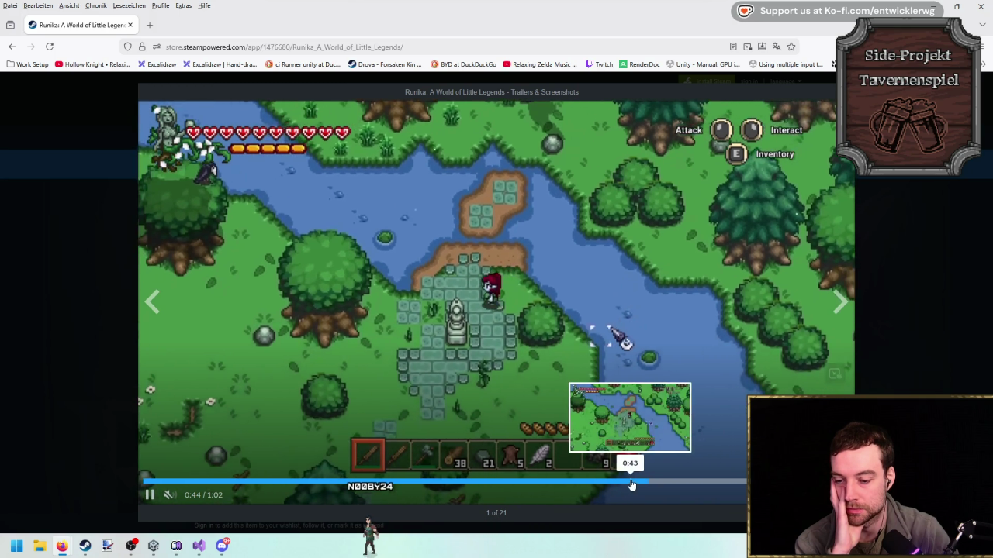
pyautogui.click(631, 485)
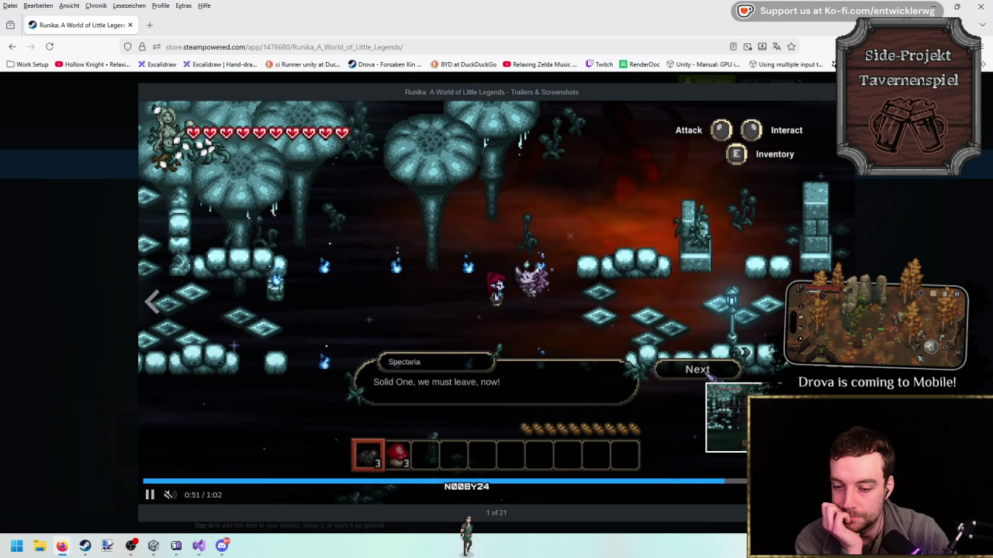
pyautogui.doubleClick(749, 337)
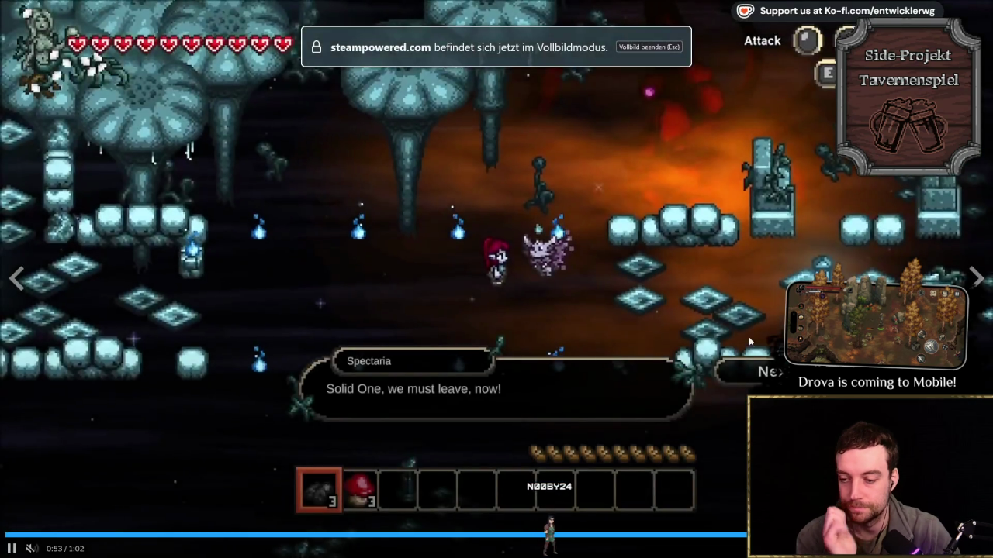
pyautogui.press('Escape')
# Scroll the Runika store page and browse its screenshots, then return to Unity.
pyautogui.scroll(-5, 490, 299)
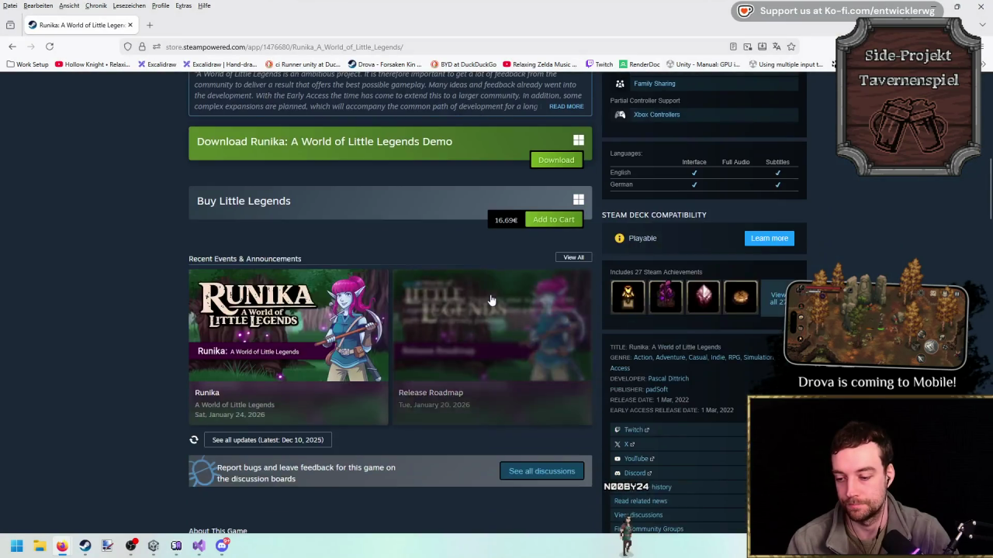
pyautogui.scroll(6, 490, 299)
pyautogui.scroll(-5, 341, 292)
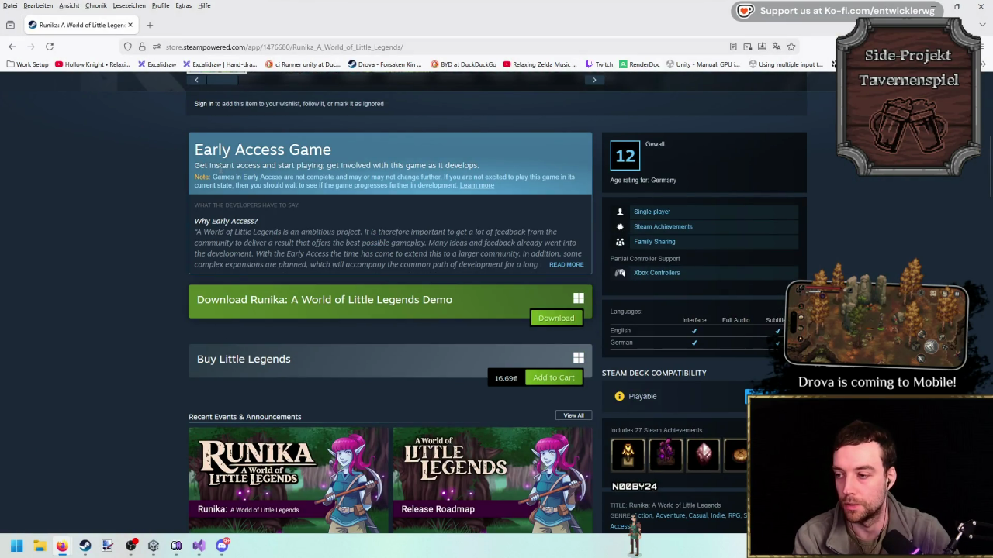
pyautogui.scroll(1, 275, 253)
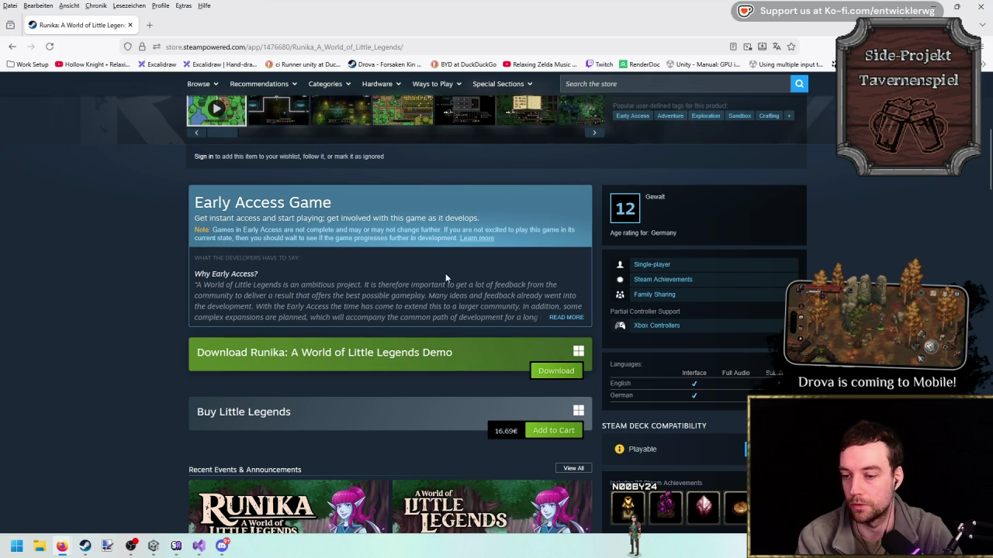
pyautogui.scroll(-2, 446, 273)
pyautogui.scroll(-3, 447, 270)
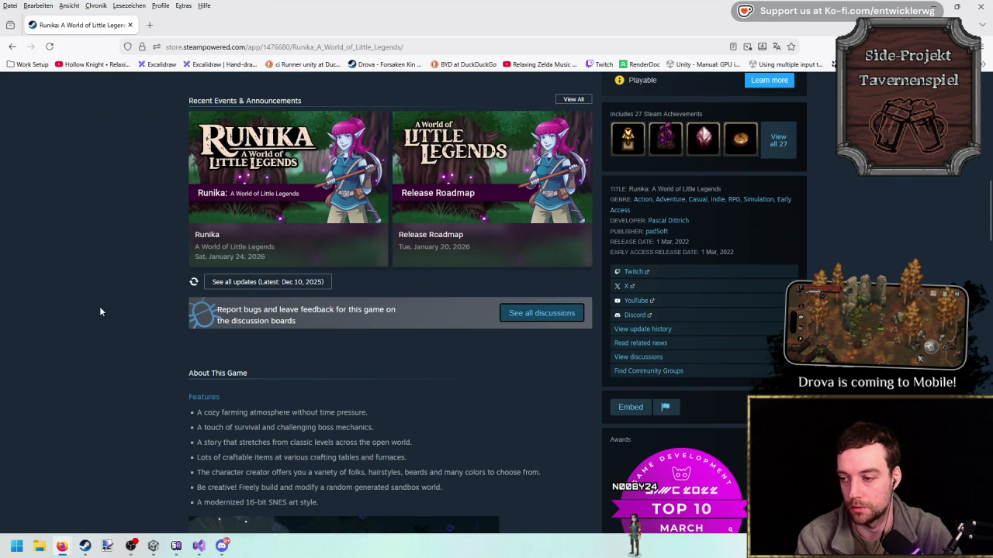
pyautogui.scroll(10, 101, 306)
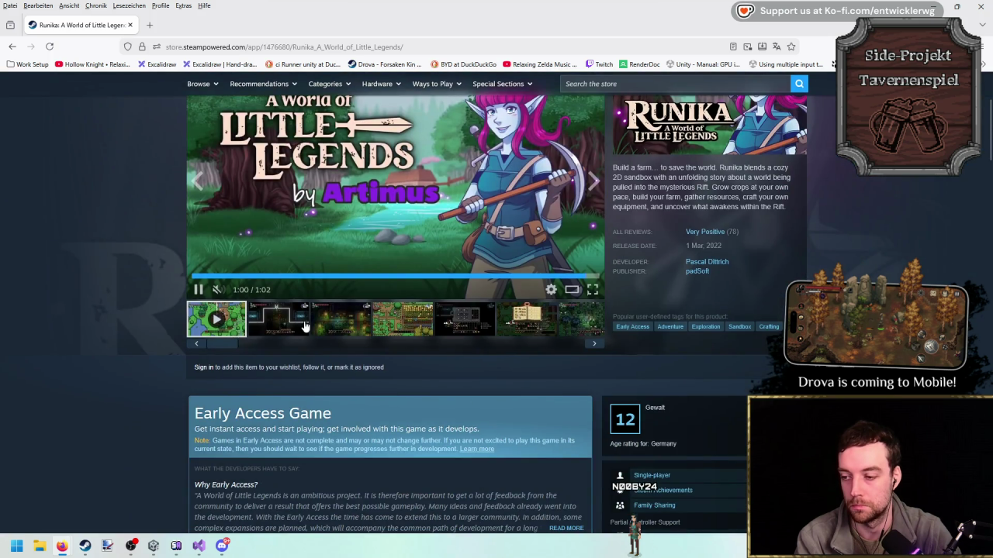
pyautogui.click(305, 325)
pyautogui.scroll(2, 474, 434)
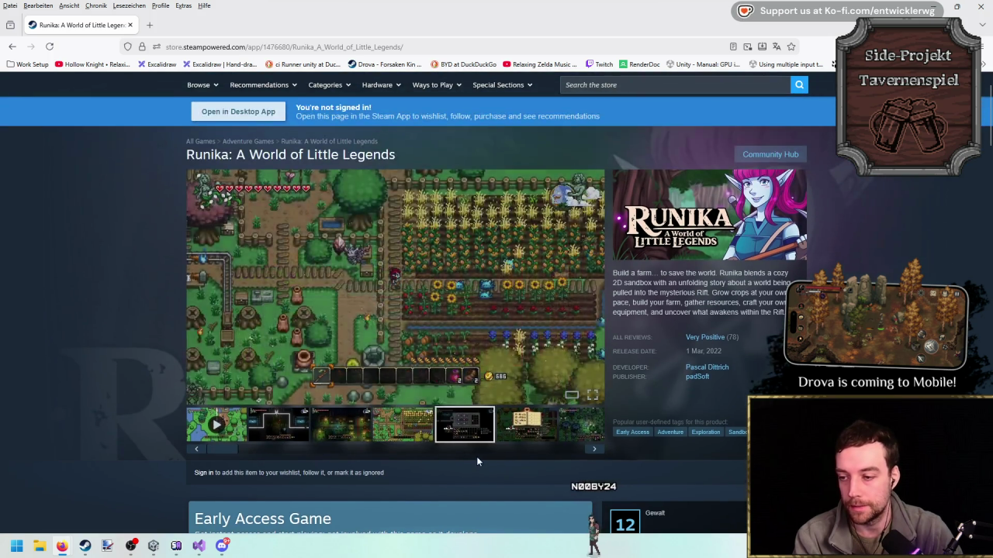
pyautogui.press('Right')
pyautogui.press('Right')
pyautogui.press('Right')
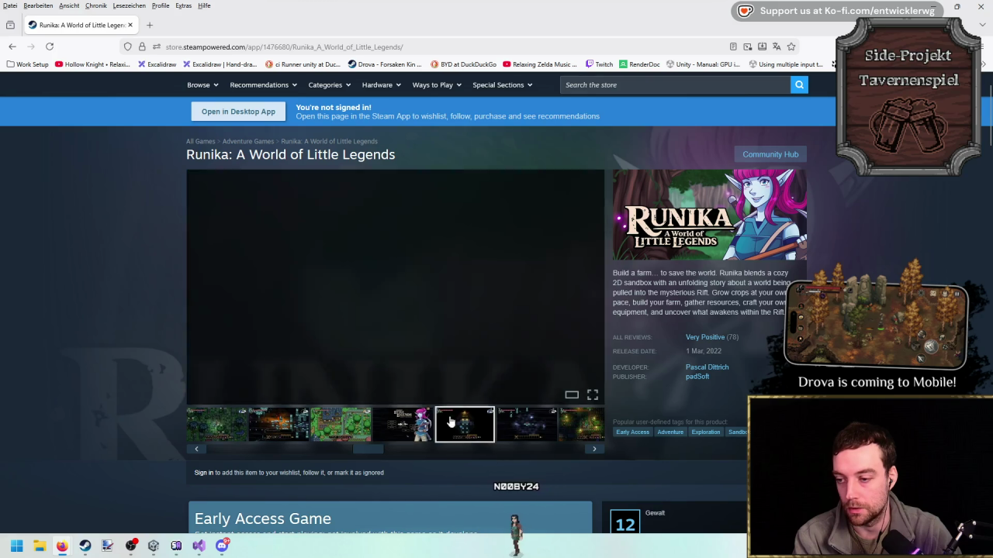
pyautogui.hotkey('alt', 'Tab')
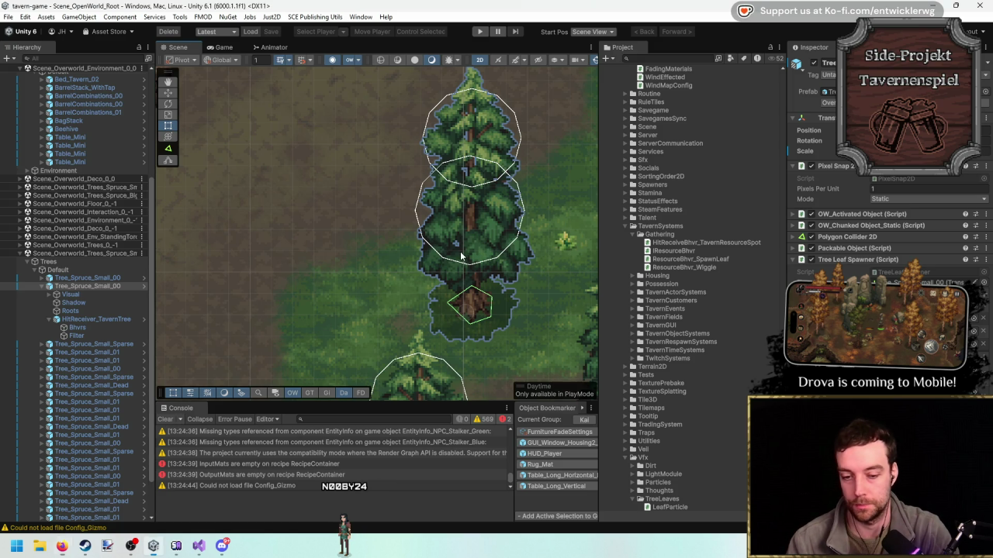
# Pan to the tavern, play-test striking a spruce three times, then return to Visual Studio.
pyautogui.moveTo(411, 245); pyautogui.dragTo(572, 335)
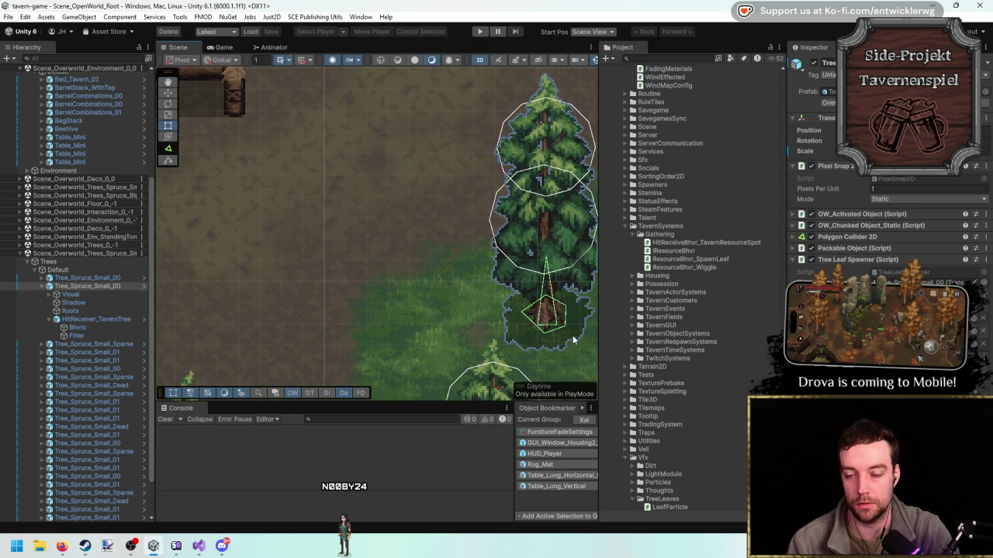
pyautogui.click(480, 32)
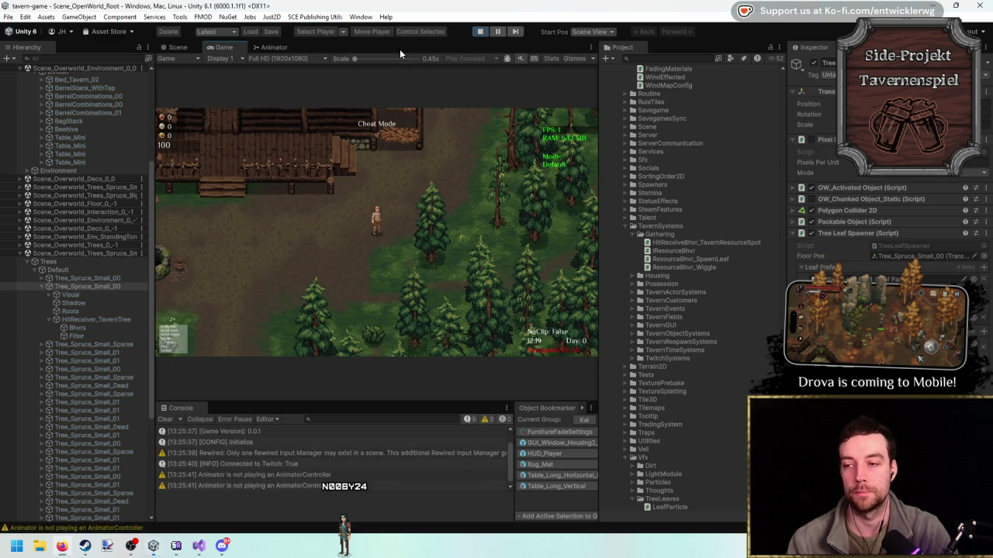
pyautogui.press('s')
pyautogui.press('d')
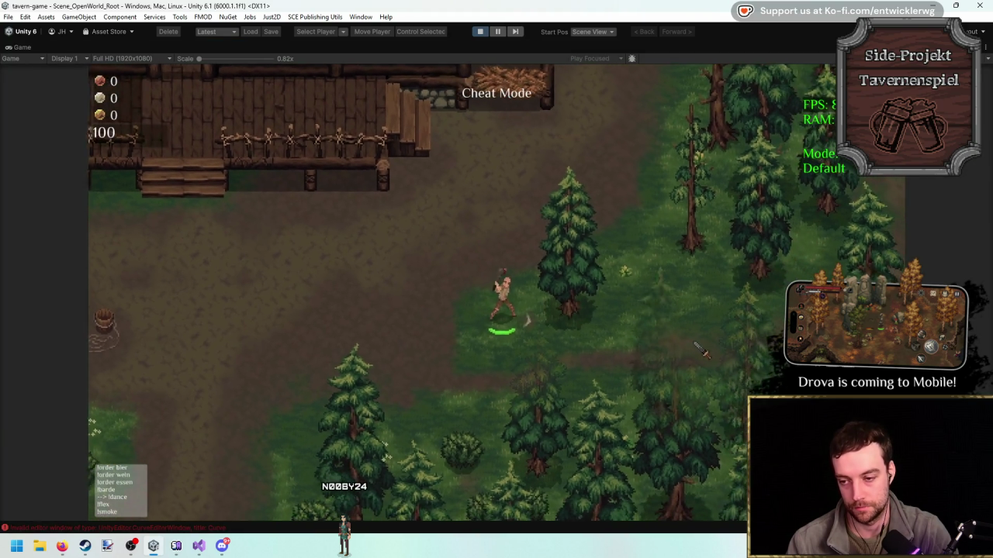
pyautogui.click(698, 347)
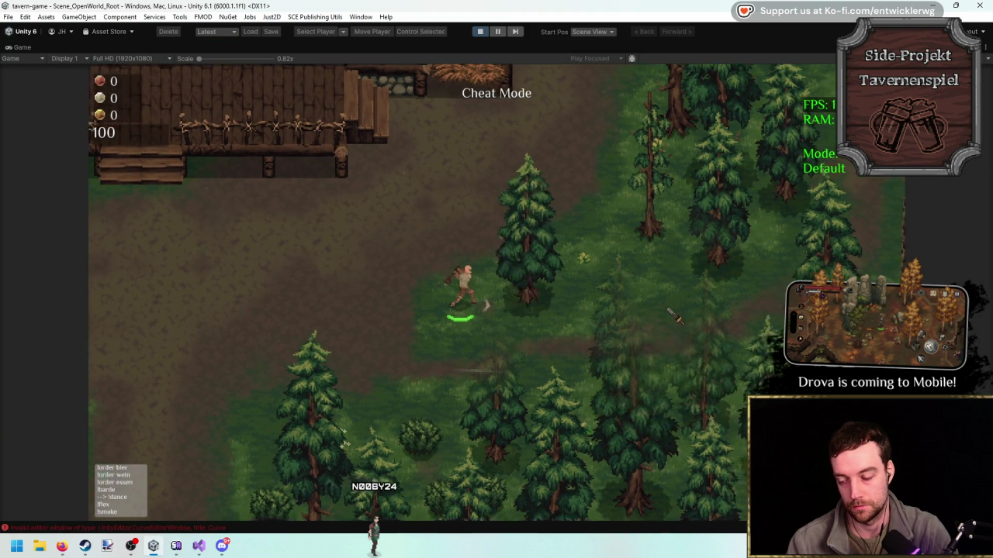
pyautogui.click(648, 307)
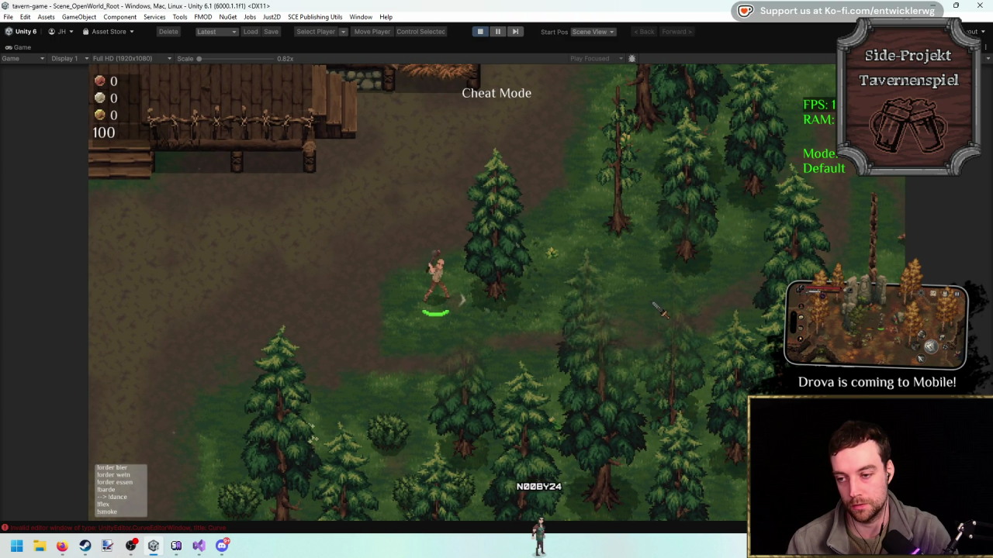
pyautogui.click(648, 307)
pyautogui.click(482, 31)
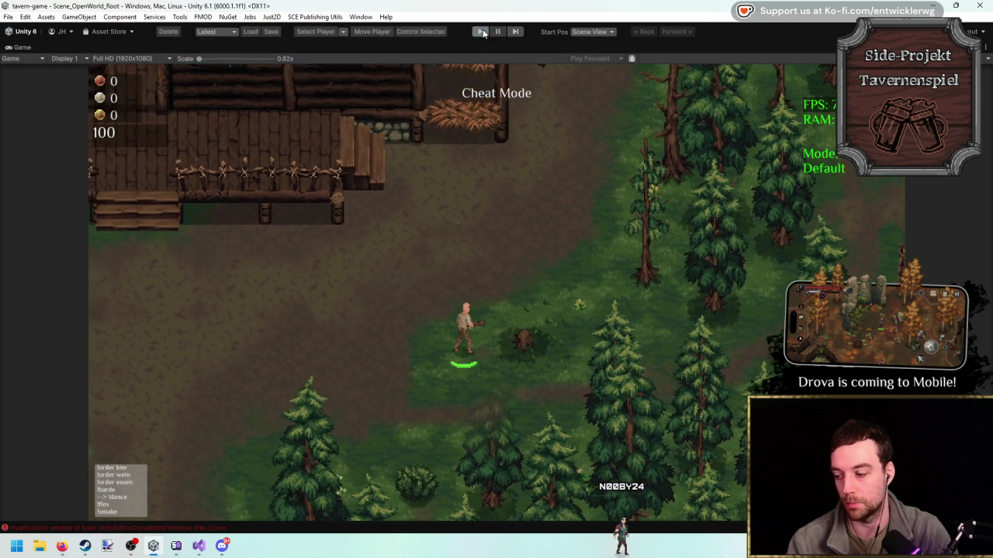
pyautogui.click(198, 545)
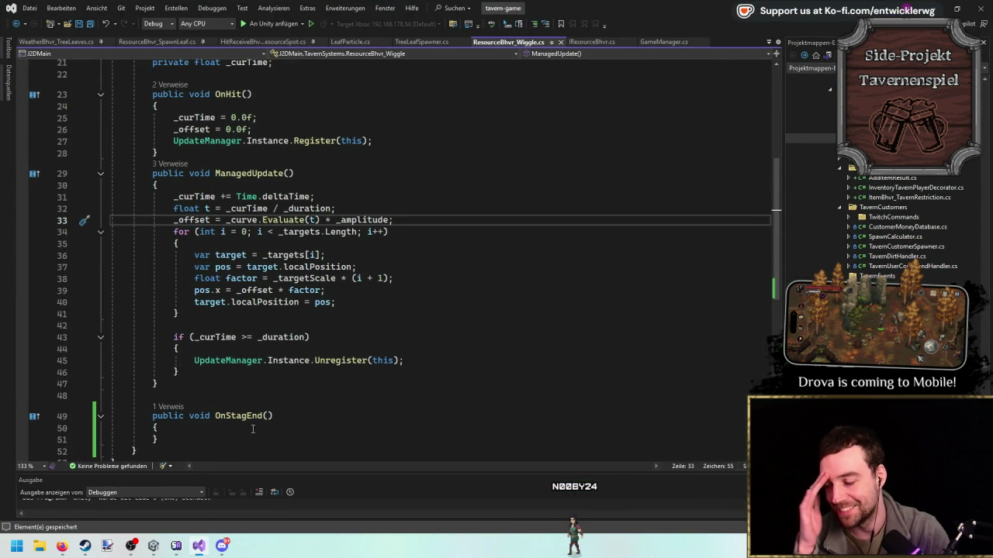
# Rename OnStagEnd to OnStageEnd in IResourceBhvr across all references.
pyautogui.scroll(7, 311, 194)
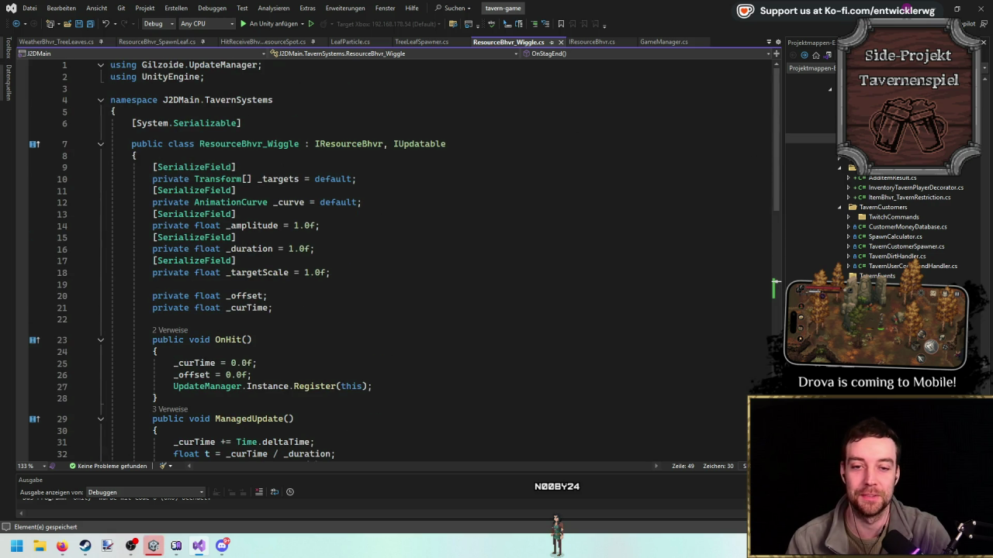
pyautogui.hotkey('alt', 'Home')
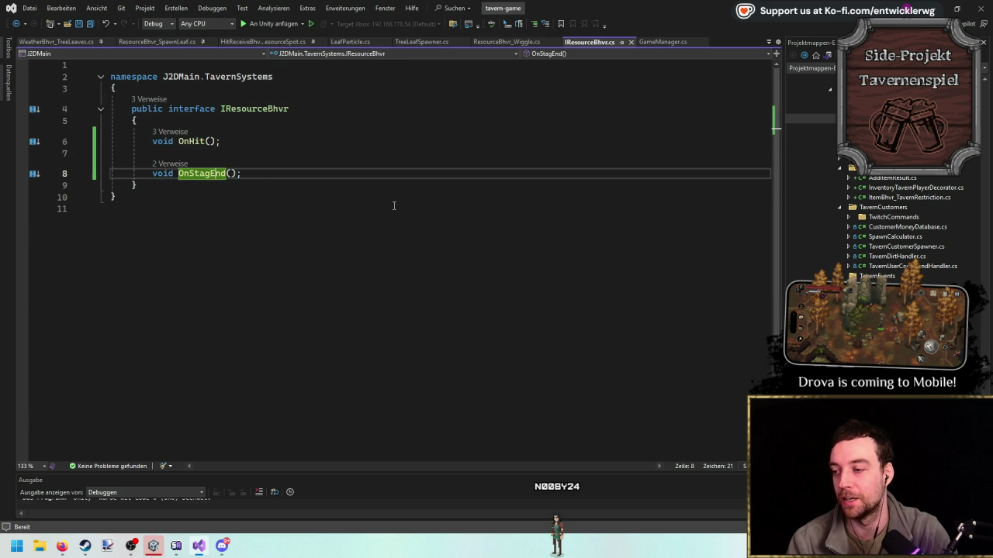
pyautogui.write('e')
pyautogui.hotkey('ctrl', '.')
pyautogui.press('Escape')
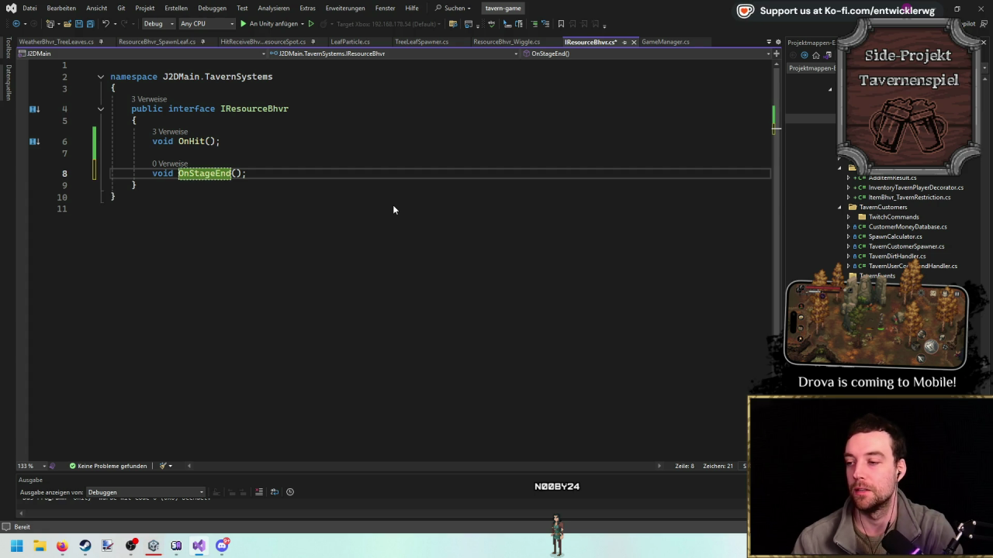
pyautogui.press('Up')
# Go from the TavernResourceSpot stage Finish call to the Finish() definition.
pyautogui.click(268, 41)
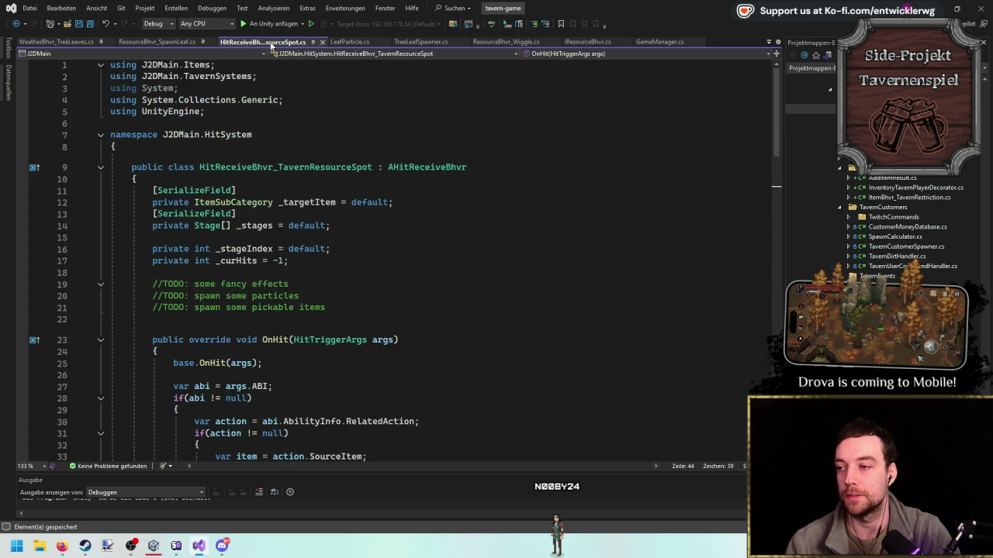
pyautogui.scroll(-15, 428, 221)
pyautogui.scroll(6, 359, 239)
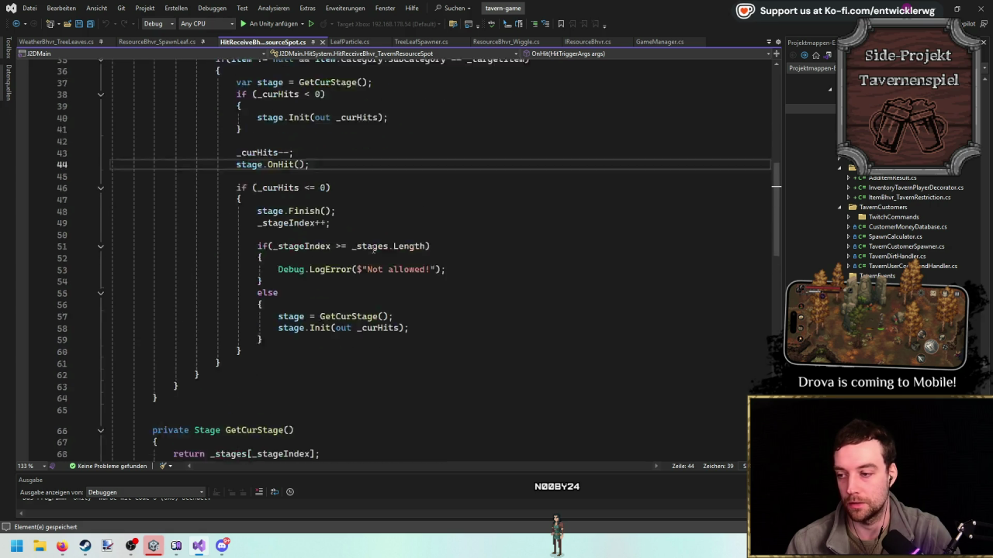
pyautogui.press('Down')
pyautogui.press('Down')
pyautogui.press('Down')
pyautogui.click(298, 280)
pyautogui.press('F12')
pyautogui.click(270, 312)
# Paste OnHit's null-check loop at the start of Finish().
pyautogui.scroll(6, 270, 254)
pyautogui.scroll(-5, 336, 238)
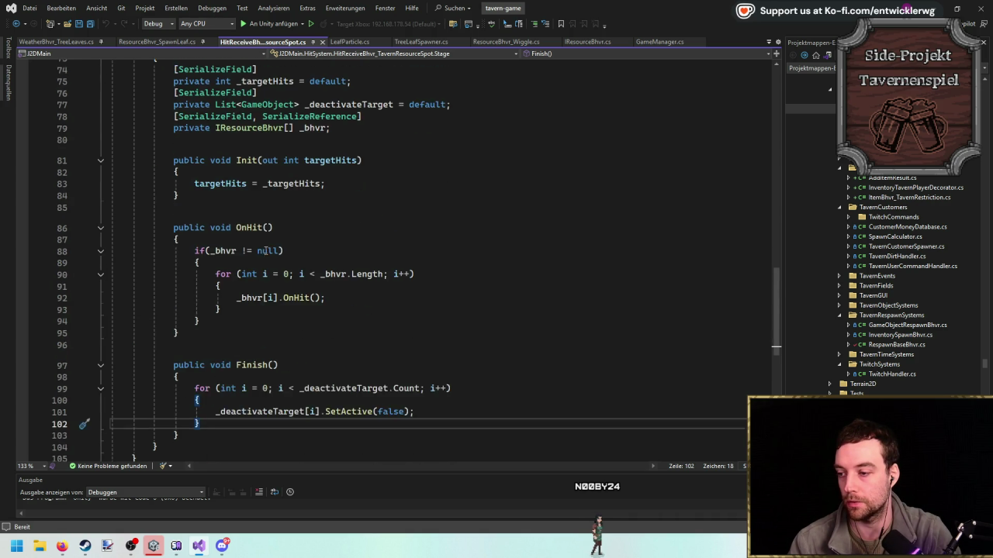
pyautogui.moveTo(256, 215)
pyautogui.mouseDown()
pyautogui.moveTo(194, 159)
pyautogui.moveTo(152, 145)
pyautogui.mouseUp()
pyautogui.moveTo(220, 306); pyautogui.dragTo(253, 325)
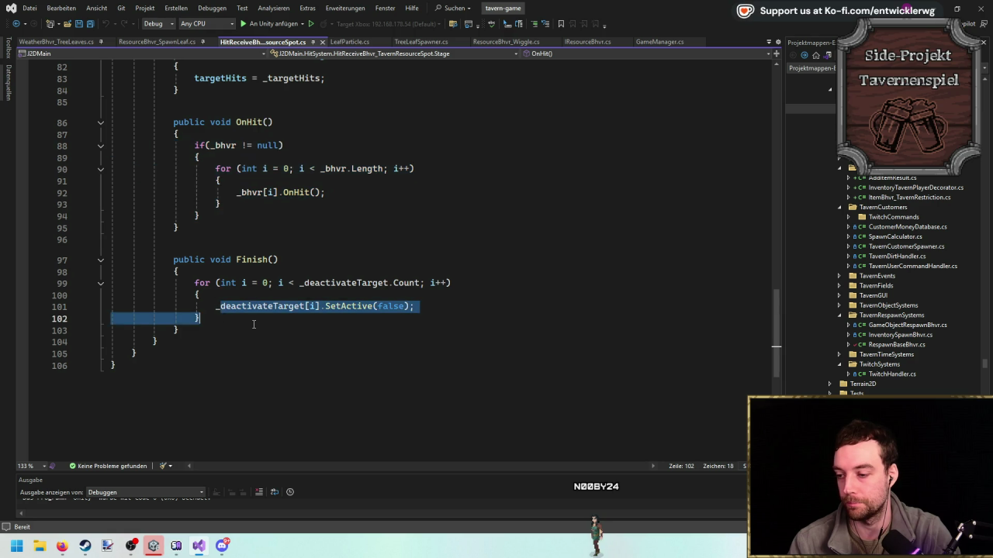
pyautogui.click(194, 283)
pyautogui.press('Return')
pyautogui.write('if (_bhvr != null) {     for (int i = 0; i < _bhvr.Length; i++)     {         _bhvr[i].OnHit();     } }')
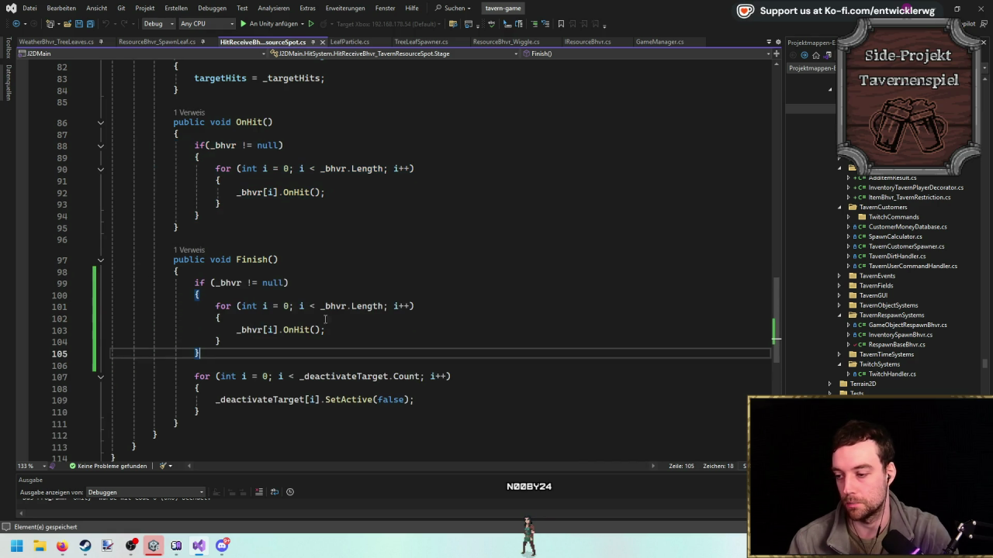
# Change the pasted call to OnStageEnd, then return to Unity and clear its console.
pyautogui.doubleClick(297, 330)
pyautogui.write('Fi')
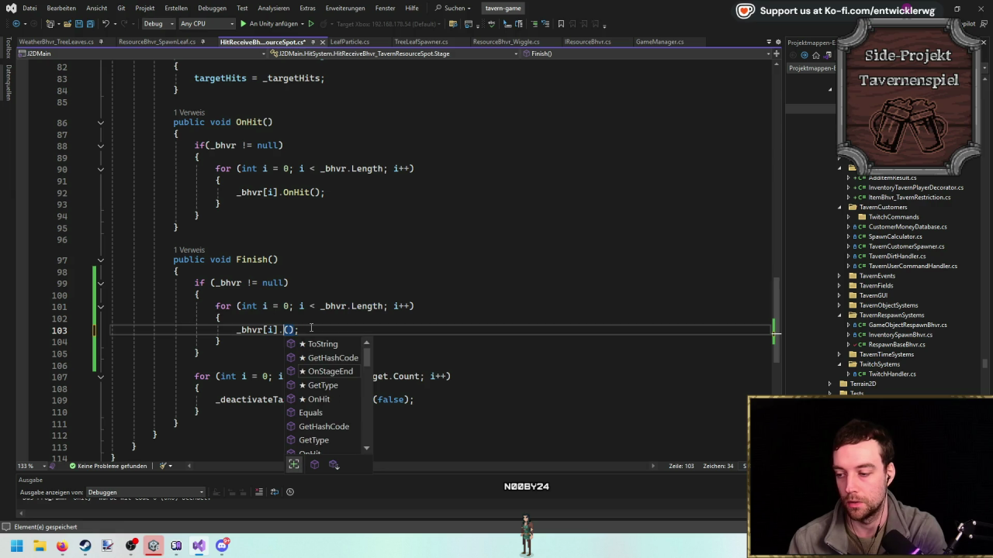
pyautogui.press('BackSpace')
pyautogui.press('BackSpace')
pyautogui.write('OnSt')
pyautogui.press('Tab')
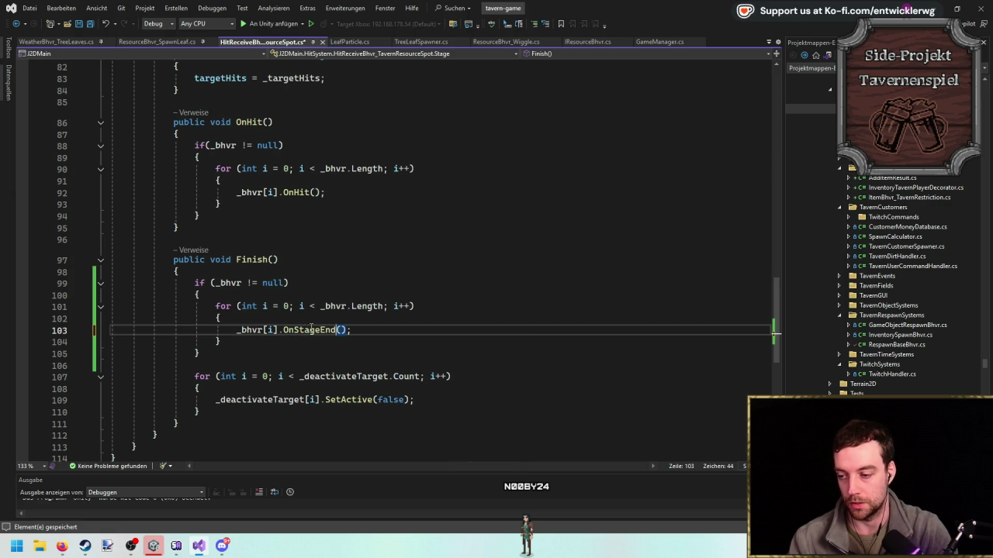
pyautogui.click(537, 305)
pyautogui.click(574, 295)
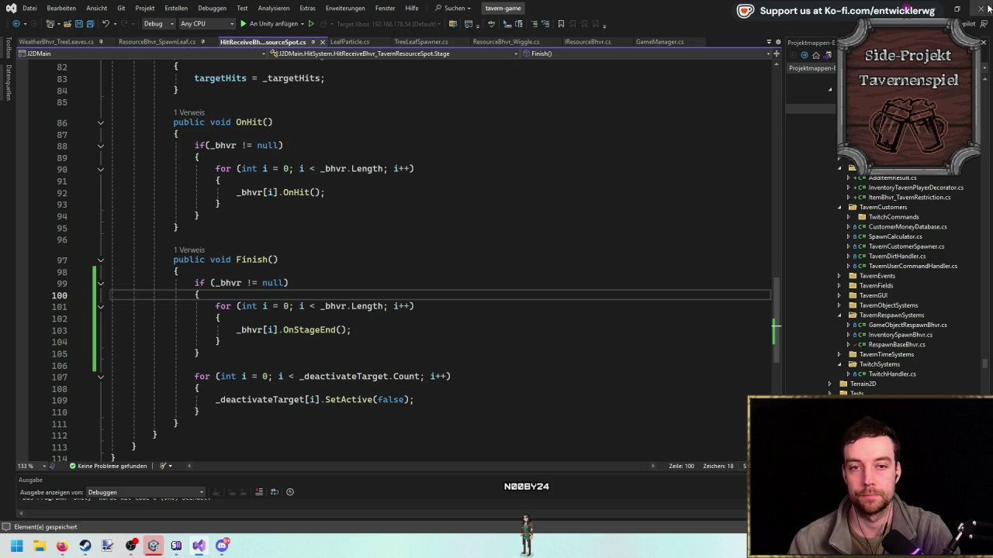
pyautogui.click(933, 8)
pyautogui.click(165, 419)
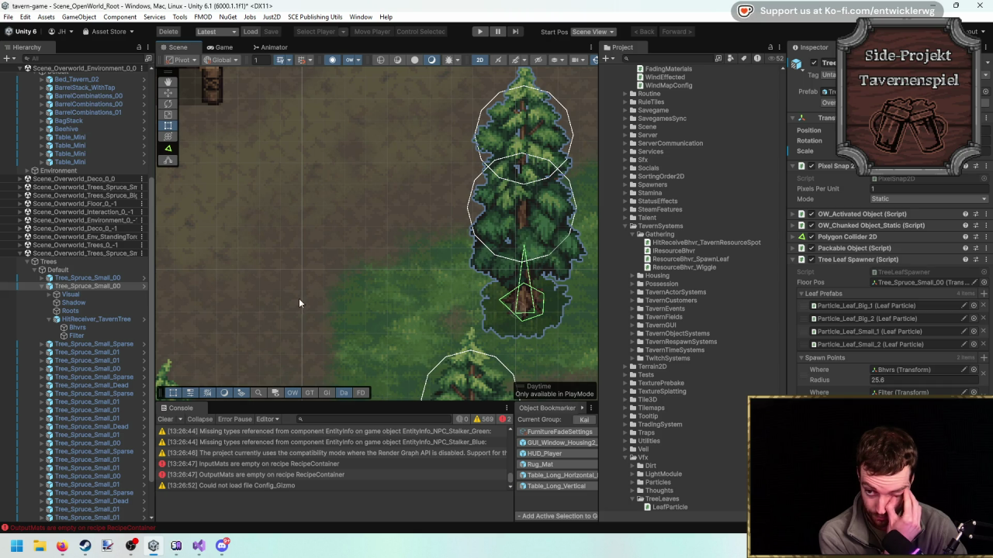
# Enter Play mode and maximise the Game view with Shift+Space.
pyautogui.click(480, 32)
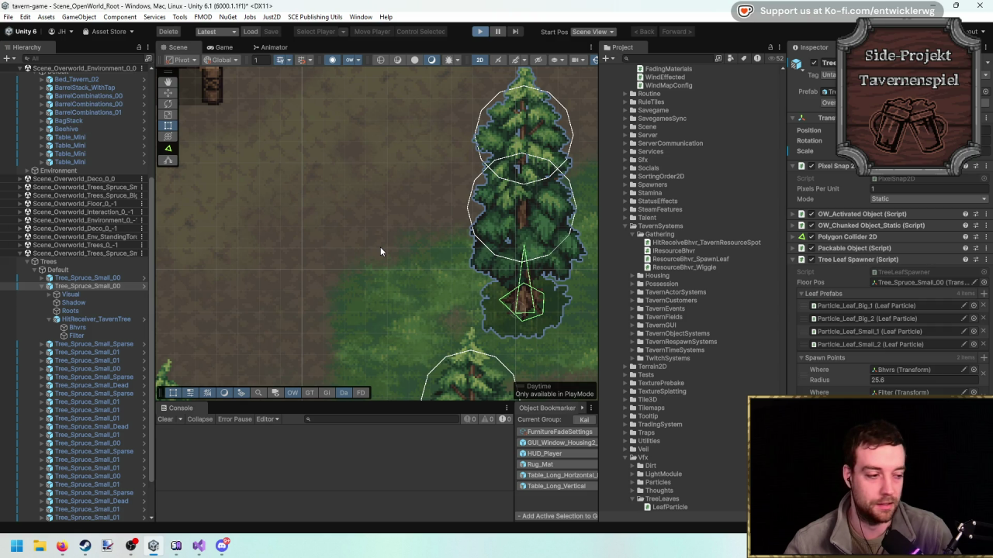
pyautogui.hotkey('shift', 'space')
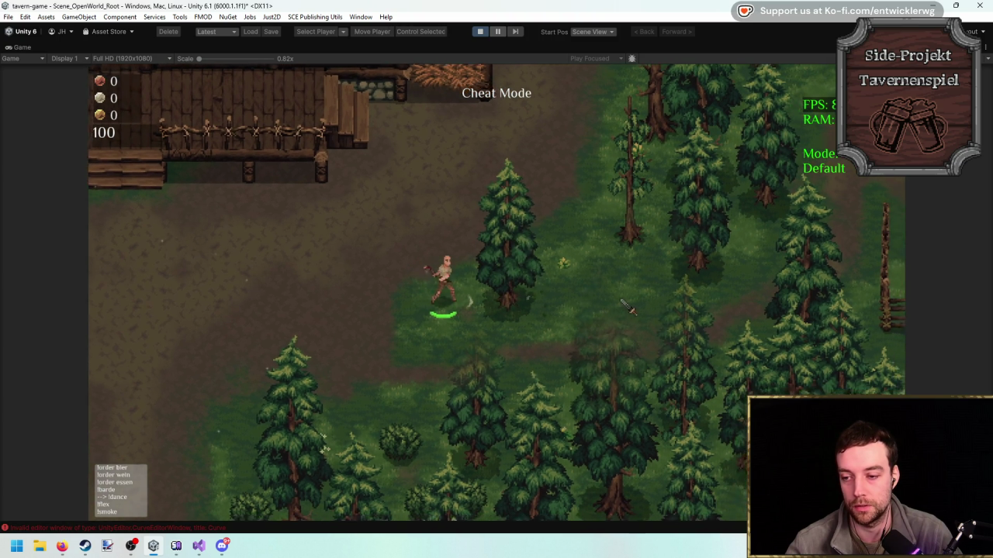
# Hit the spruce tree three times in the running game.
pyautogui.click(612, 313)
pyautogui.click(618, 299)
pyautogui.click(625, 297)
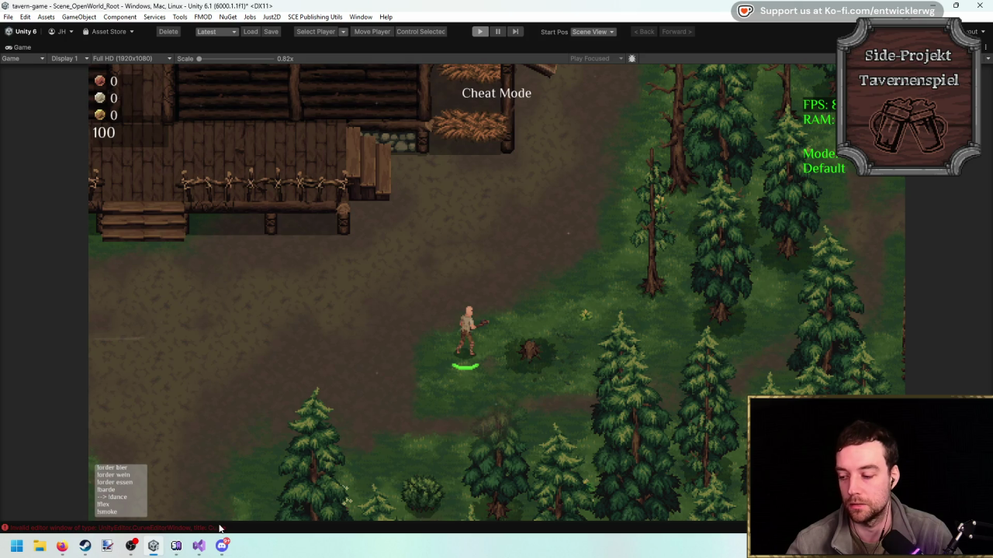
# In Visual Studio, go to OnStageEnd's definition and open ResourceBhvr_SpawnLeaf.cs, then return to Unity.
pyautogui.click(199, 546)
pyautogui.click(310, 328)
pyautogui.press('F12')
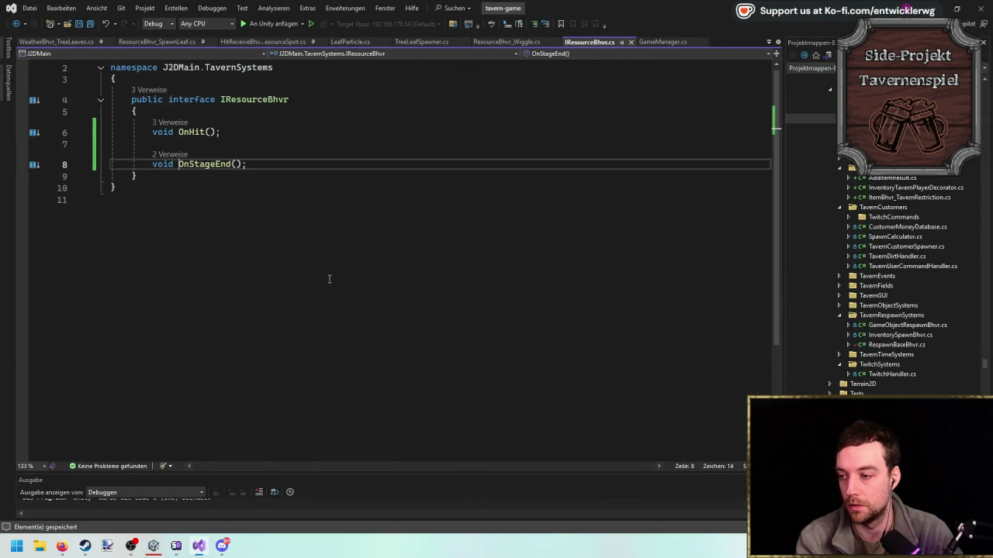
pyautogui.click(163, 42)
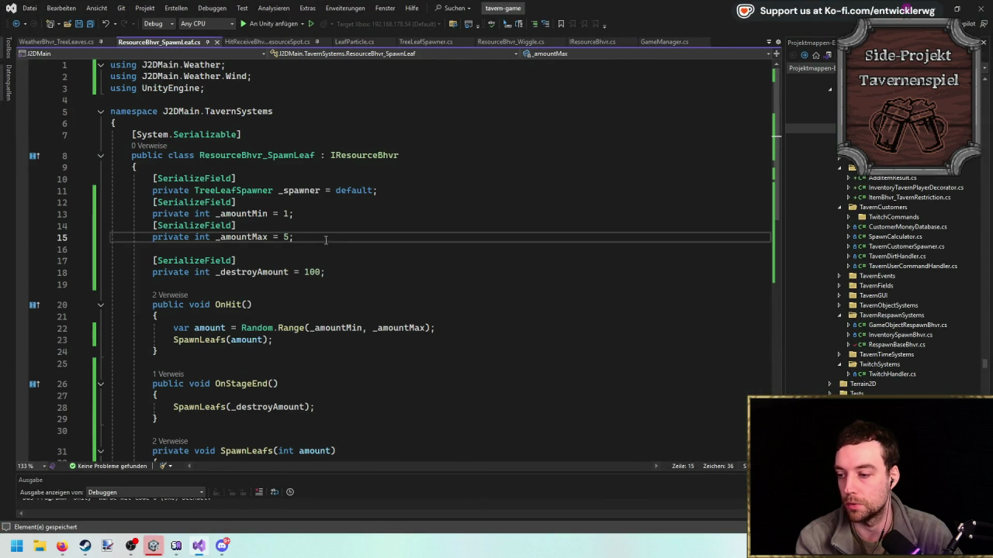
pyautogui.hotkey('alt', 'Tab')
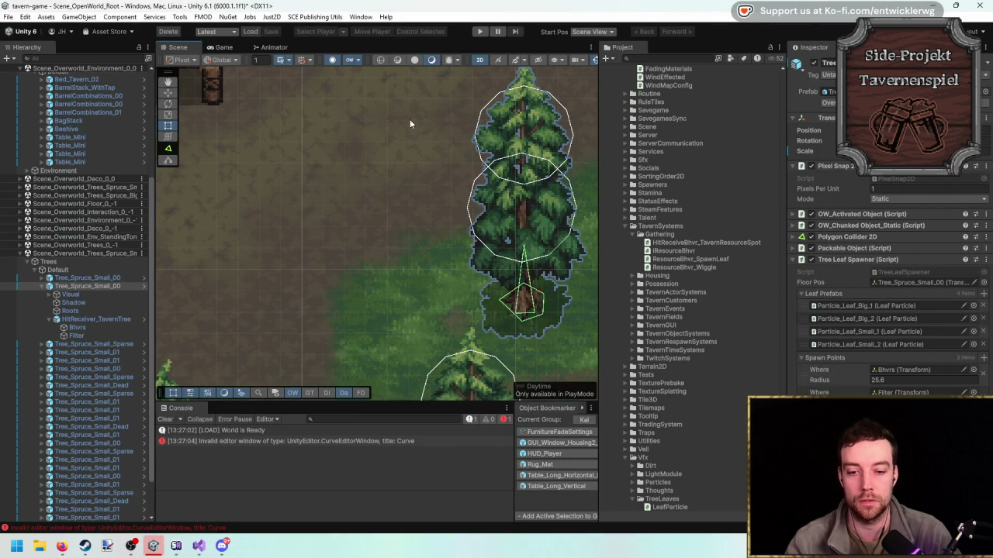
# In Tree_Spruce_Small_00's Bhvrs, set the first stage's leaf Destroy Amount to 1000.
pyautogui.click(144, 286)
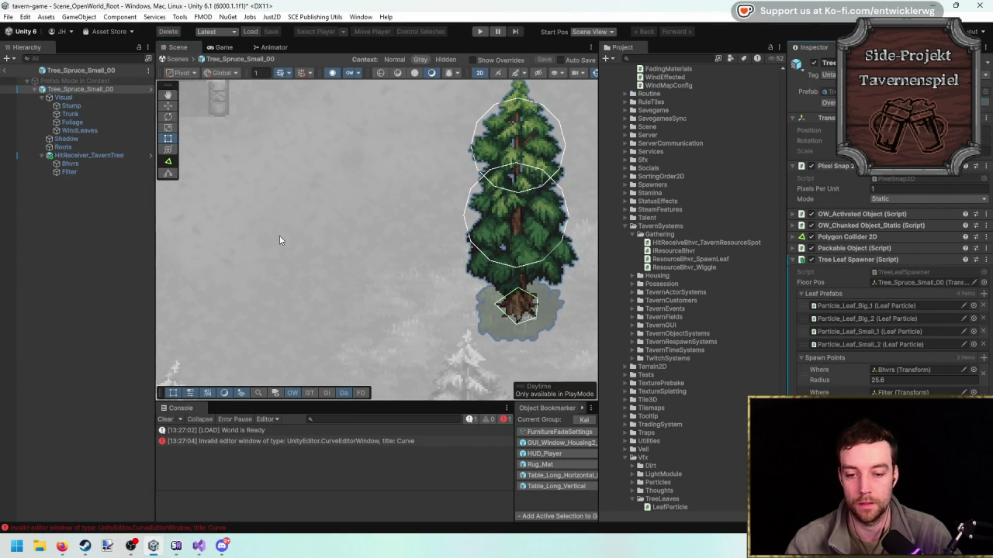
pyautogui.click(107, 164)
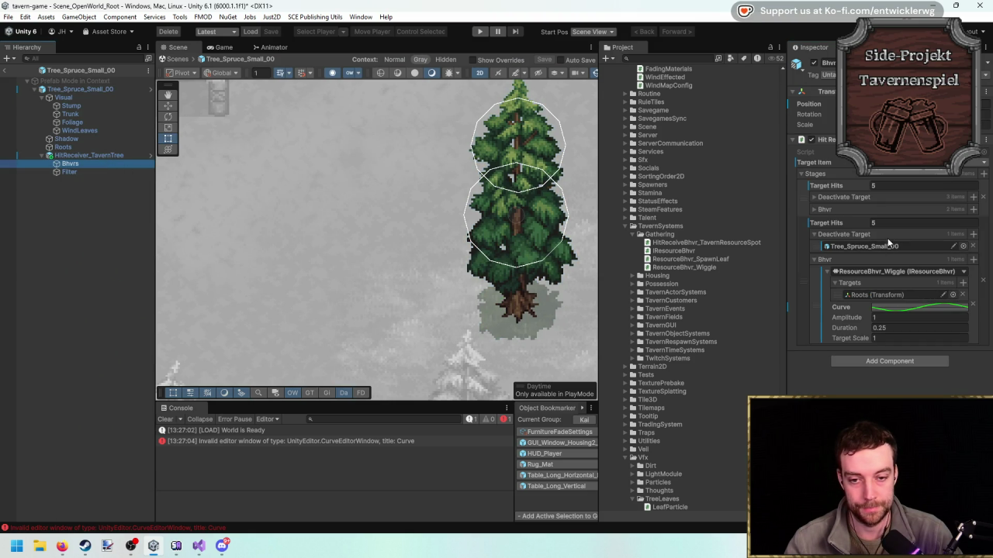
pyautogui.click(814, 260)
pyautogui.click(815, 235)
pyautogui.click(814, 198)
pyautogui.click(814, 197)
pyautogui.click(814, 209)
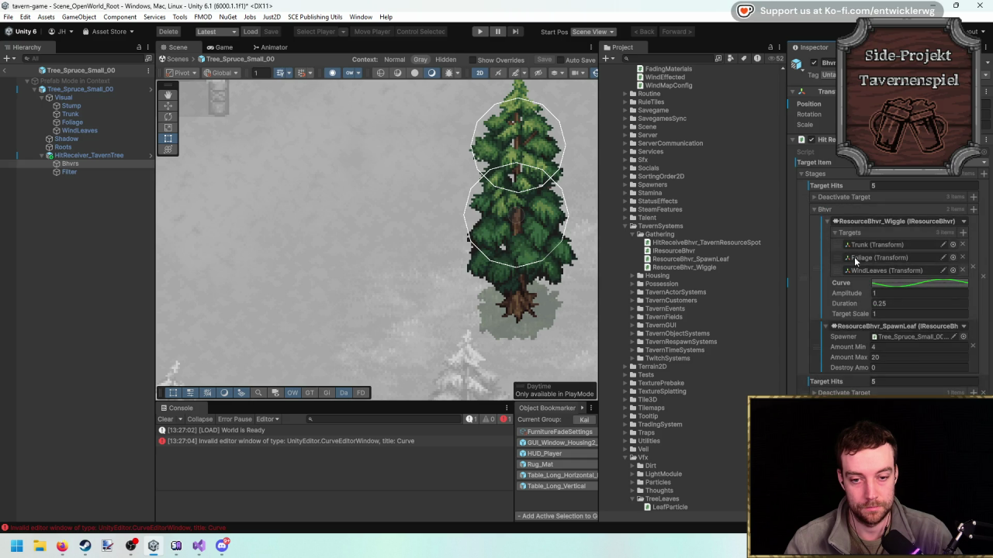
pyautogui.press('Tab')
pyautogui.write('10')
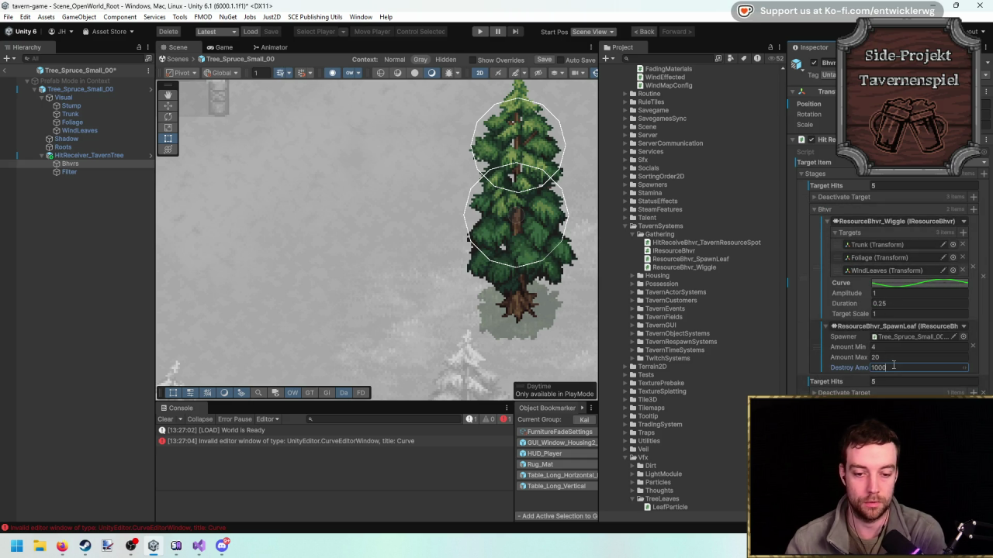
# Clear the console, exit prefab mode and start Play mode.
pyautogui.click(165, 419)
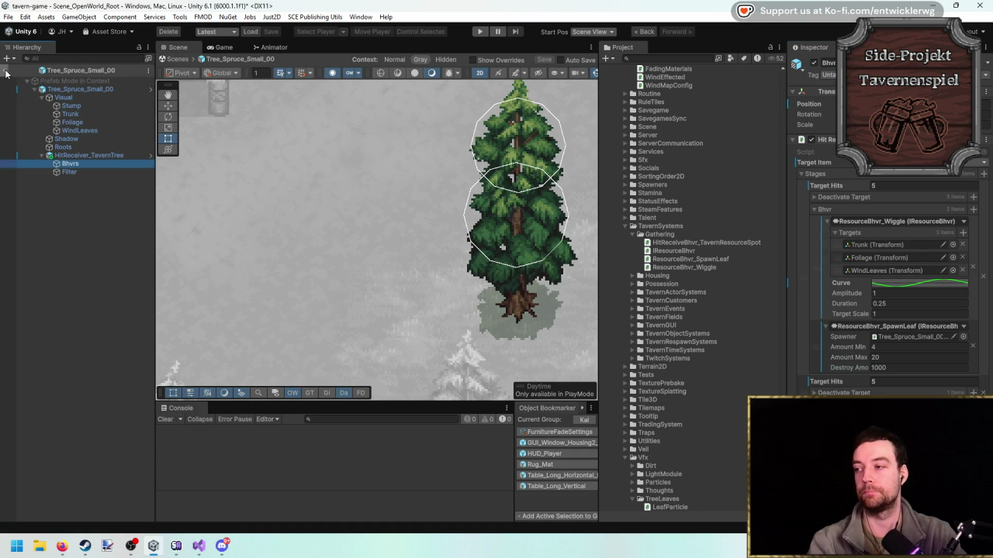
pyautogui.click(5, 70)
pyautogui.click(480, 31)
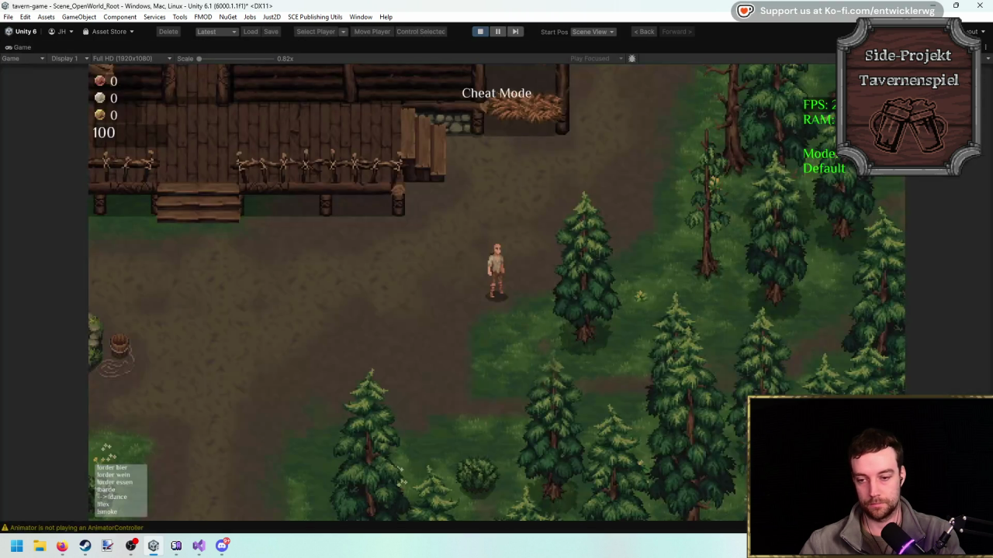
# Chop the spruce to a stump in four hits, stop the game, and bring up Visual Studio.
pyautogui.click(675, 349)
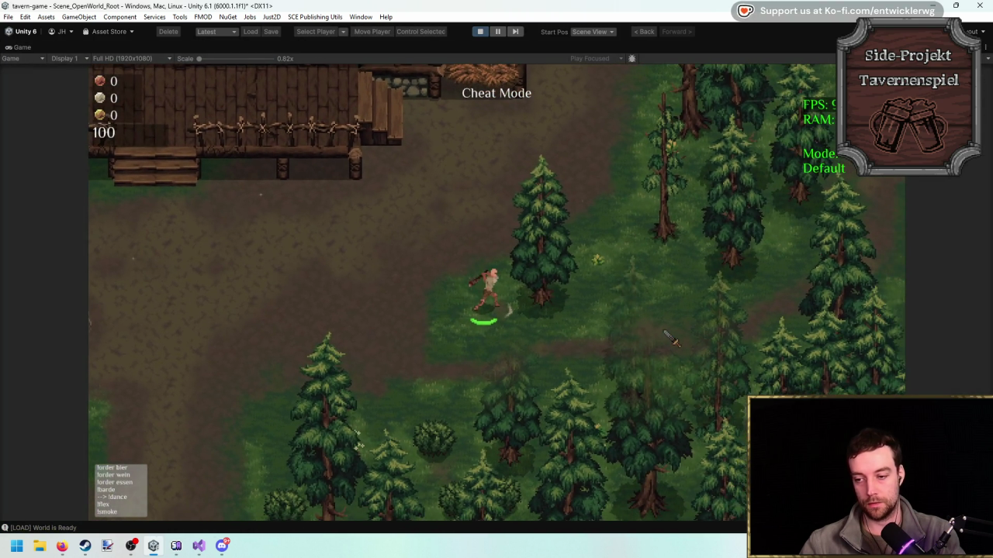
pyautogui.click(668, 339)
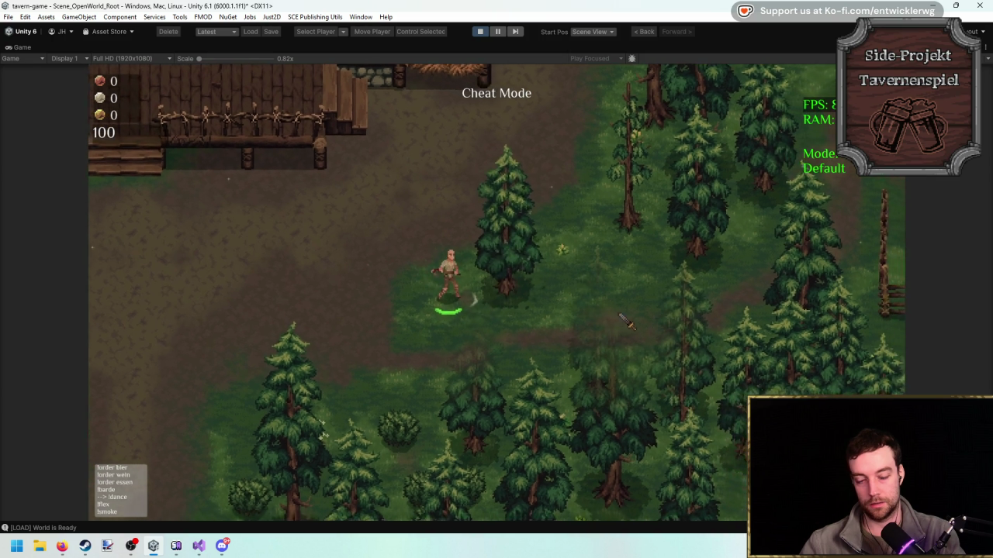
pyautogui.click(624, 322)
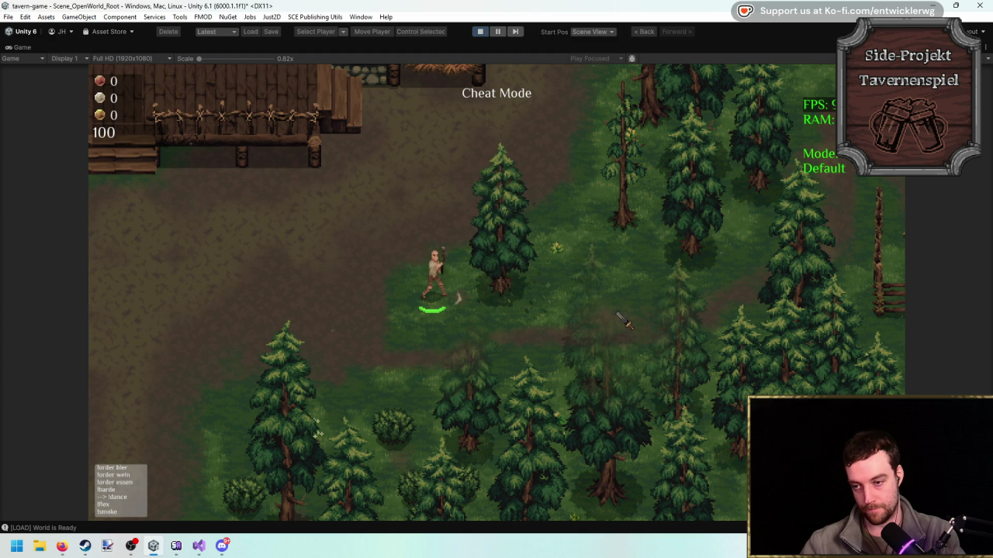
pyautogui.click(623, 320)
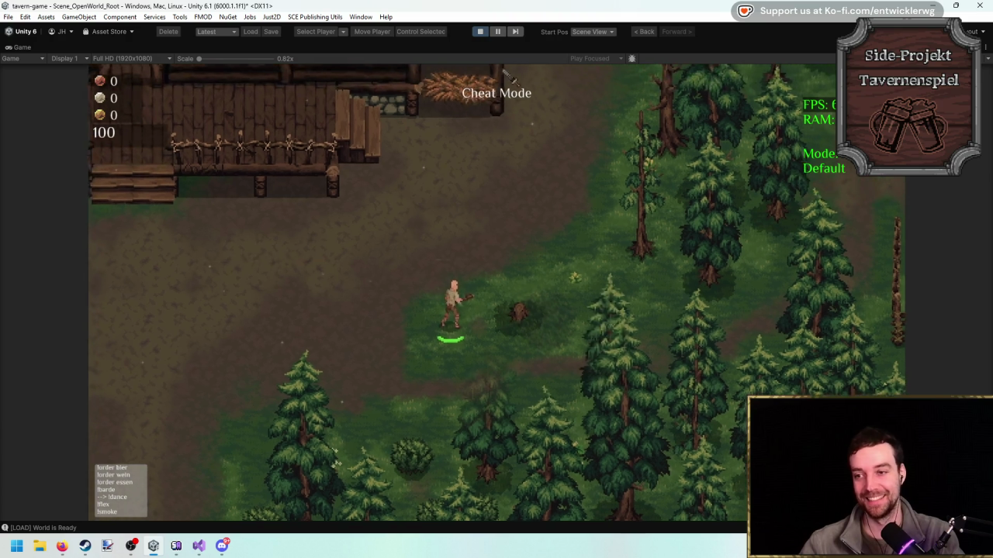
pyautogui.hotkey('ctrl', 'p')
pyautogui.click(204, 547)
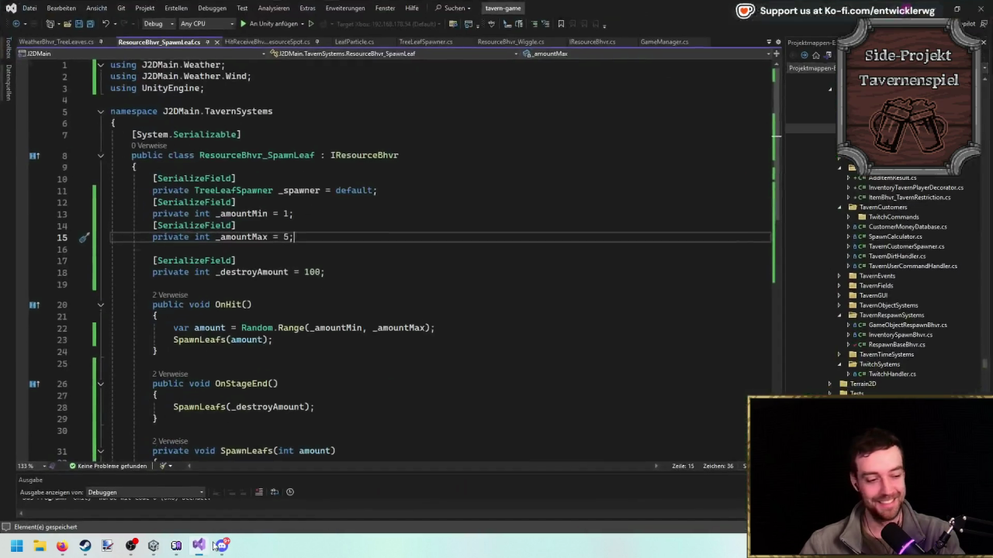
# Check the _destroyAmount default of 100 on line 18, then reopen Tree_Spruce_Small_00 in Unity.
pyautogui.click(414, 272)
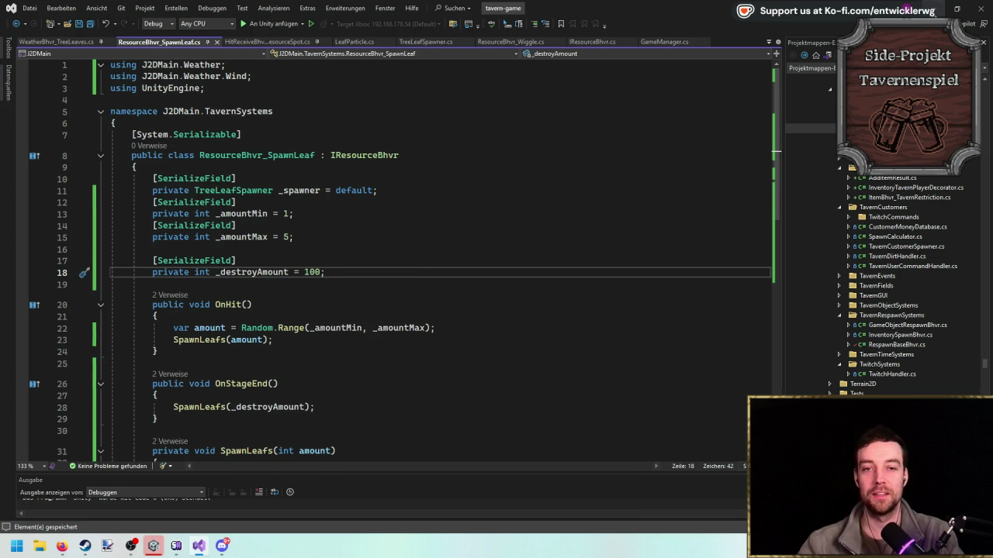
pyautogui.hotkey('alt', 'Tab')
pyautogui.click(150, 286)
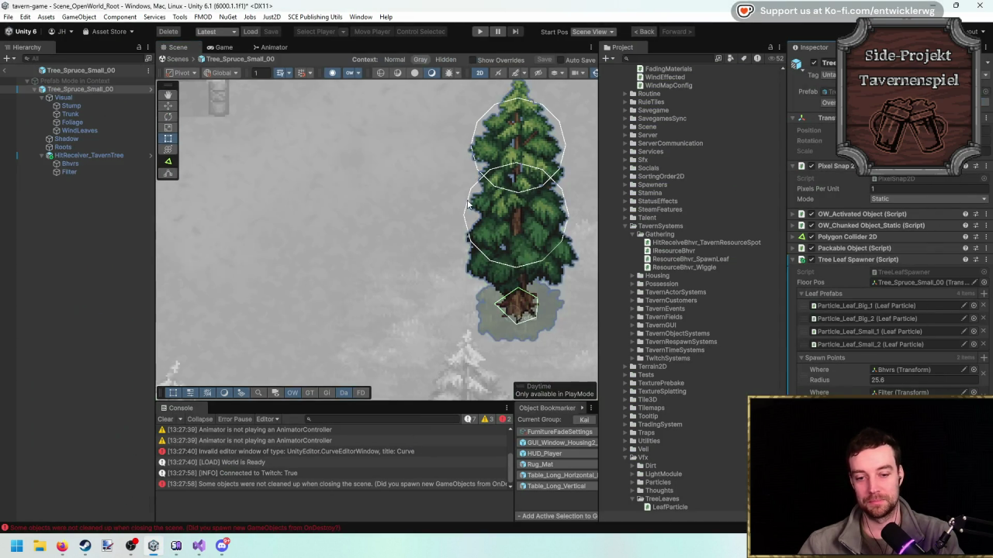
# Select the spruce prefab's Bhvrs object and set Destroy Amount back to 100.
pyautogui.click(109, 156)
pyautogui.click(109, 163)
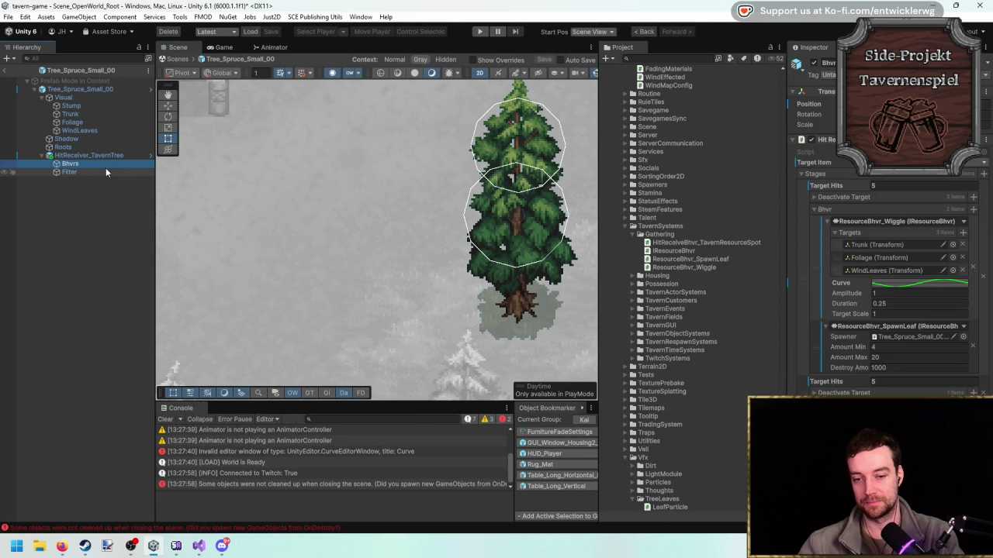
pyautogui.click(912, 370)
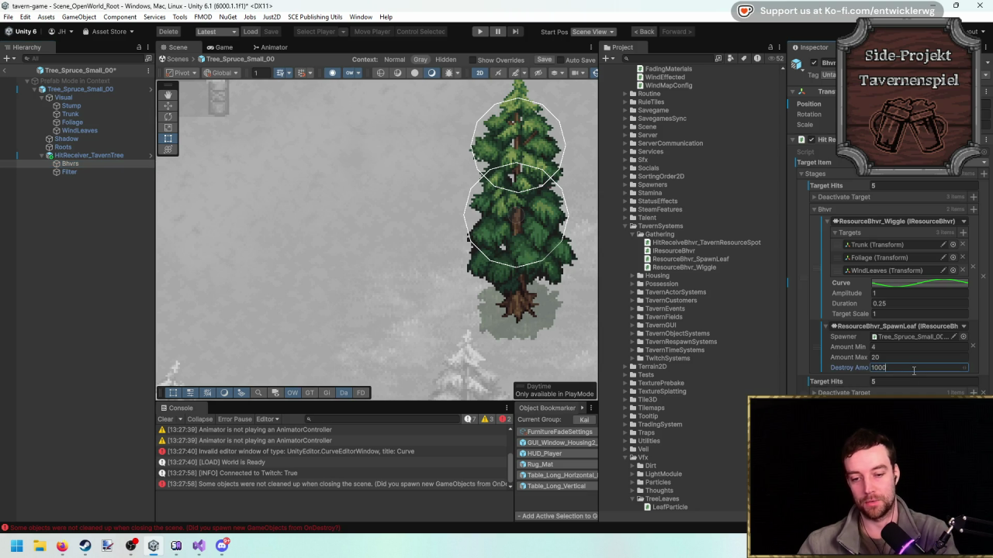
pyautogui.write('100')
pyautogui.hotkey('ctrl', 's')
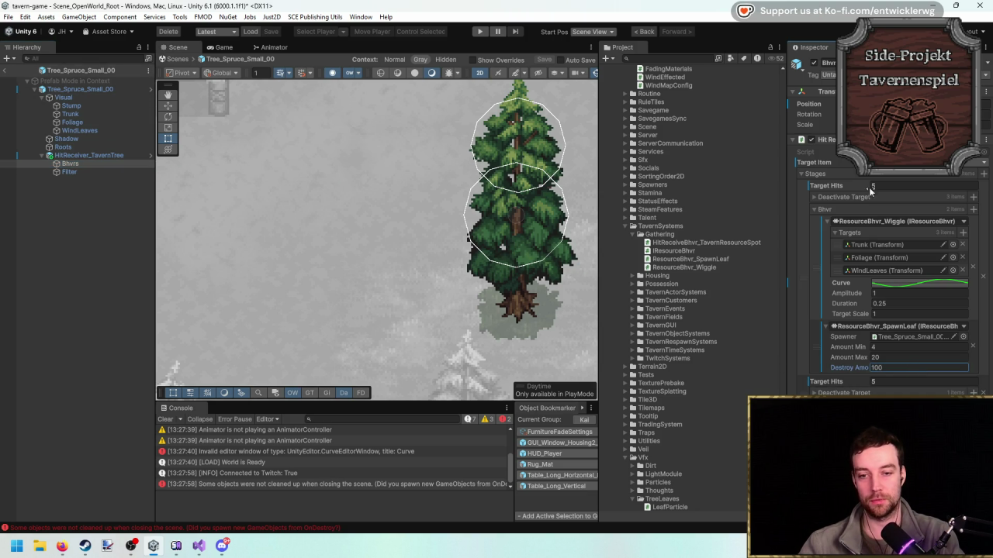
# Set the first stage's Target Hits to 3, exit prefab mode and press Play.
pyautogui.write('3')
pyautogui.click(893, 381)
pyautogui.click(5, 70)
pyautogui.click(481, 33)
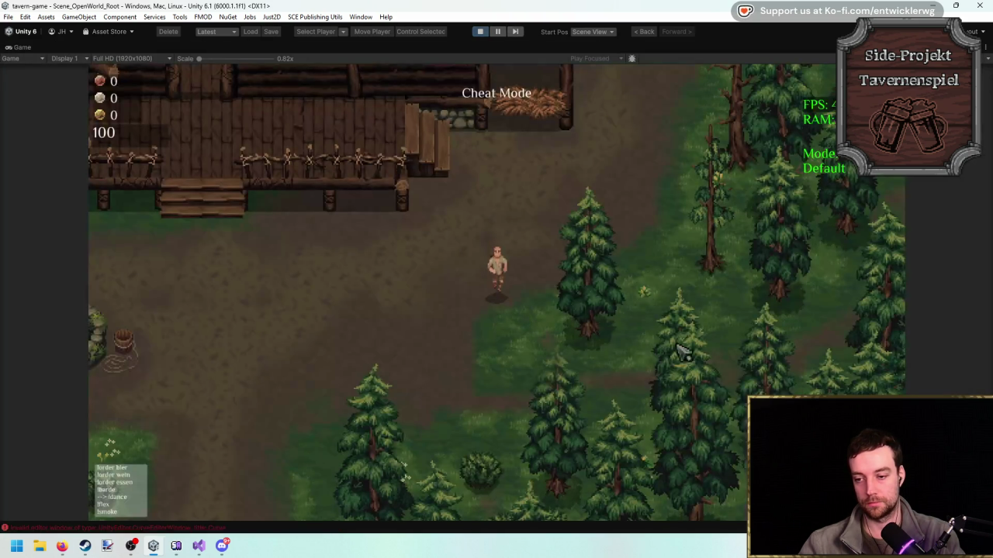
# Fell the spruce in three hits and stop Play mode.
pyautogui.press('s')
pyautogui.press('d')
pyautogui.click(702, 349)
pyautogui.click(698, 345)
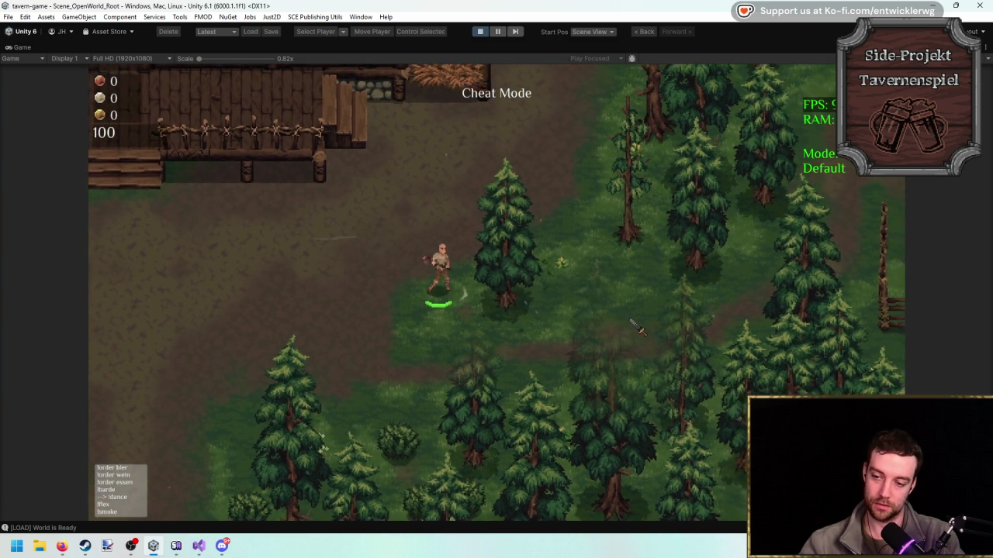
pyautogui.click(637, 330)
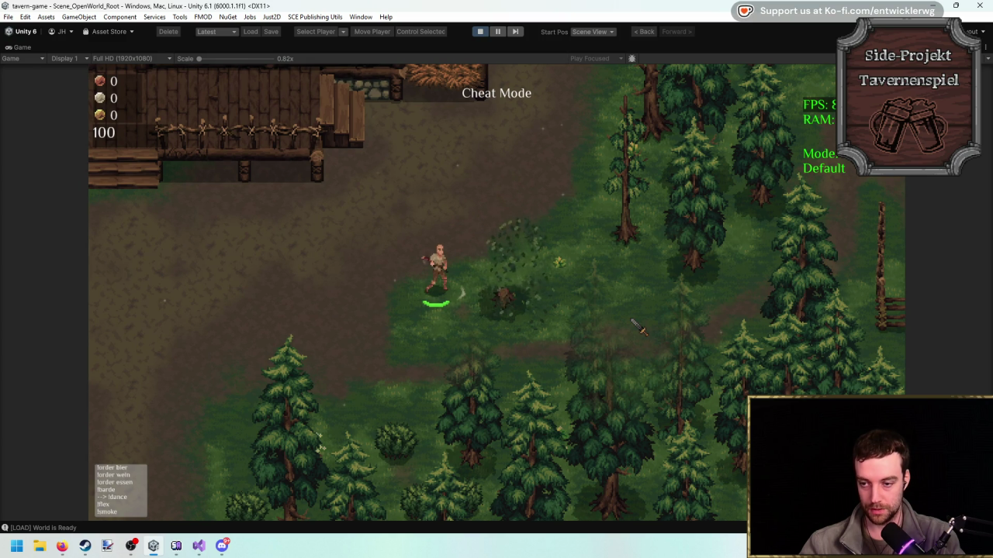
pyautogui.click(481, 32)
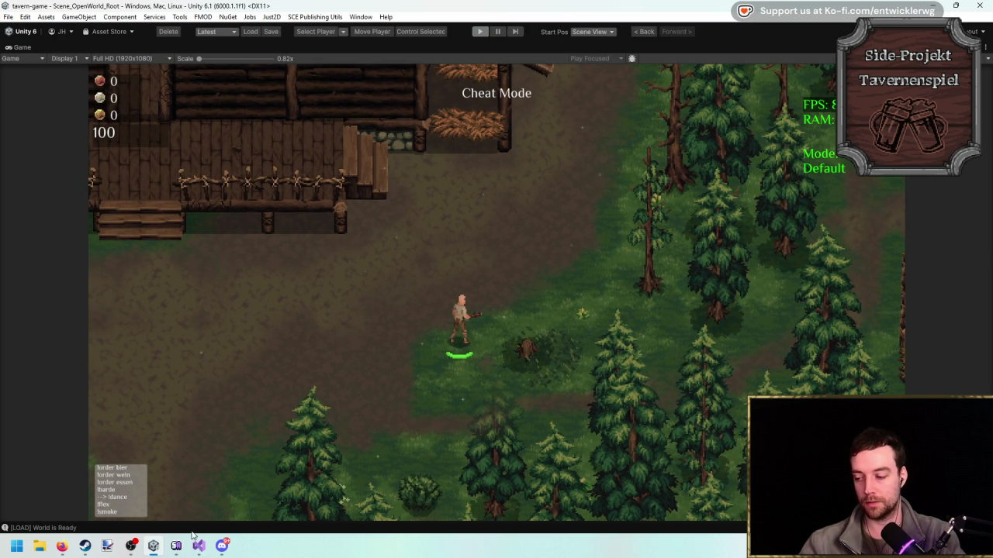
# In Visual Studio, look over WeatherBhvr_TreeLeaves.cs and the hit receiver script, ending on ResourceBhvr_SpawnLeaf.cs.
pyautogui.click(199, 545)
pyautogui.scroll(-3, 475, 276)
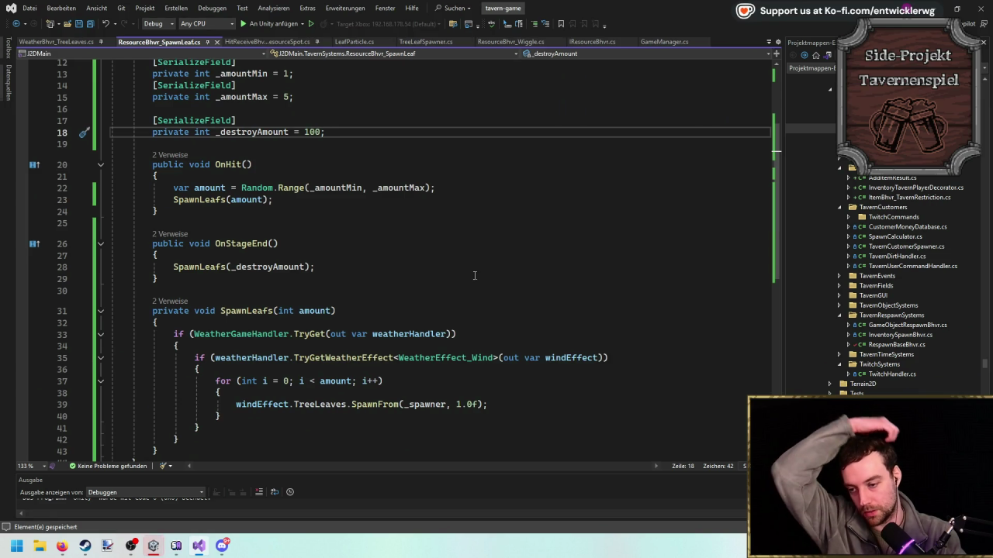
pyautogui.click(61, 41)
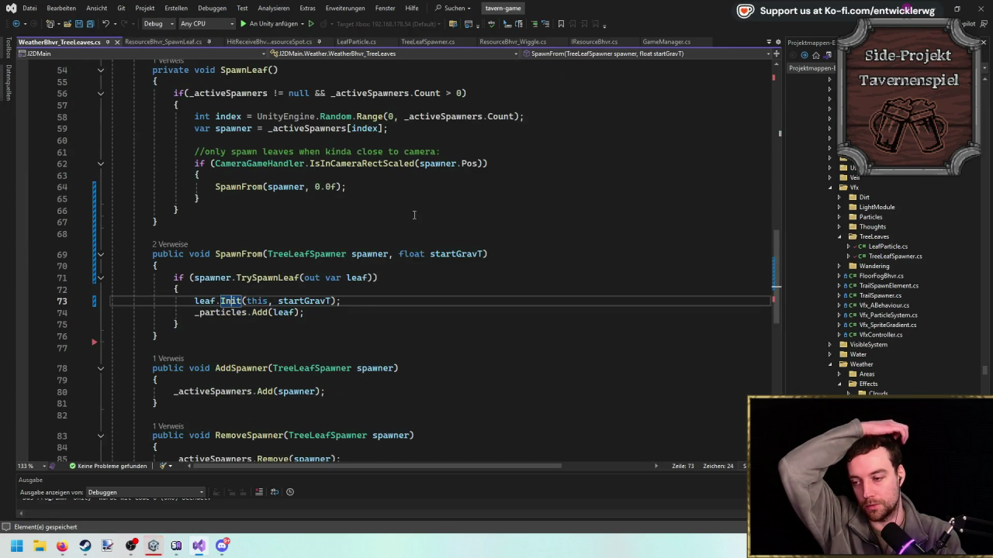
pyautogui.click(262, 42)
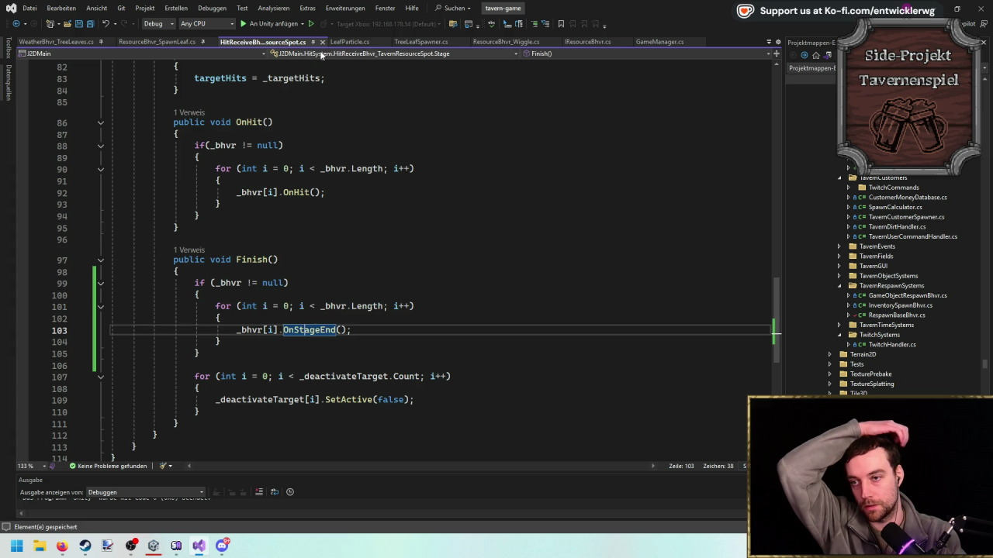
pyautogui.click(159, 41)
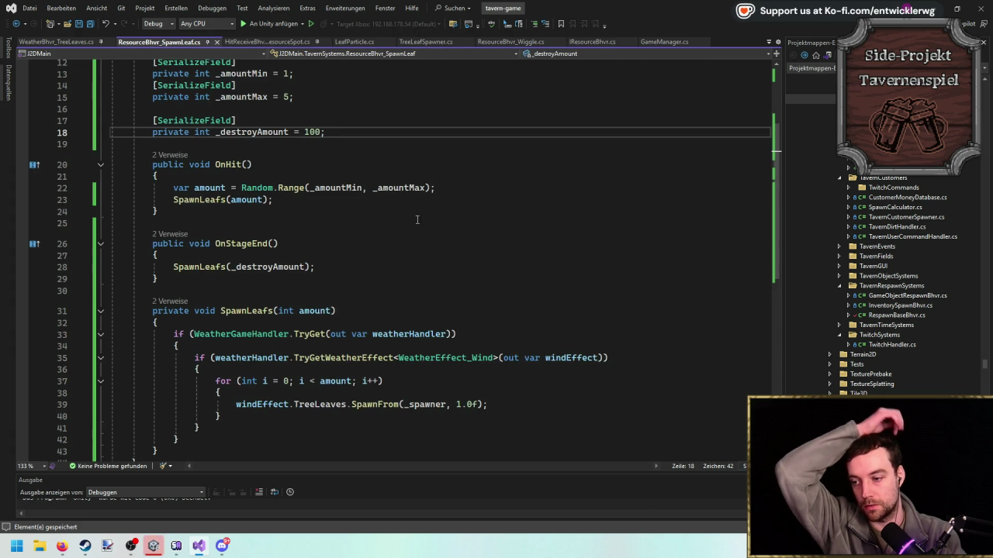
# Add a new private async UniTaskVoid SpawnEndParticles() method below OnStageEnd.
pyautogui.scroll(-3, 393, 253)
pyautogui.scroll(4, 290, 259)
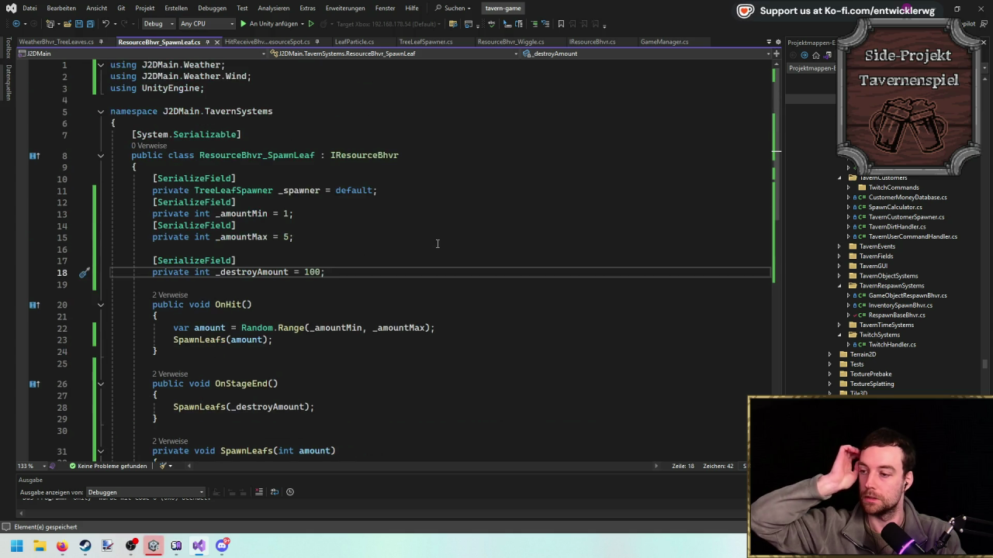
pyautogui.click(377, 290)
pyautogui.press('Return')
pyautogui.press('Down')
pyautogui.press('Down')
pyautogui.press('Return')
pyautogui.press('Return')
pyautogui.write('private void ')
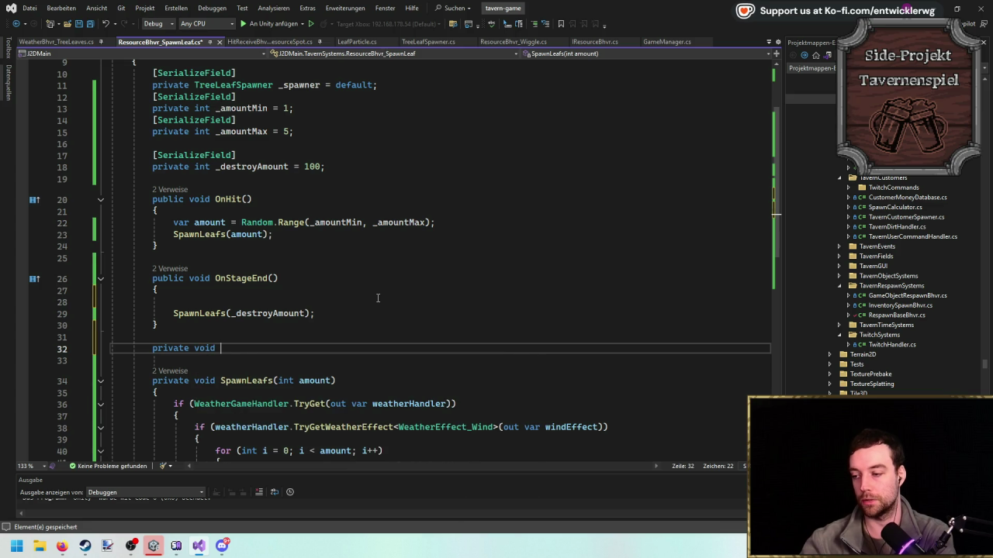
pyautogui.write('SpawnEndAmon')
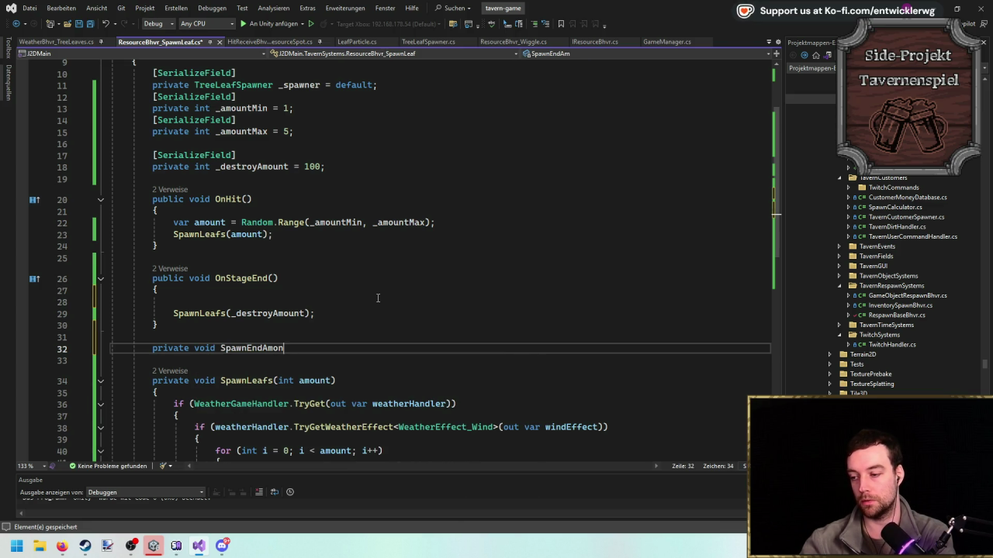
pyautogui.write('Particles() {')
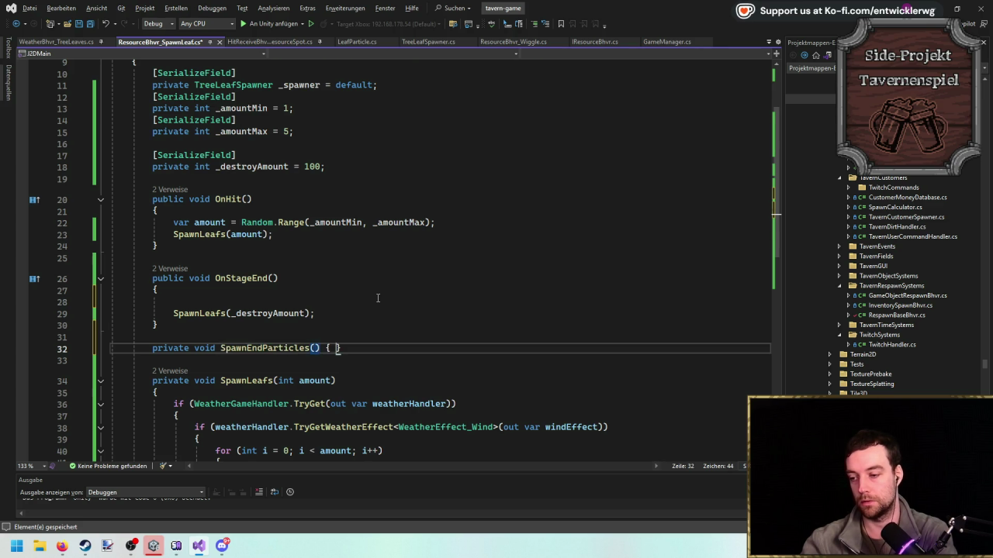
pyautogui.press('Return')
pyautogui.scroll(-3, 204, 264)
pyautogui.click(204, 252)
pyautogui.doubleClick(207, 252)
pyautogui.write('async UniT')
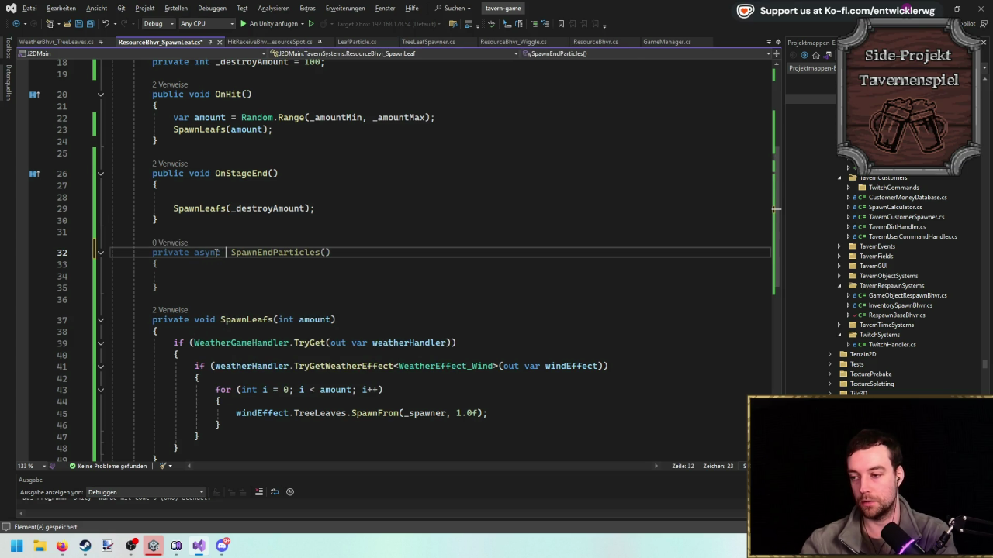
pyautogui.write('askVo')
pyautogui.press('Tab')
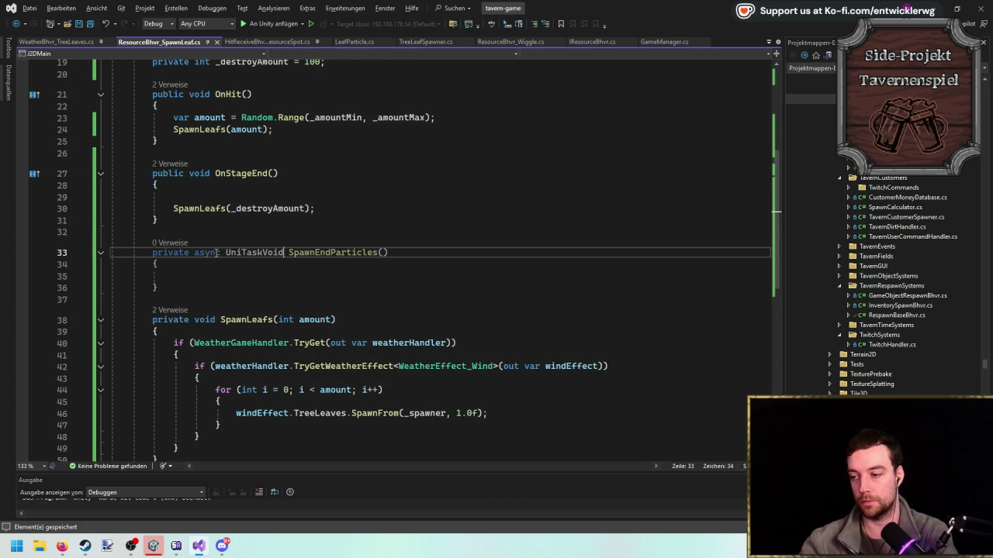
# Call SpawnEndParticles().Forget() in OnStageEnd and move SpawnLeafs(_destroyAmount) into the new method.
pyautogui.doubleClick(326, 252)
pyautogui.hotkey('ctrl', 'c')
pyautogui.click(308, 195)
pyautogui.hotkey('ctrl', 'v')
pyautogui.write('().Fo')
pyautogui.press('Tab')
pyautogui.write('();')
pyautogui.press('Down')
pyautogui.hotkey('ctrl', 'x')
pyautogui.press('Down')
pyautogui.press('Down')
pyautogui.press('Down')
pyautogui.hotkey('ctrl', 'v')
# Insert a for-loop snippet running 4 passes at the top of SpawnEndParticles.
pyautogui.click(353, 255)
pyautogui.press('Return')
pyautogui.write('for')
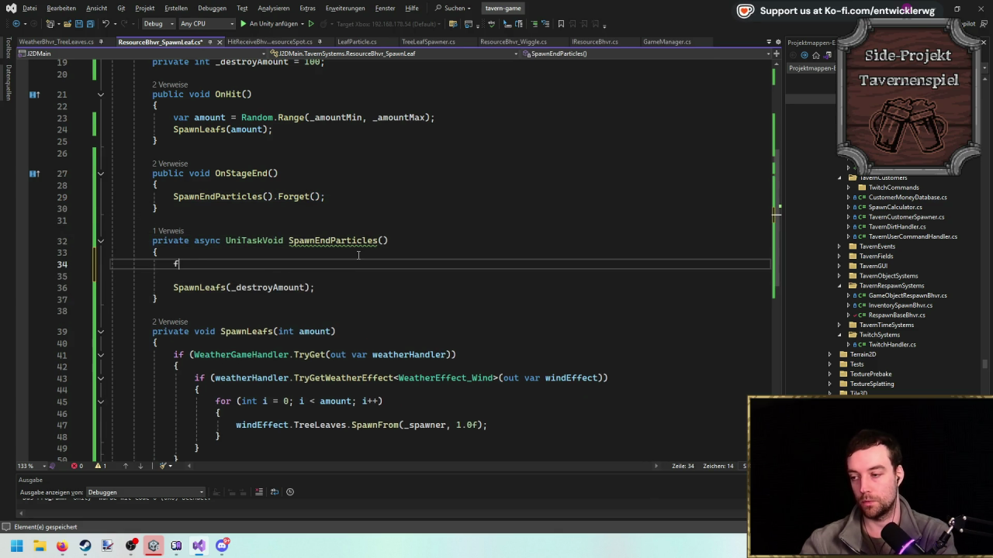
pyautogui.press('Tab')
pyautogui.press('Tab')
pyautogui.press('Tab')
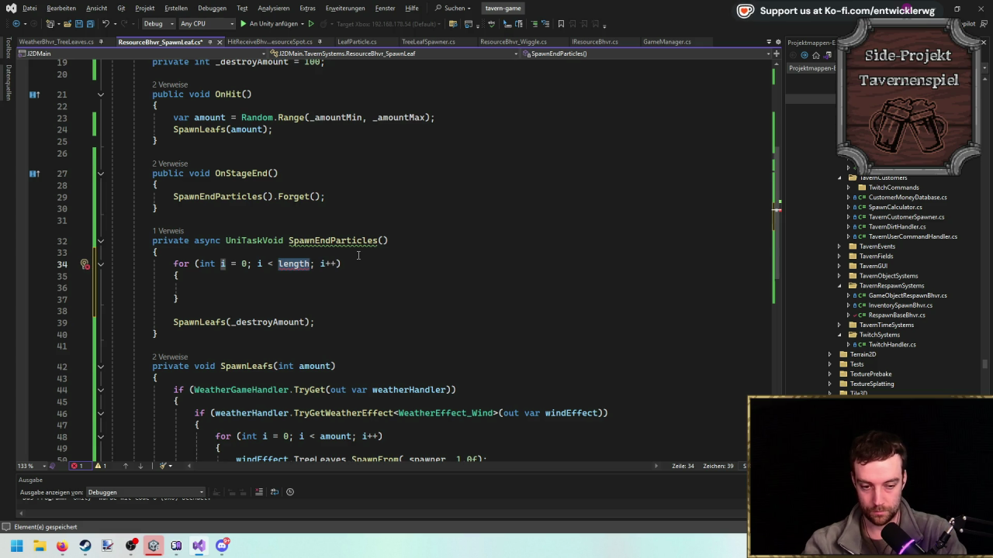
pyautogui.write('4')
pyautogui.click(360, 277)
# Move the SpawnLeafs(_destroyAmount) line inside the for-loop body.
pyautogui.click(357, 287)
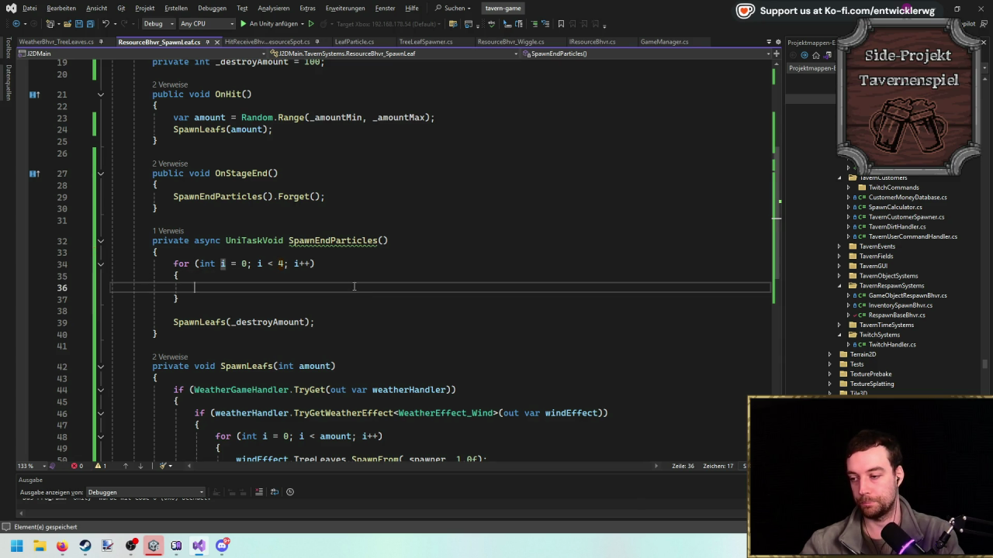
pyautogui.scroll(3, 356, 288)
pyautogui.click(354, 358)
pyautogui.hotkey('ctrl', 'x')
pyautogui.click(353, 323)
pyautogui.hotkey('ctrl', 'v')
pyautogui.hotkey('ctrl', 'x')
# Add const int FRAMES and amountGo = _destroyAmount / FRAMES, looping FRAMES times.
pyautogui.click(360, 288)
pyautogui.press('Return')
pyautogui.write('in')
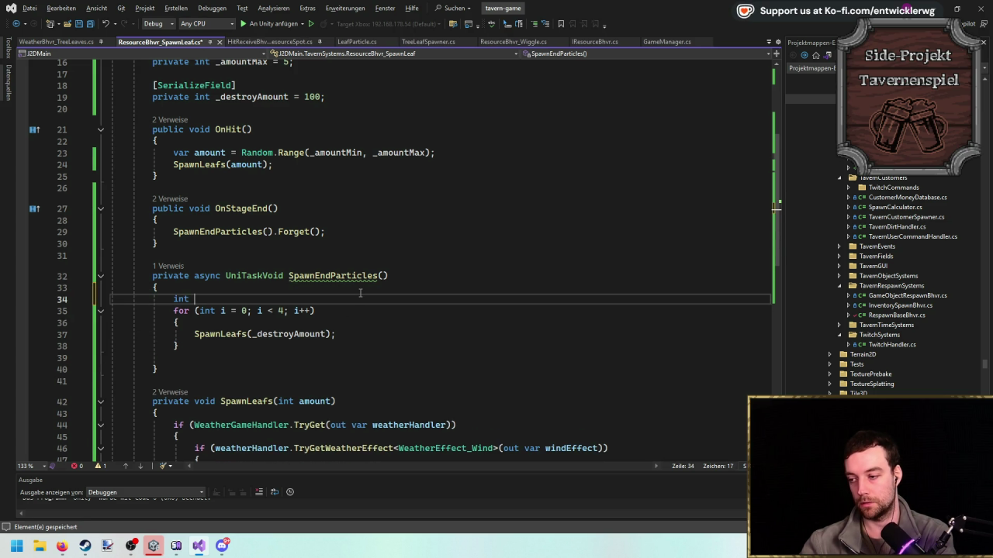
pyautogui.write('Go =')
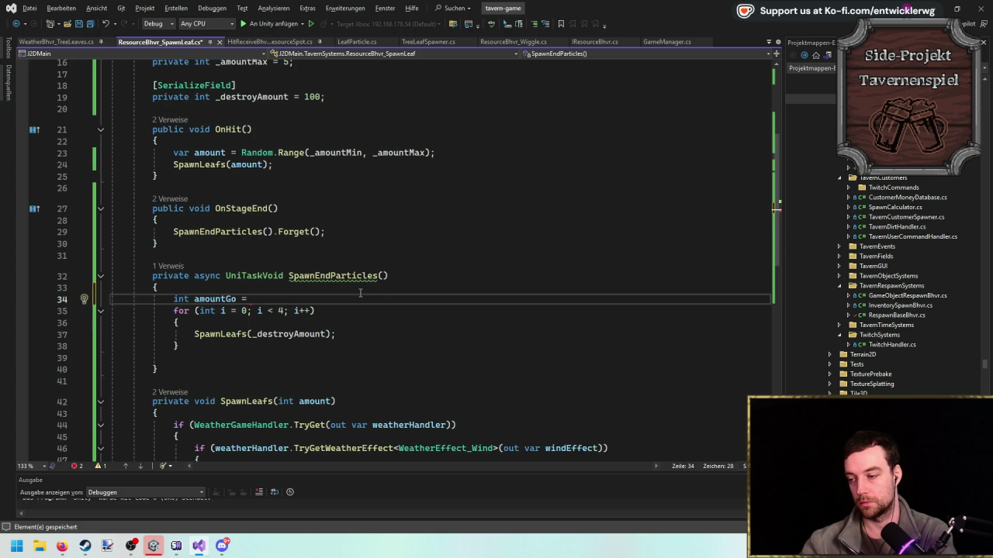
pyautogui.press('Home')
pyautogui.press('Return')
pyautogui.press('Up')
pyautogui.write('const int F')
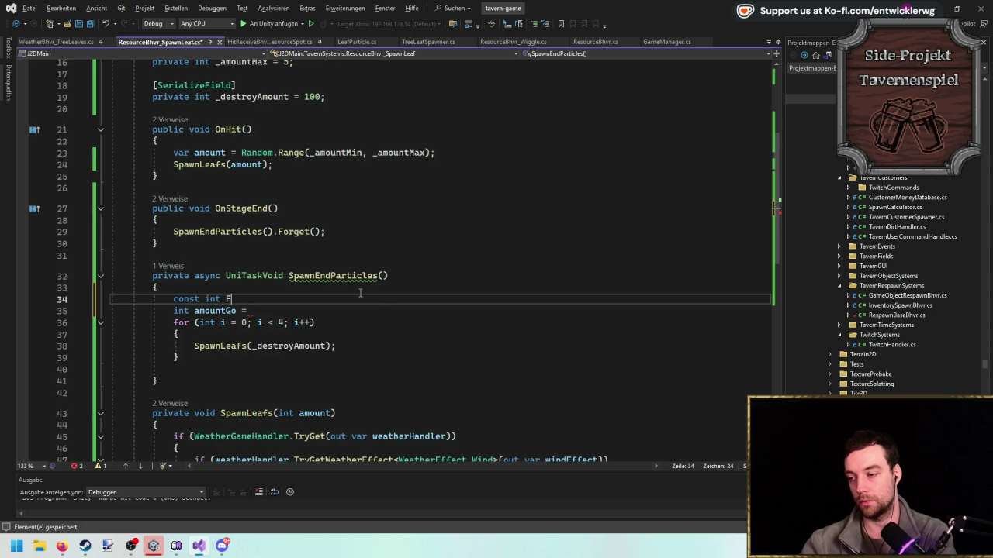
pyautogui.press('Down')
pyautogui.press('Down')
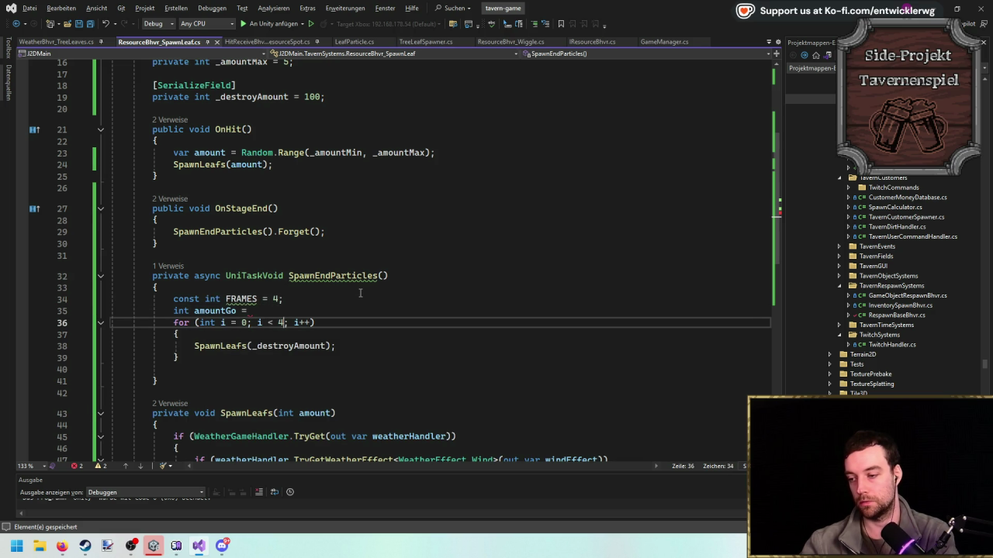
pyautogui.press('BackSpace')
pyautogui.write('FRAMES')
pyautogui.press('Escape')
pyautogui.press('Up')
pyautogui.write('_')
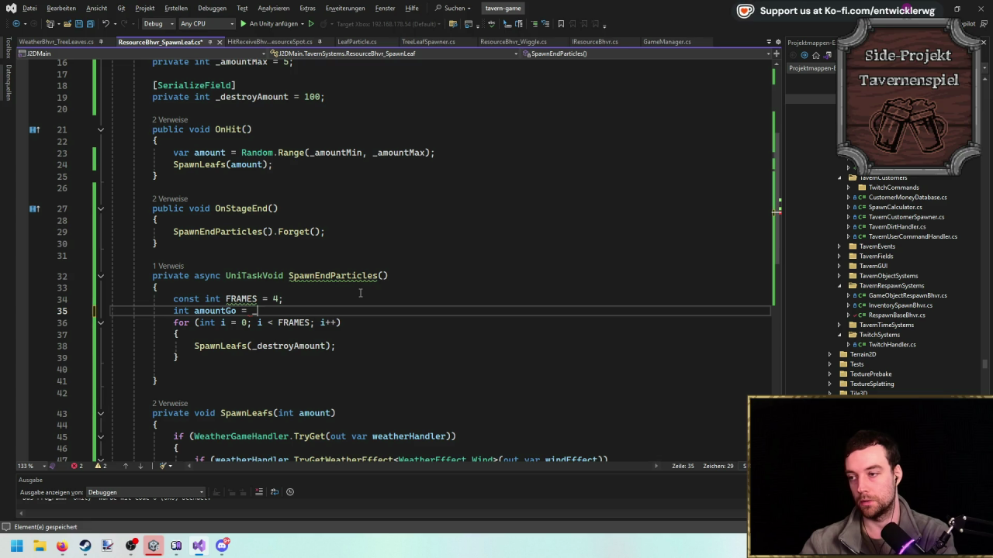
pyautogui.write('des RAMES;')
pyautogui.press('Down')
pyautogui.press('Down')
# Make the loop call SpawnLeafs(amountGo) followed by await UniTask.Yield().
pyautogui.press('Return')
pyautogui.press('Down')
pyautogui.hotkey('ctrl', 'Right')
pyautogui.hotkey('ctrl', 'Right')
pyautogui.hotkey('ctrl', 'Delete')
pyautogui.write('amoun')
pyautogui.press('Tab')
pyautogui.press('Up')
pyautogui.write('Uni')
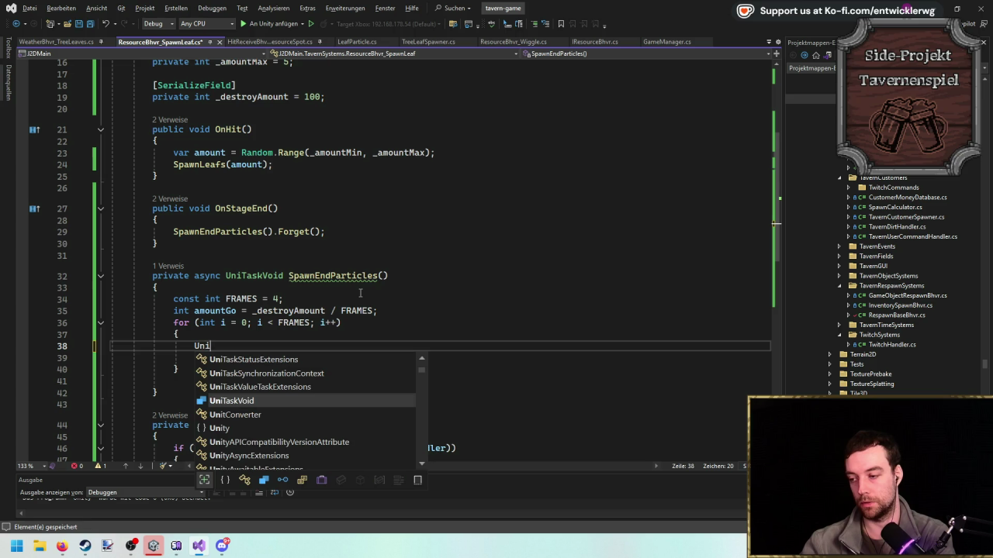
pyautogui.write('Task.Yield();')
pyautogui.press('Home')
pyautogui.write('await')
pyautogui.hotkey('alt', 'Down')
# Delete the blank line after the loop and try FRAMES values of 5, 4 and 10.
pyautogui.scroll(-2, 237, 312)
pyautogui.click(238, 313)
pyautogui.press('Delete')
pyautogui.doubleClick(275, 229)
pyautogui.write('5')
pyautogui.click(442, 246)
pyautogui.doubleClick(276, 229)
pyautogui.write('4')
pyautogui.press('BackSpace')
pyautogui.write('10')
pyautogui.click(405, 244)
# Settle FRAMES at 7 and switch back to the Unity editor.
pyautogui.scroll(2, 411, 272)
pyautogui.click(443, 286)
pyautogui.click(450, 278)
pyautogui.click(543, 249)
pyautogui.doubleClick(278, 299)
pyautogui.write('7')
pyautogui.hotkey('alt', 'Tab')
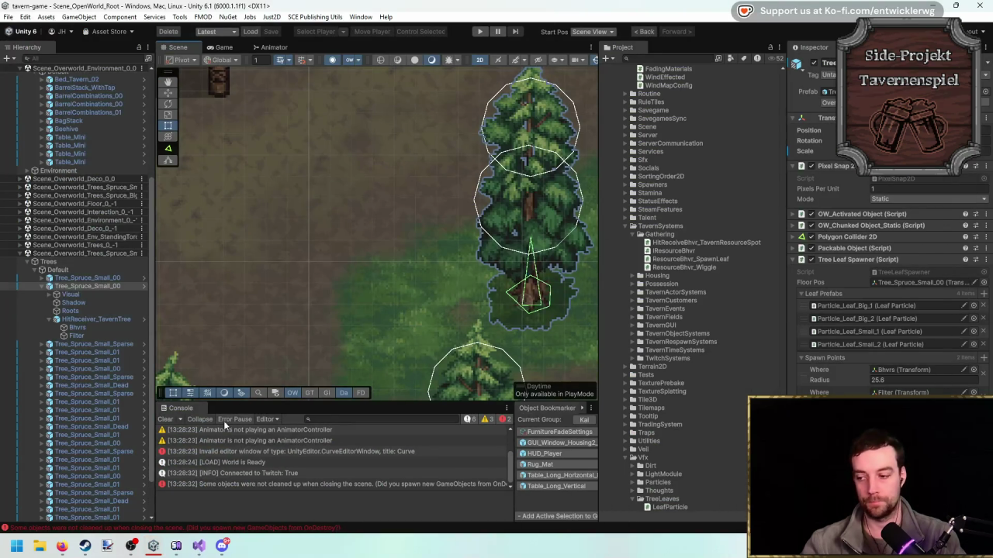
# Back in Visual Studio, add const float FRAME_DELAY = 0.1f below FRAMES and save.
pyautogui.hotkey('alt', 'Tab')
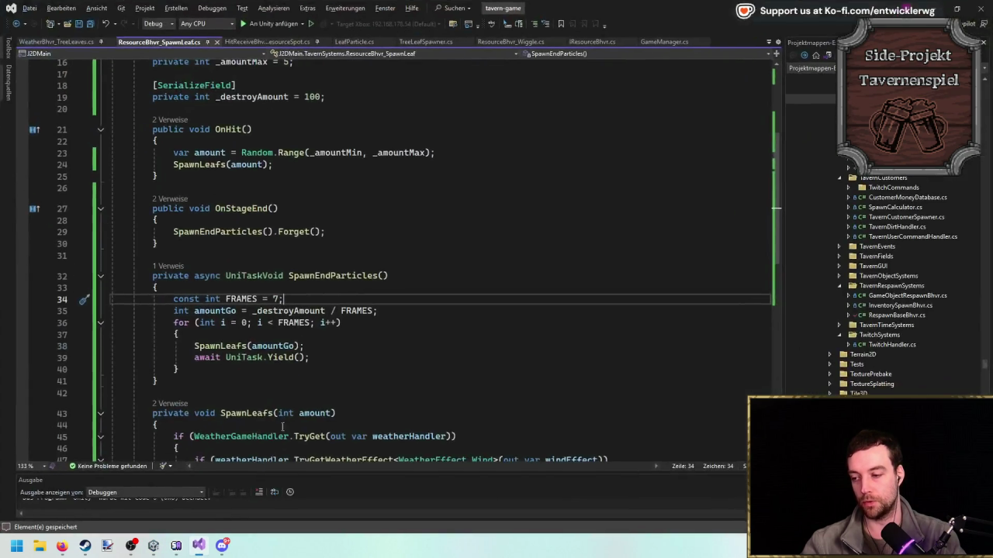
pyautogui.hotkey('shift', 'Left')
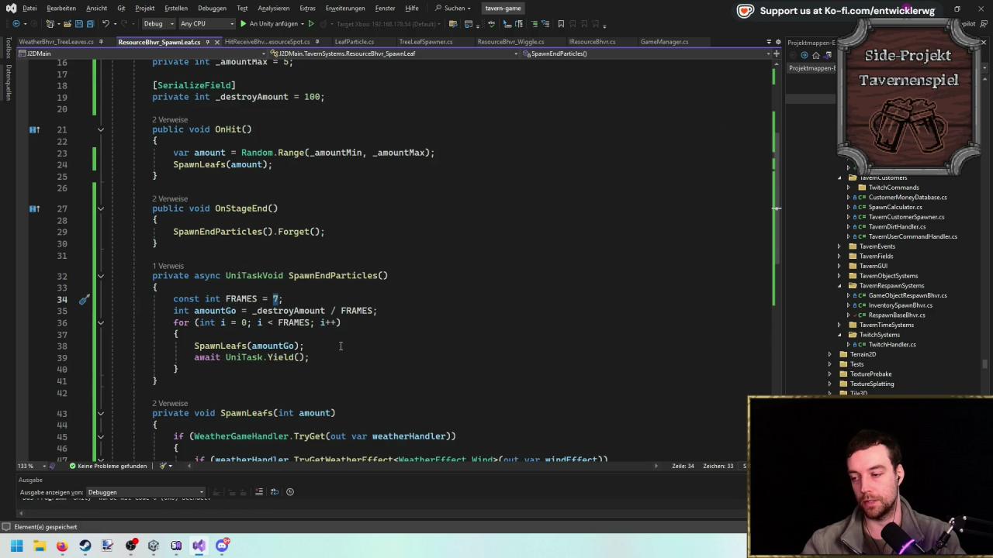
pyautogui.scroll(-1, 405, 319)
pyautogui.press('Up')
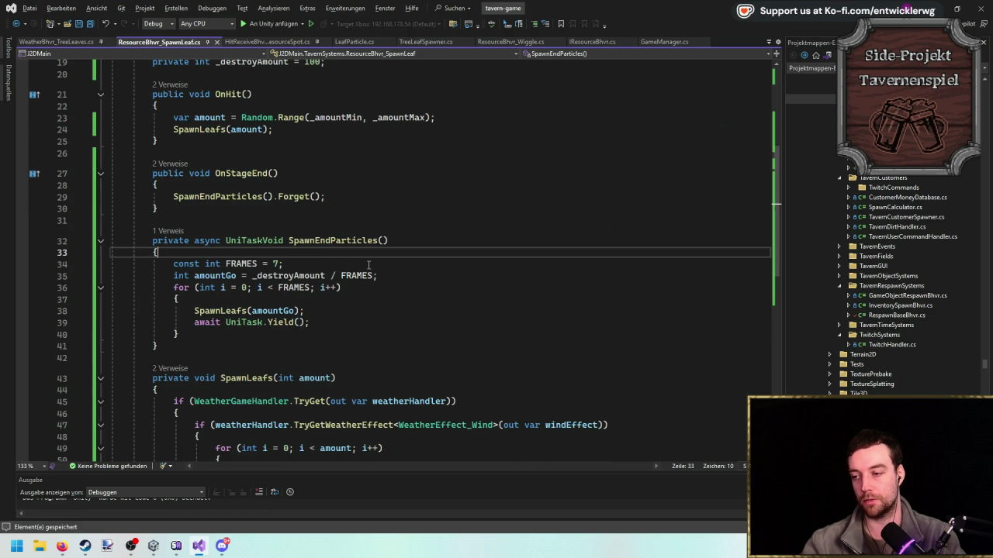
pyautogui.click(368, 263)
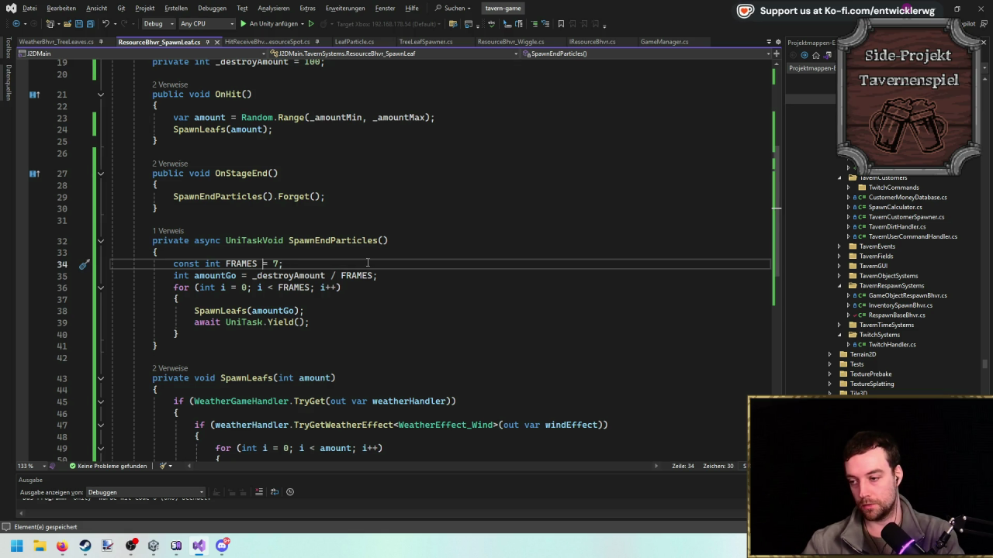
pyautogui.press('Return')
pyautogui.press('Return')
pyautogui.press('Up')
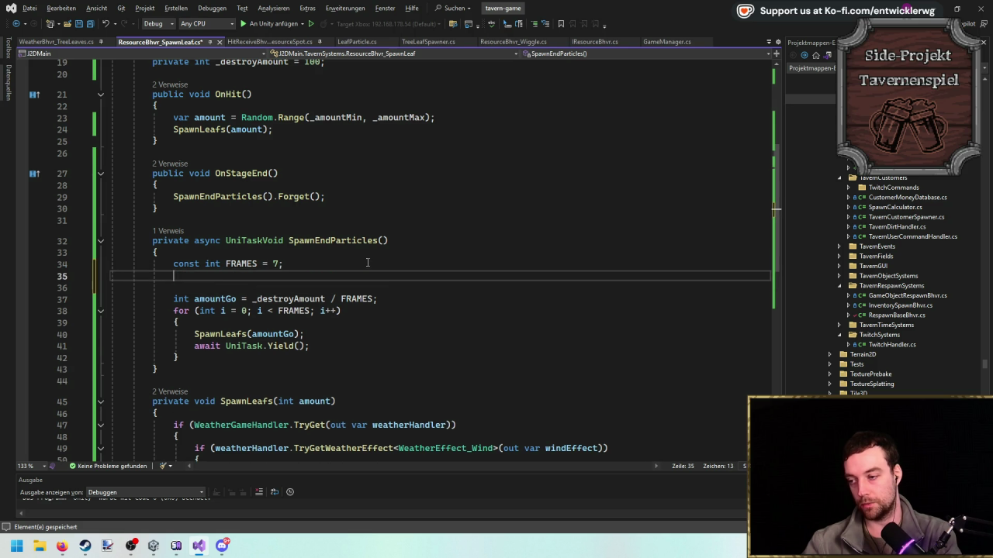
pyautogui.write('const float FRAME_DELAY = 0.1f;')
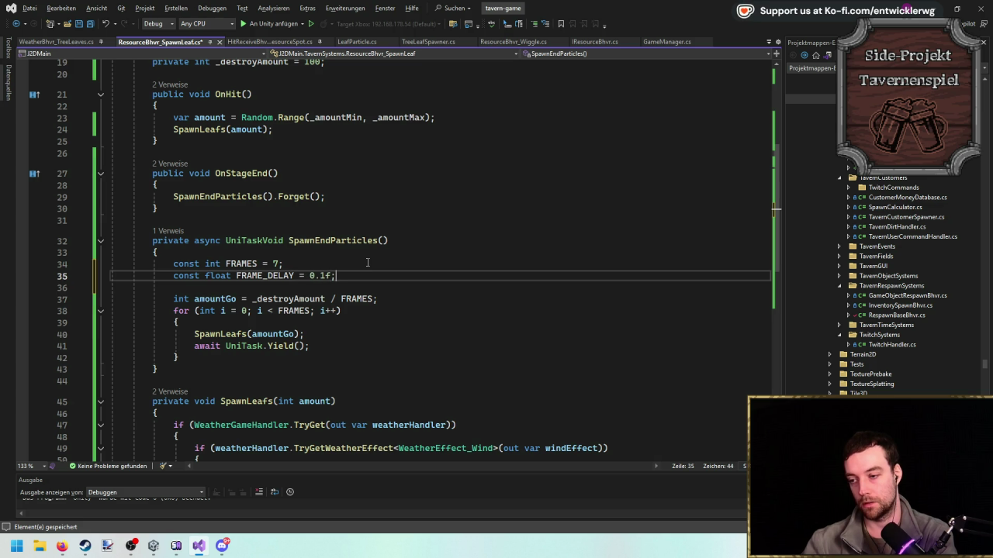
pyautogui.hotkey('ctrl', 's')
# Replace UniTask.Yield() with UniTask.WaitForSeconds(FRAME_DELAY) in the loop.
pyautogui.scroll(-1, 308, 310)
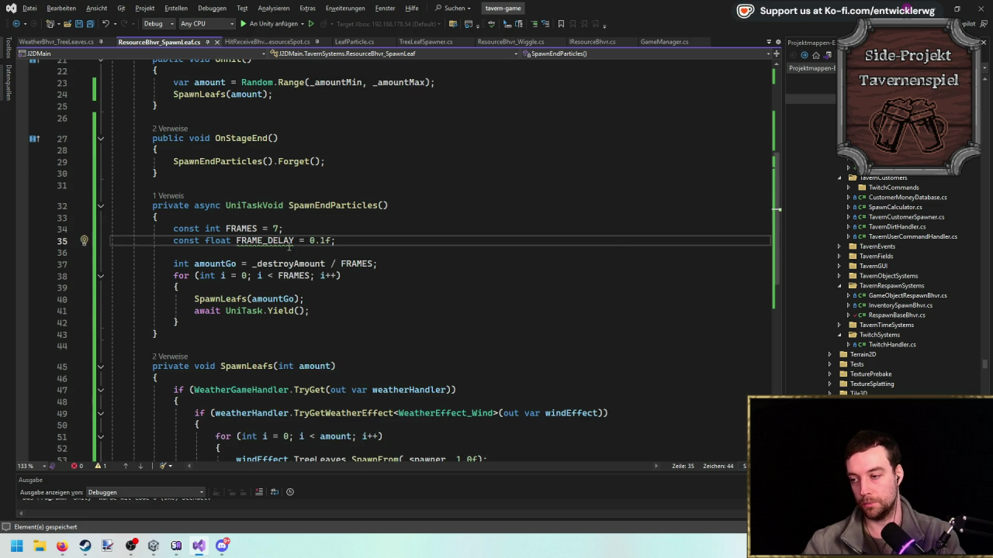
pyautogui.doubleClick(291, 241)
pyautogui.hotkey('ctrl', 'c')
pyautogui.click(297, 310)
pyautogui.hotkey('ctrl', 'v')
pyautogui.hotkey('ctrl', 'z')
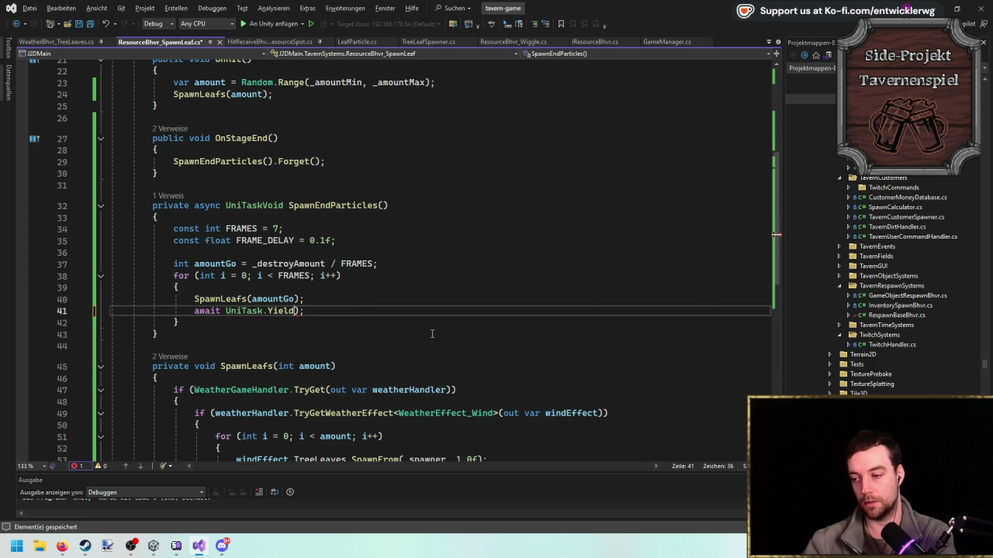
pyautogui.write('WaitFor')
pyautogui.press('Tab')
pyautogui.hotkey('ctrl', 'v')
pyautogui.hotkey('ctrl', 'z')
pyautogui.hotkey('ctrl', 'z')
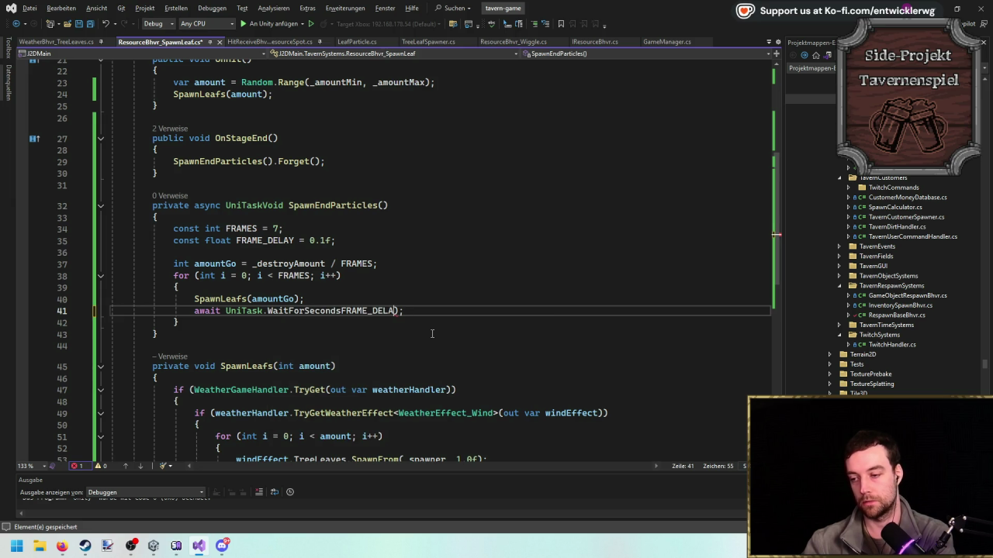
pyautogui.write('FRAME_DELAY')
# Remove the blank line above amountGo, save the script and minimise Visual Studio.
pyautogui.click(501, 304)
pyautogui.click(471, 276)
pyautogui.click(497, 253)
pyautogui.press('Delete')
pyautogui.hotkey('ctrl', 's')
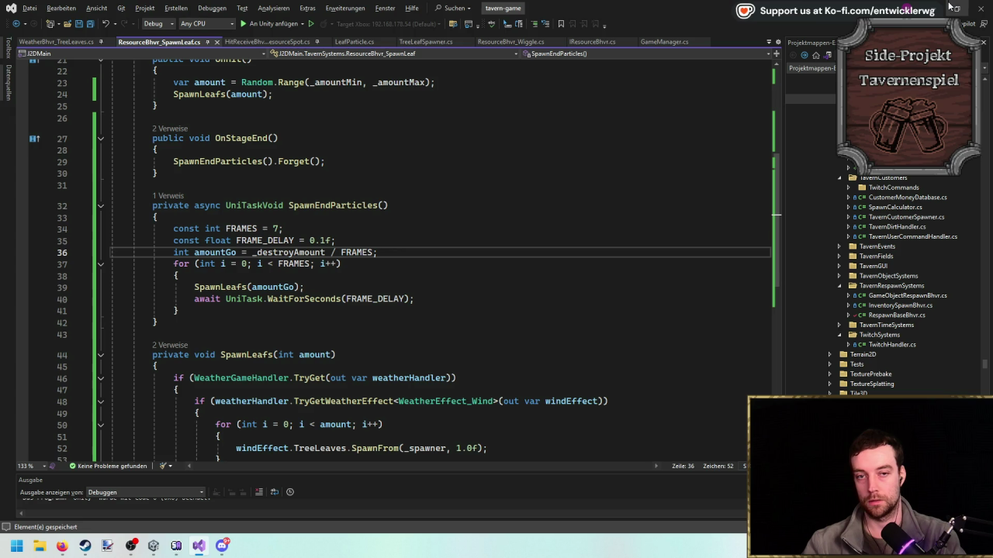
pyautogui.click(936, 9)
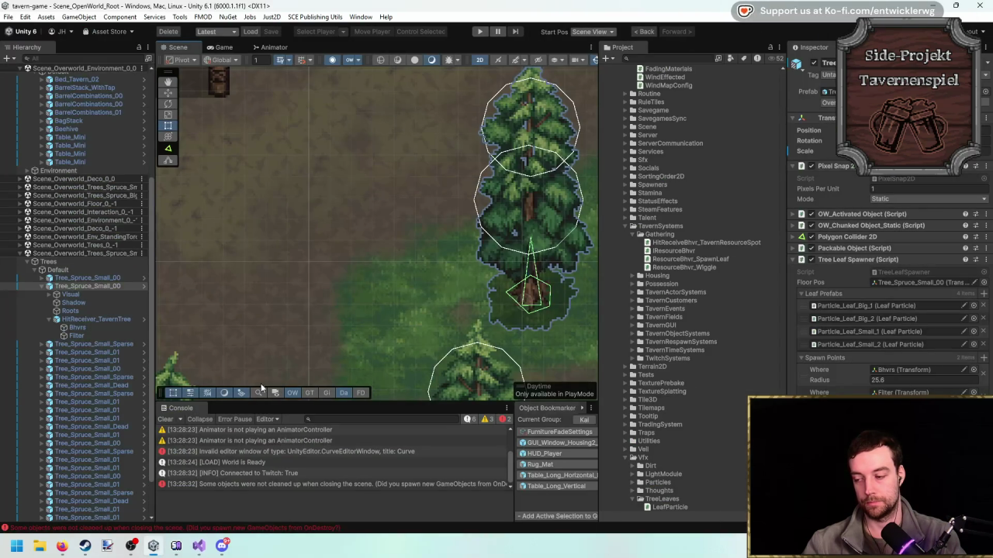
# Clear the messages in Unity's Console.
pyautogui.click(167, 419)
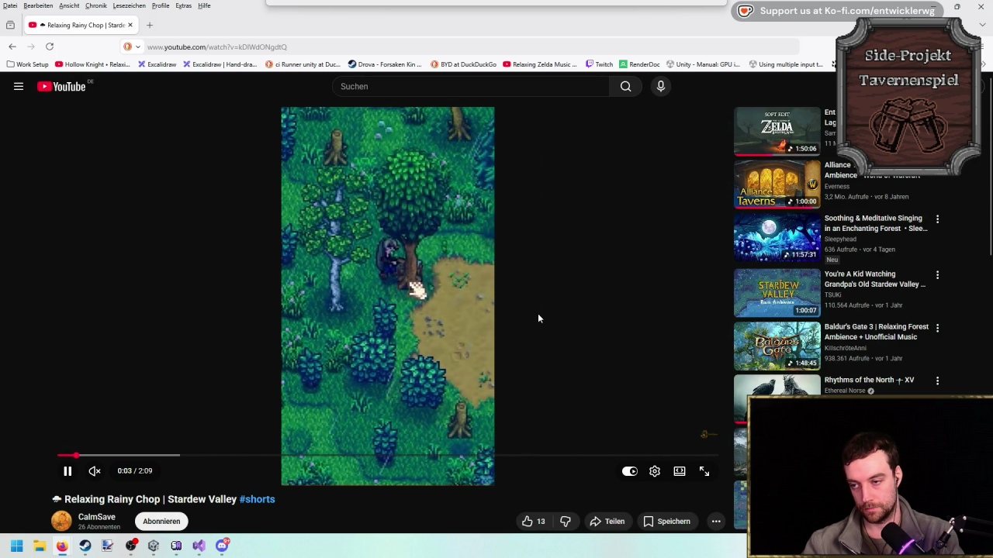
# Play and pause the Relaxing Rainy Chop short around 0:08 to study the chop, then return to Unity.
pyautogui.click(571, 328)
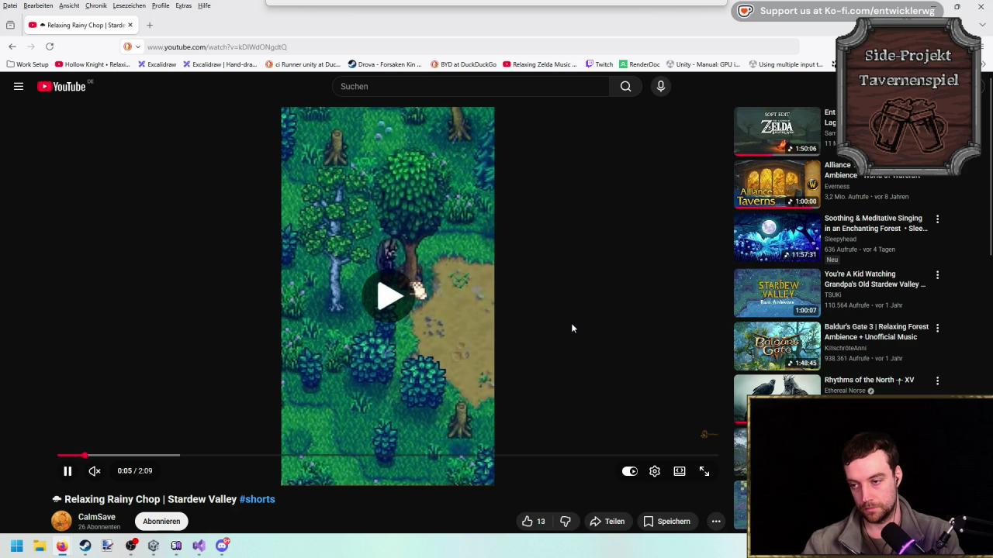
pyautogui.click(572, 328)
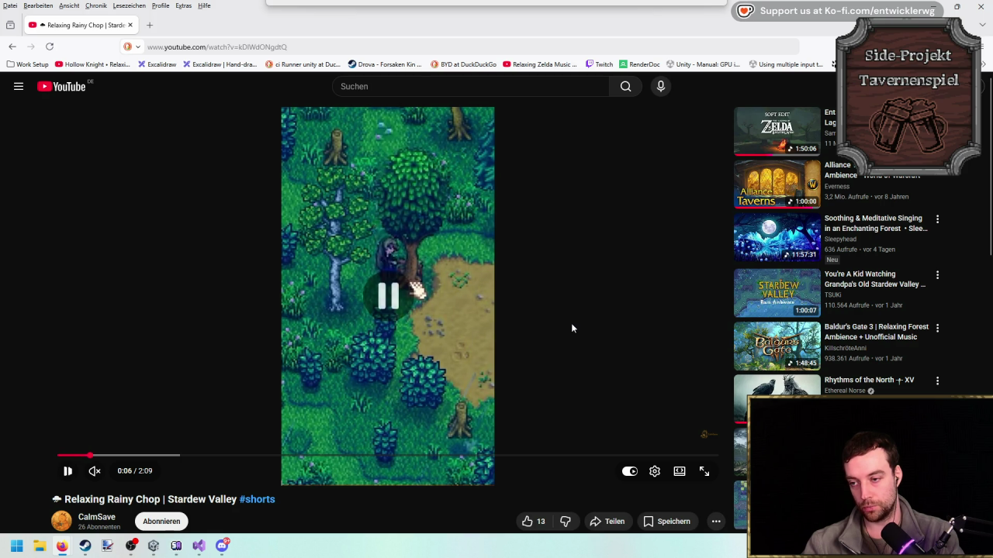
pyautogui.click(569, 328)
pyautogui.click(566, 328)
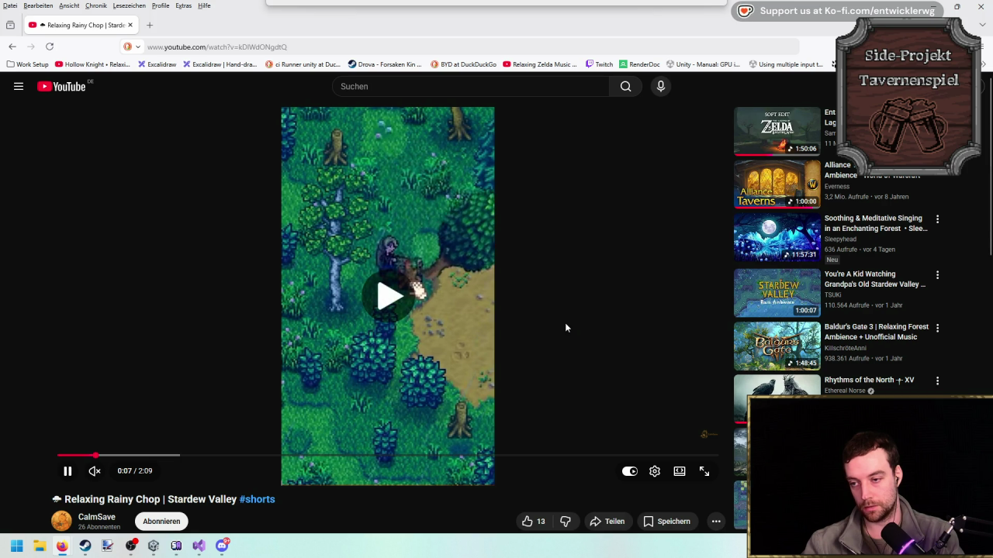
pyautogui.click(565, 327)
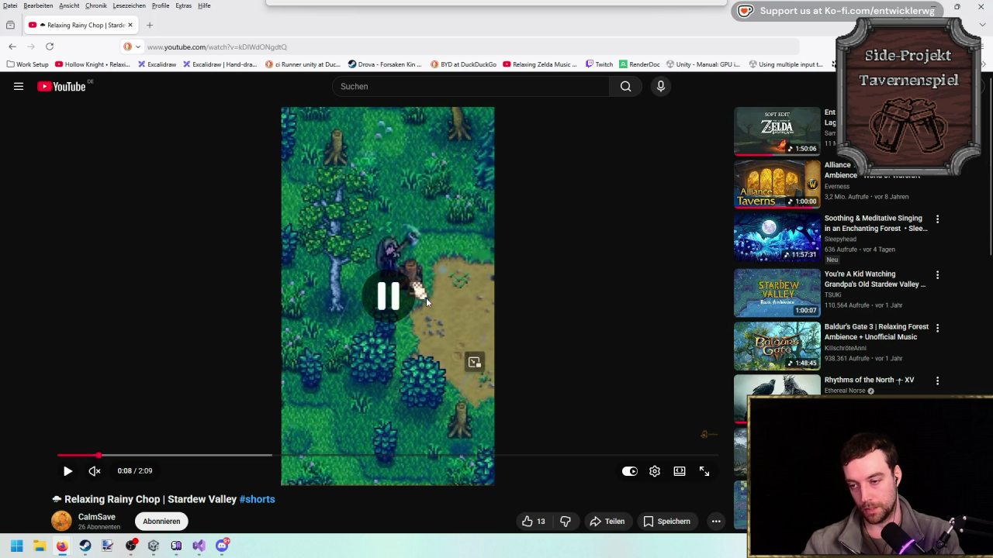
pyautogui.click(460, 295)
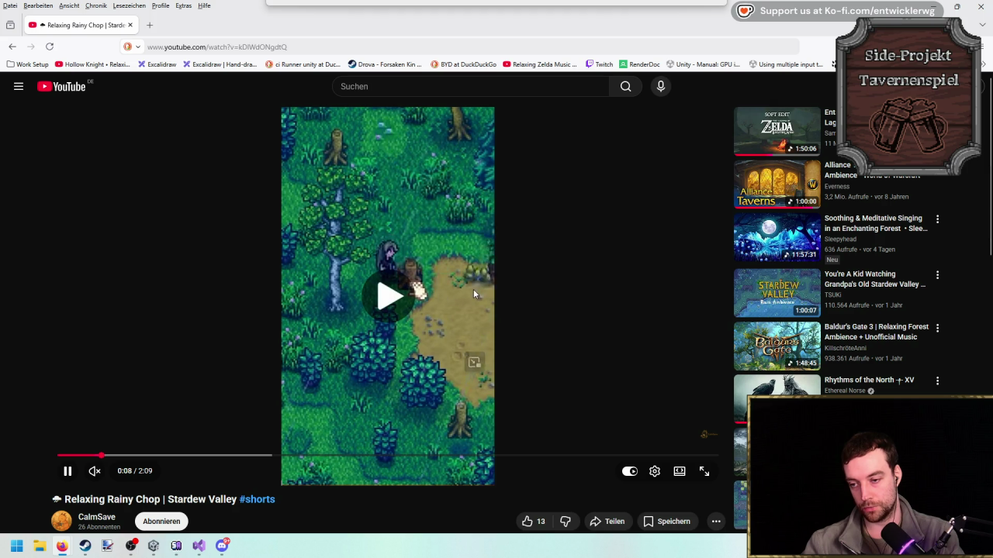
pyautogui.click(492, 302)
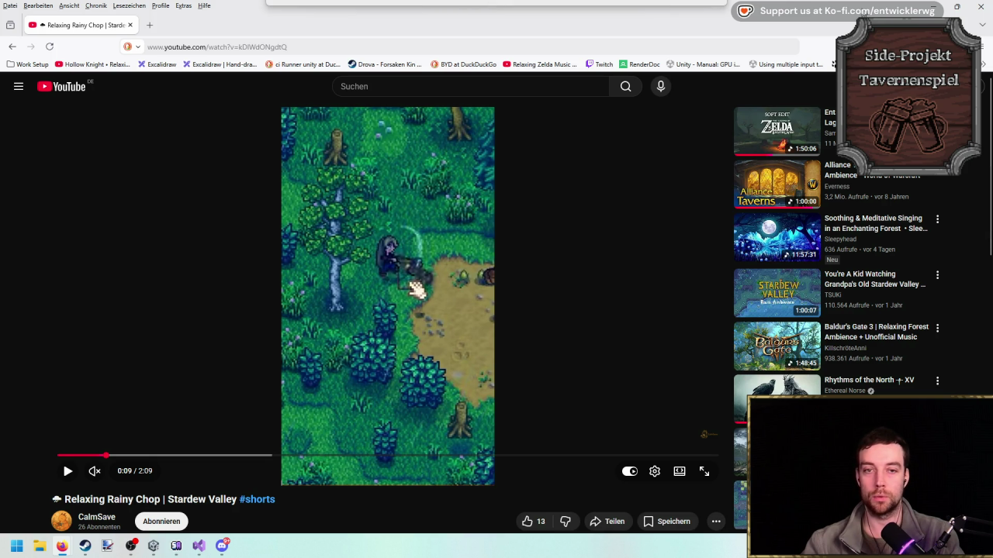
pyautogui.hotkey('alt', 'Tab')
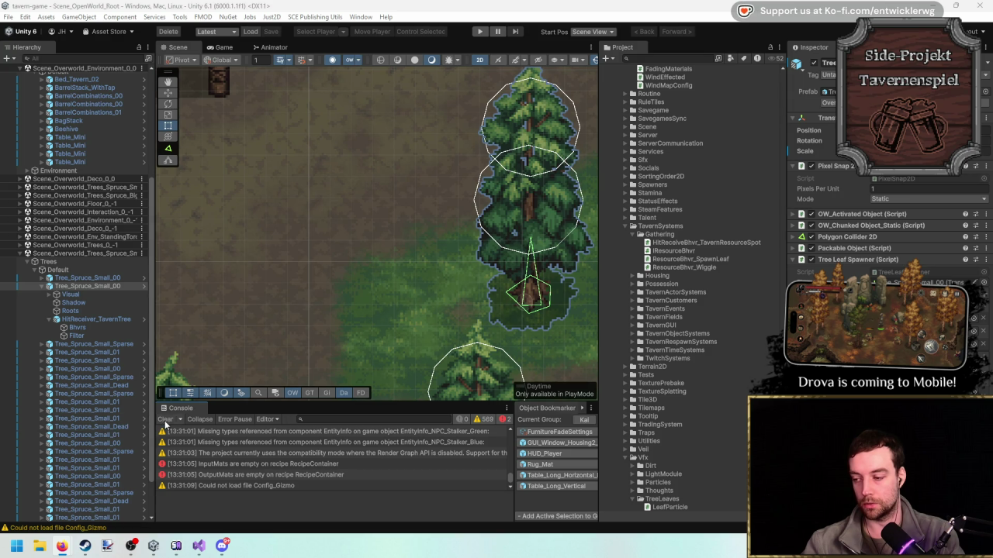
# Enter Play mode, chop the pine beside the player down to a stump, then stop the game.
pyautogui.click(480, 32)
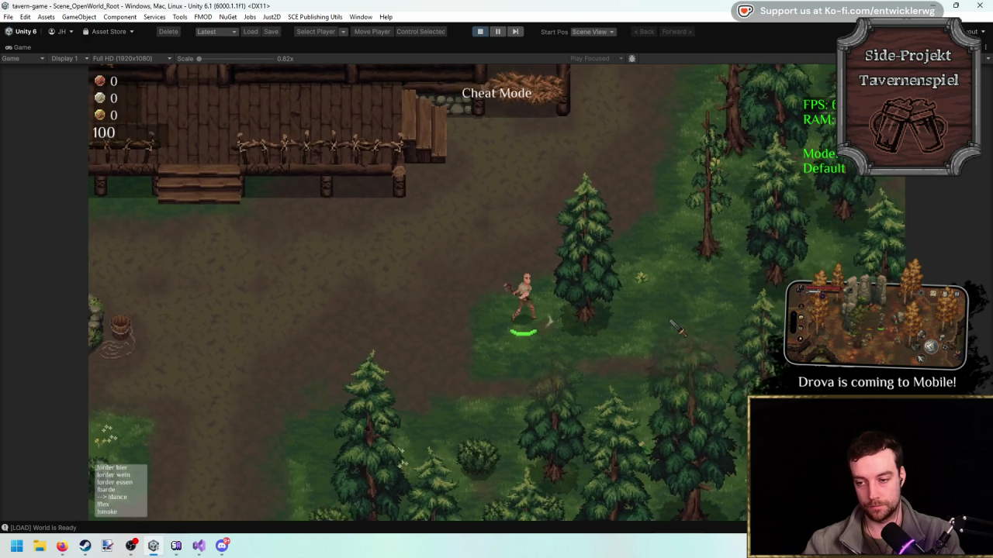
pyautogui.click(667, 325)
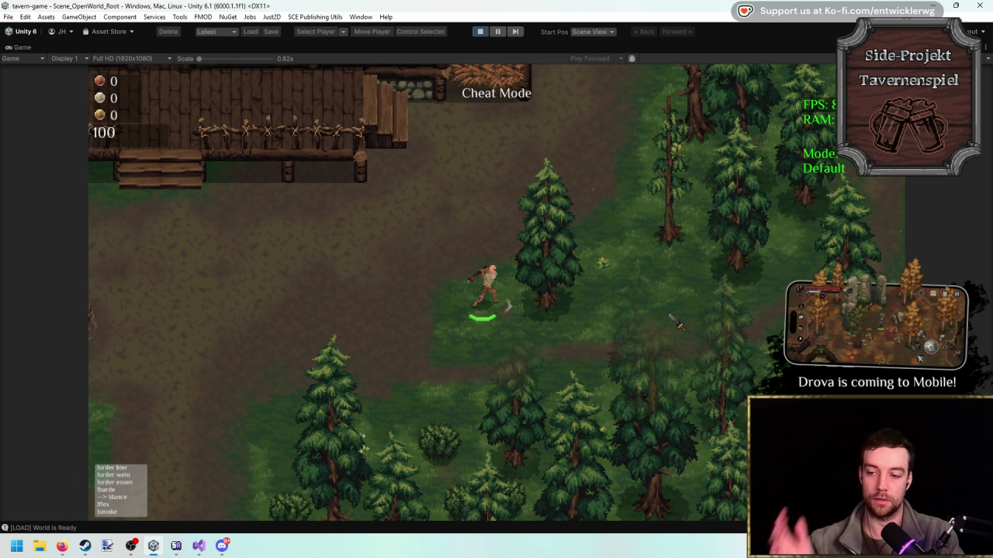
pyautogui.click(653, 310)
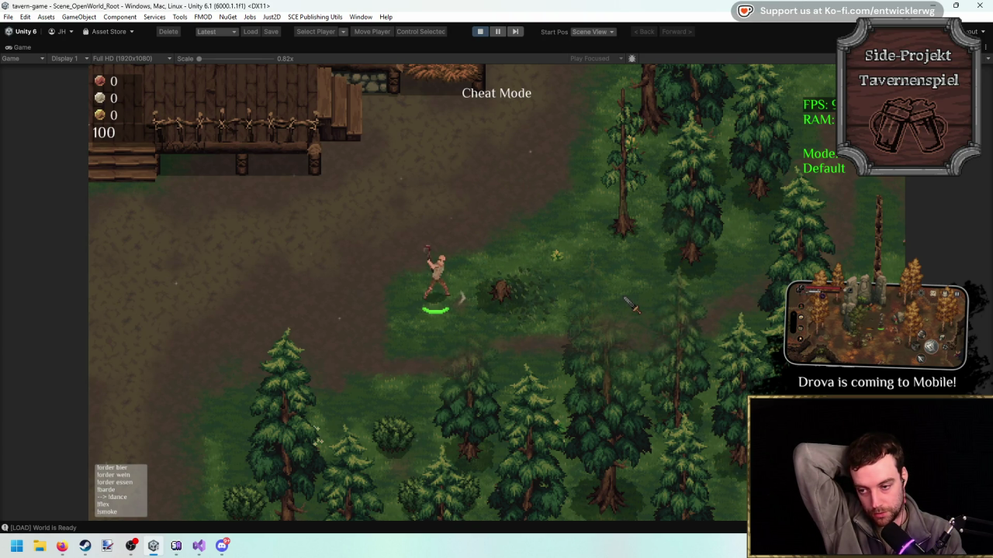
pyautogui.click(630, 305)
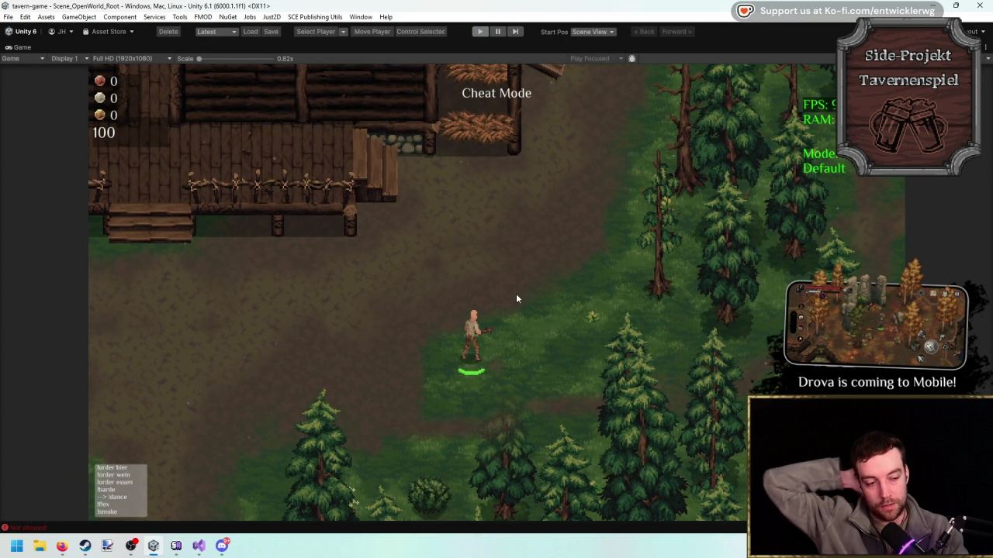
pyautogui.hotkey('ctrl', 'p')
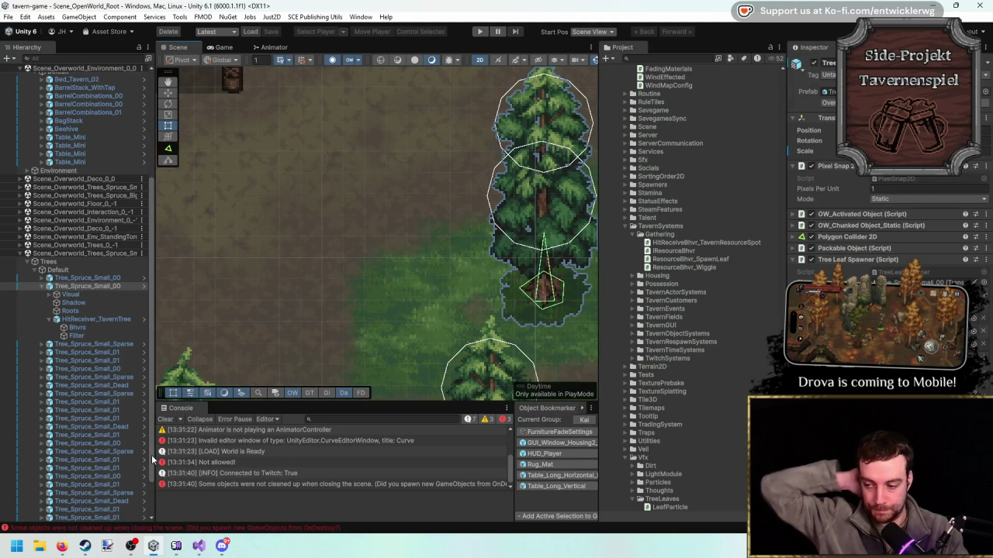
# Clear the Console and browse the wood sprite search results in the Project panel.
pyautogui.click(166, 419)
pyautogui.moveTo(441, 281)
pyautogui.mouseDown()
pyautogui.moveTo(335, 326)
pyautogui.moveTo(331, 312)
pyautogui.mouseUp()
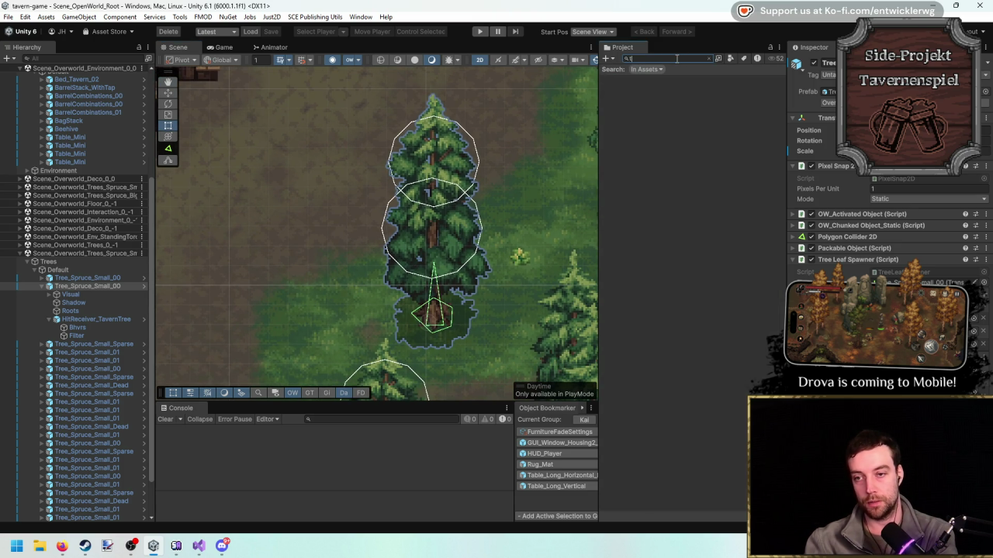
pyautogui.write('ick up')
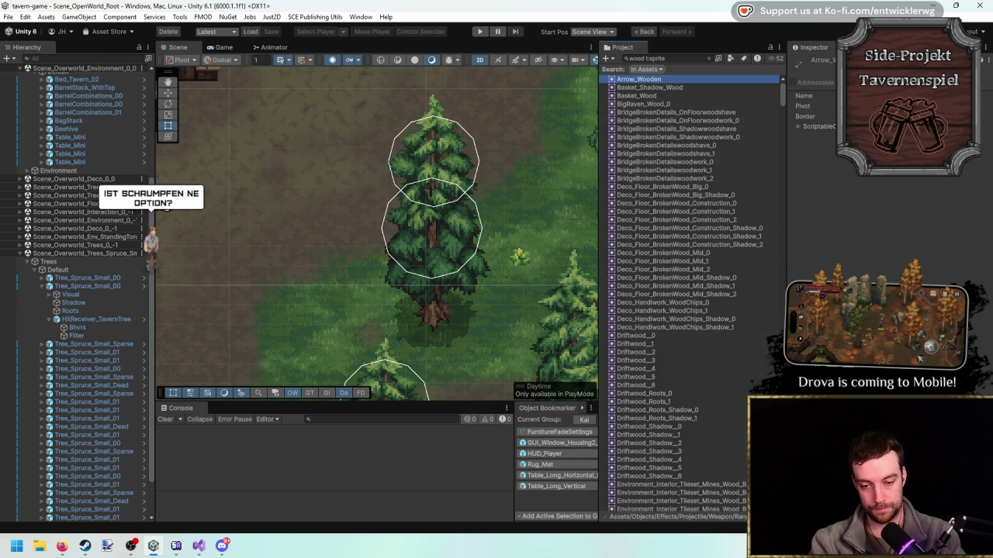
pyautogui.click(668, 88)
pyautogui.press('Down')
pyautogui.press('Down')
pyautogui.press('Down')
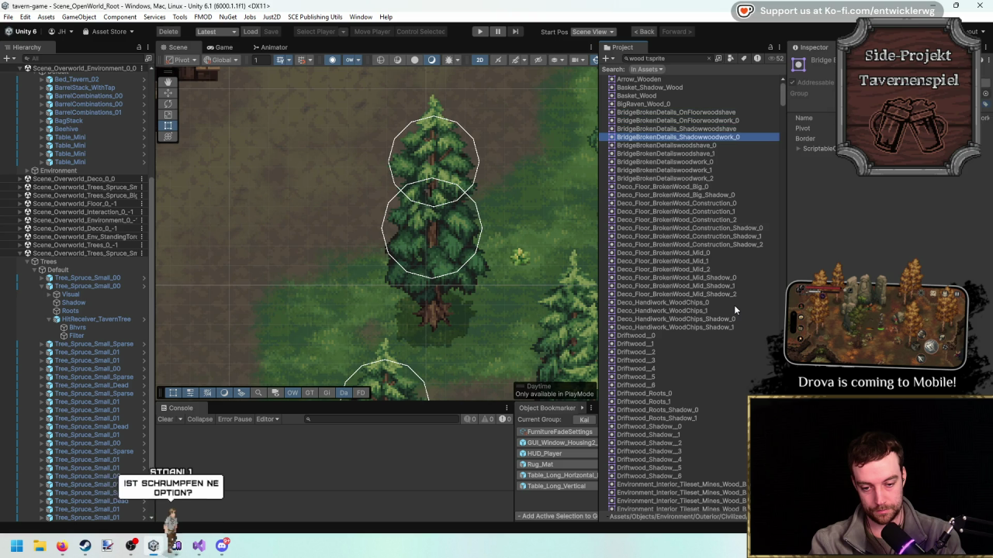
pyautogui.press('Down')
pyautogui.press('Down')
pyautogui.press('Down')
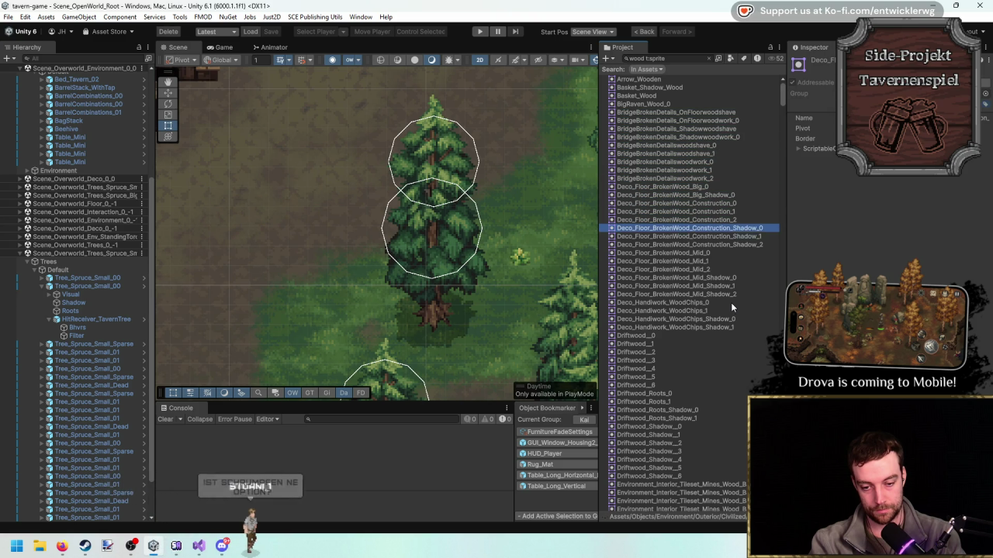
pyautogui.press('Down')
pyautogui.press('Down')
pyautogui.press('Down')
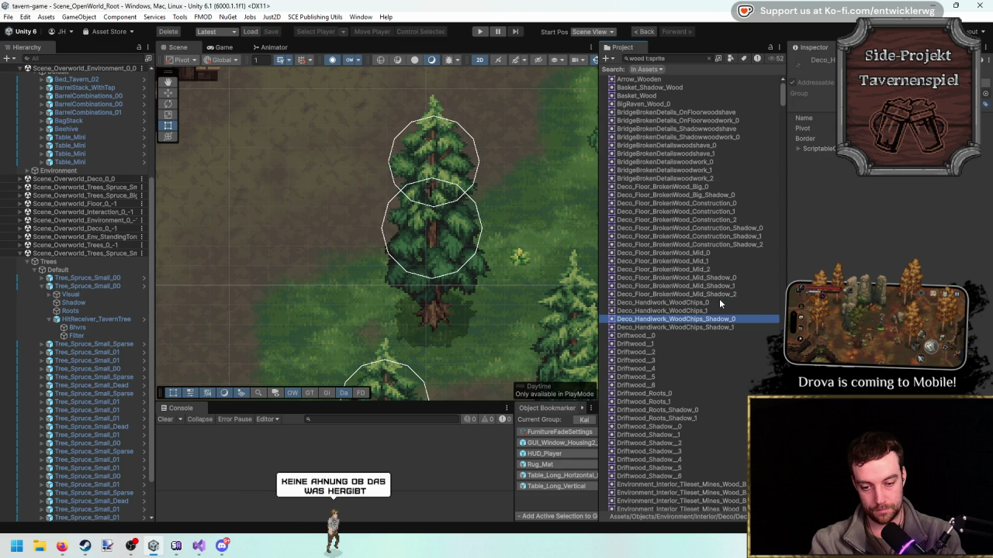
pyautogui.press('Up')
pyautogui.press('Up')
pyautogui.press('Up')
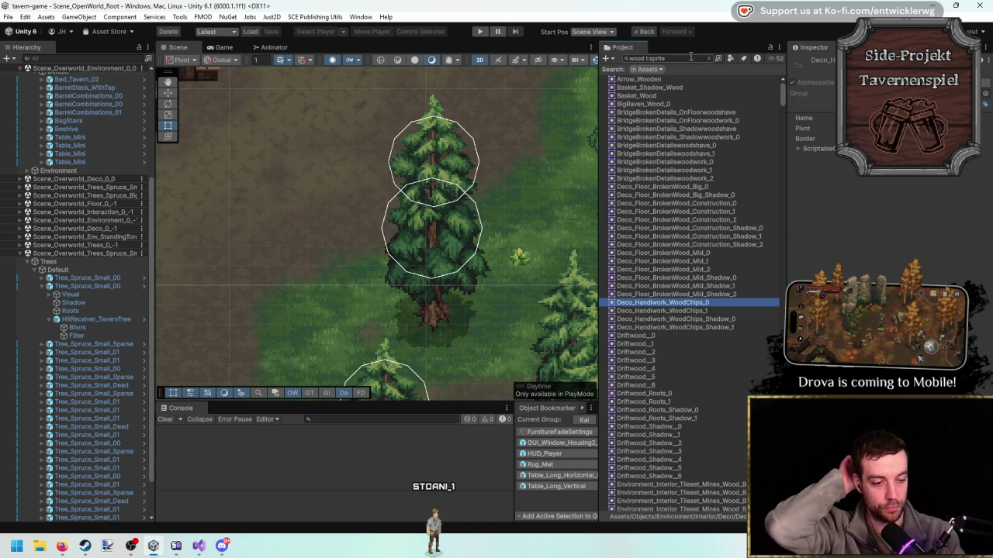
# Select the Deco_Handwork_WoodChips sprite sheet and open it in the Sprite Editor.
pyautogui.moveTo(696, 5)
pyautogui.mouseDown()
pyautogui.moveTo(286, 6)
pyautogui.moveTo(337, 5)
pyautogui.moveTo(311, 93)
pyautogui.moveTo(334, 1)
pyautogui.mouseUp()
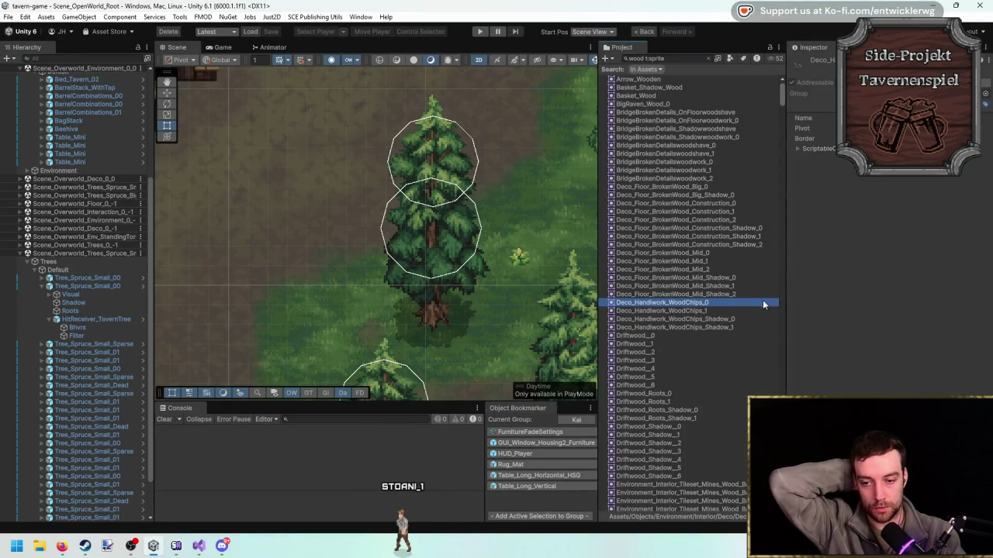
pyautogui.click(707, 58)
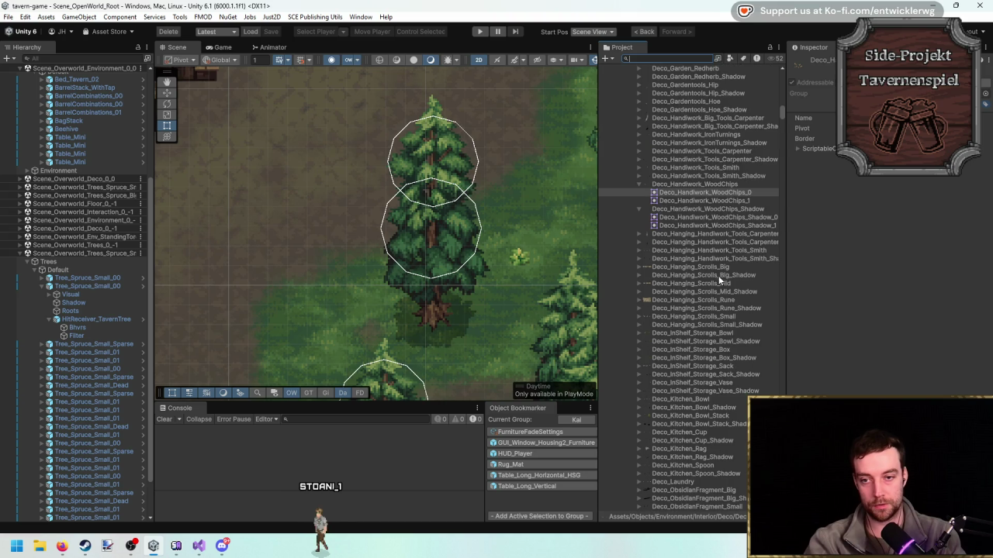
pyautogui.click(729, 184)
pyautogui.click(895, 198)
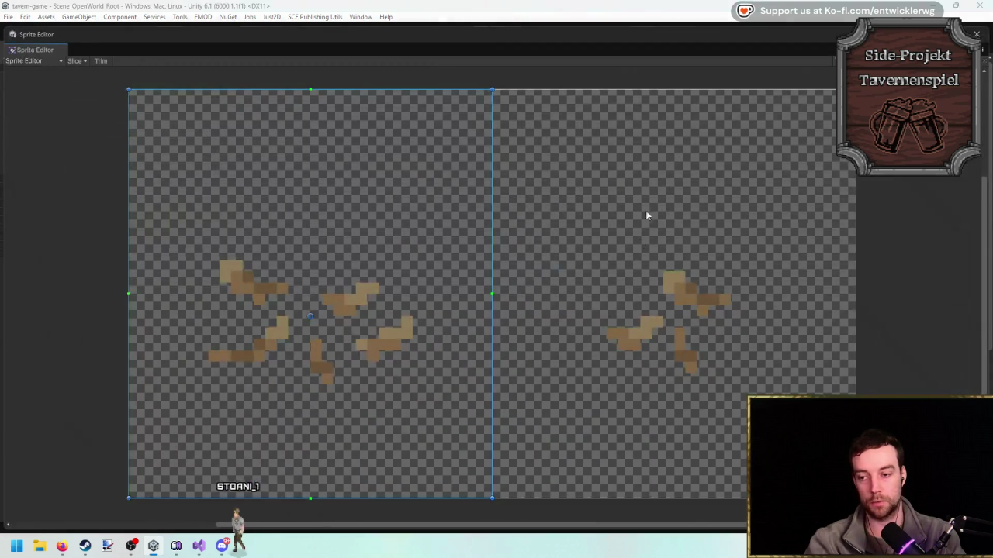
# Deselect the sprite to view the whole wood-chips sheet, then switch to Visual Studio.
pyautogui.click(64, 221)
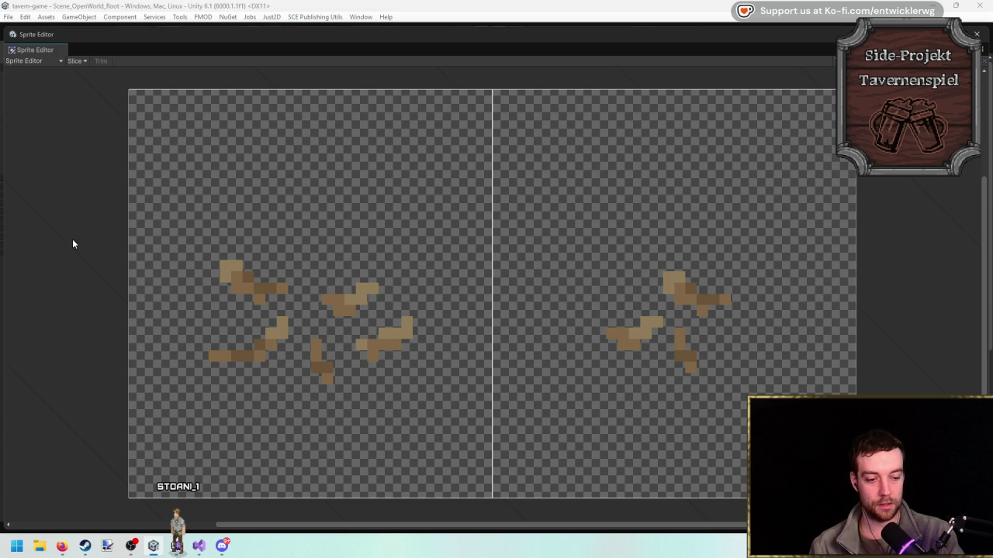
pyautogui.click(204, 550)
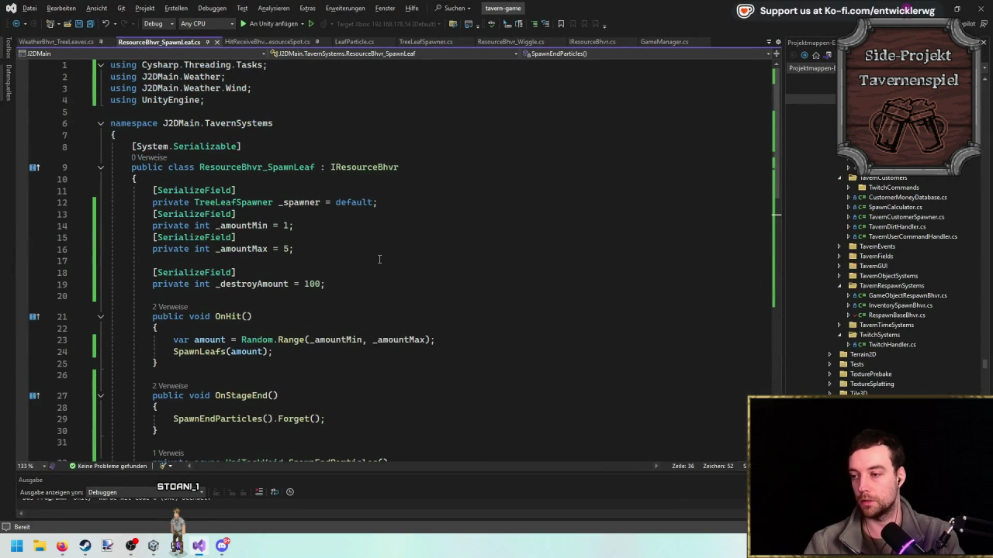
# Delete the three old //TODO lines from HitReceiveBhvr_TavernResourceSpot.cs and save the script.
pyautogui.click(252, 41)
pyautogui.scroll(15, 395, 188)
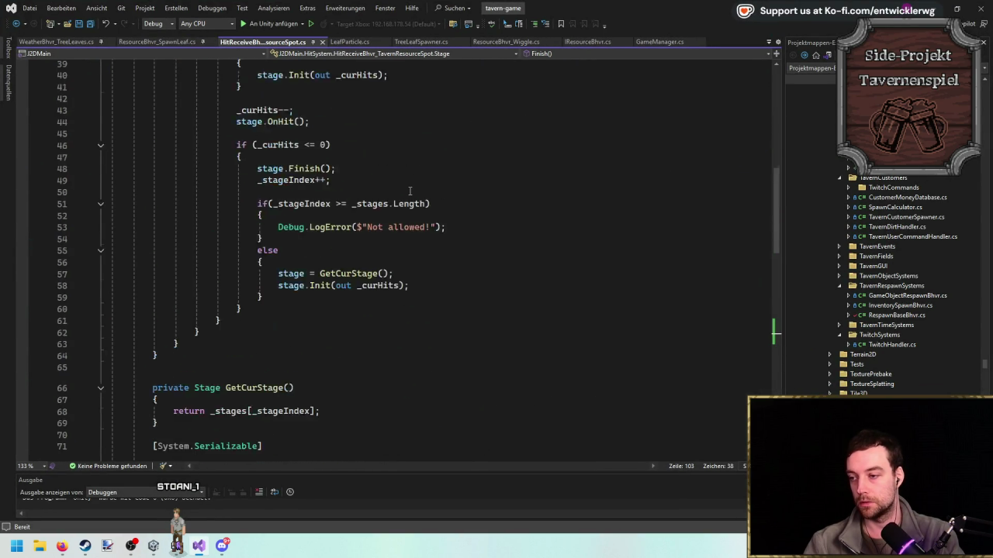
pyautogui.click(357, 284)
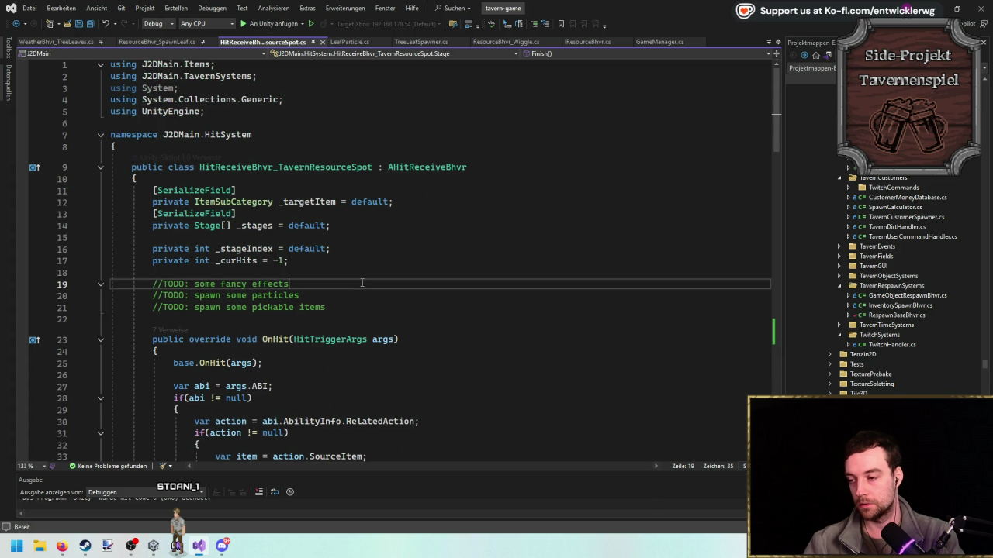
pyautogui.hotkey('ctrl', 'shift', 'l')
pyautogui.hotkey('ctrl', 'shift', 'l')
pyautogui.hotkey('ctrl', 'shift', 'l')
pyautogui.hotkey('ctrl', 's')
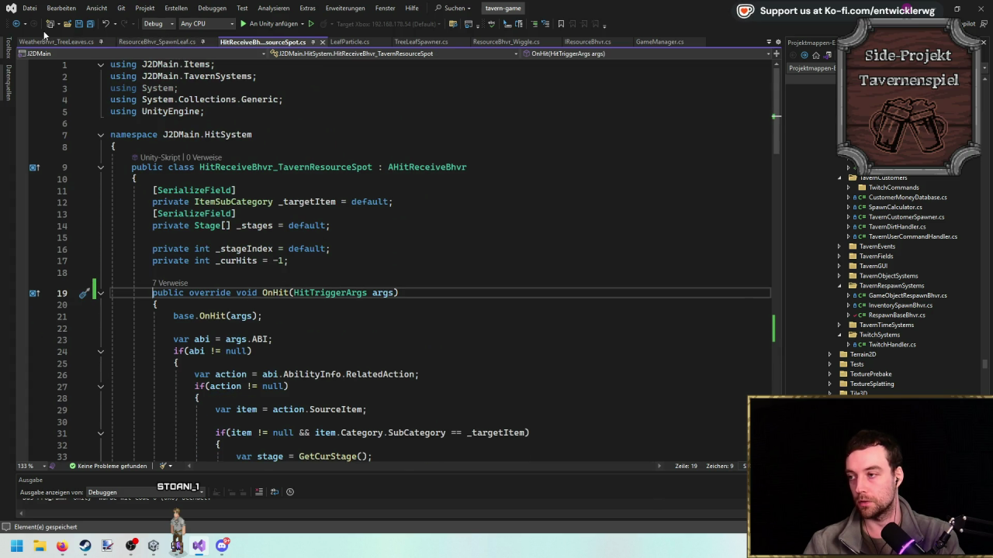
# Add the TODO 'spawn some wood particles with each hit' atop the class, then return to Unity.
pyautogui.click(409, 259)
pyautogui.click(416, 190)
pyautogui.hotkey('ctrl', 'Return')
pyautogui.hotkey('ctrl', 'Return')
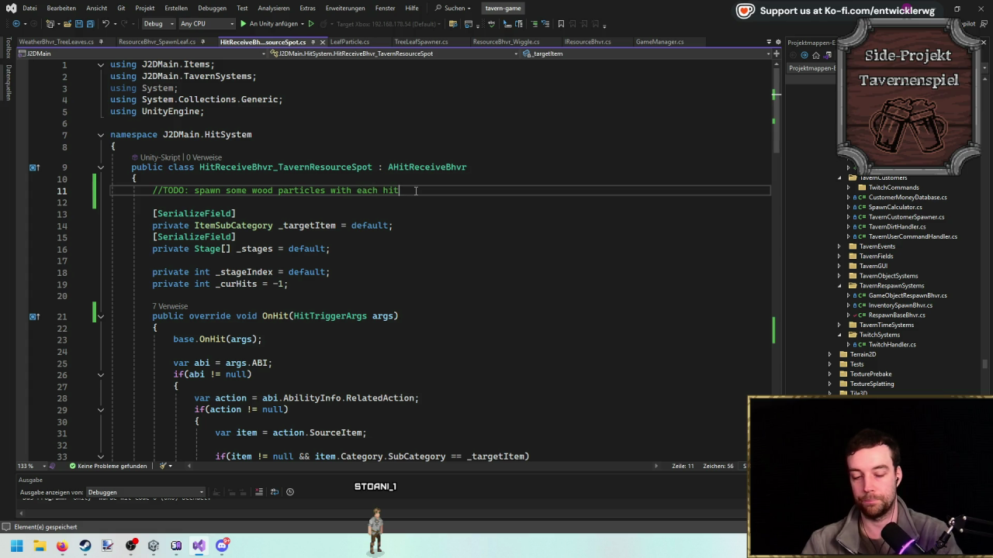
pyautogui.hotkey('alt', 'Tab')
pyautogui.scroll(-5, 736, 330)
pyautogui.scroll(-3, 735, 304)
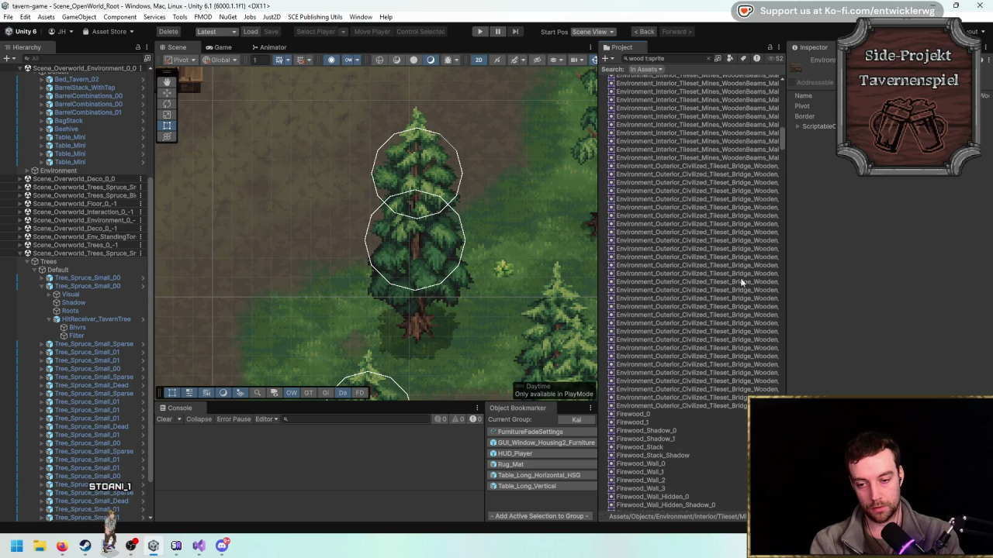
pyautogui.click(660, 413)
pyautogui.scroll(-5, 693, 291)
pyautogui.press('Down')
pyautogui.press('Down')
pyautogui.press('Down')
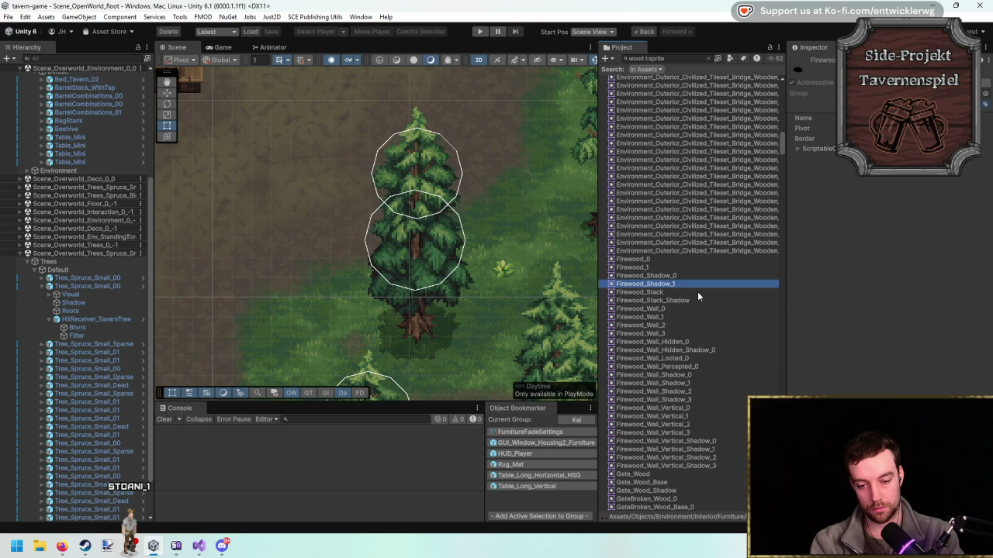
pyautogui.press('Down')
pyautogui.press('Down')
pyautogui.press('Down')
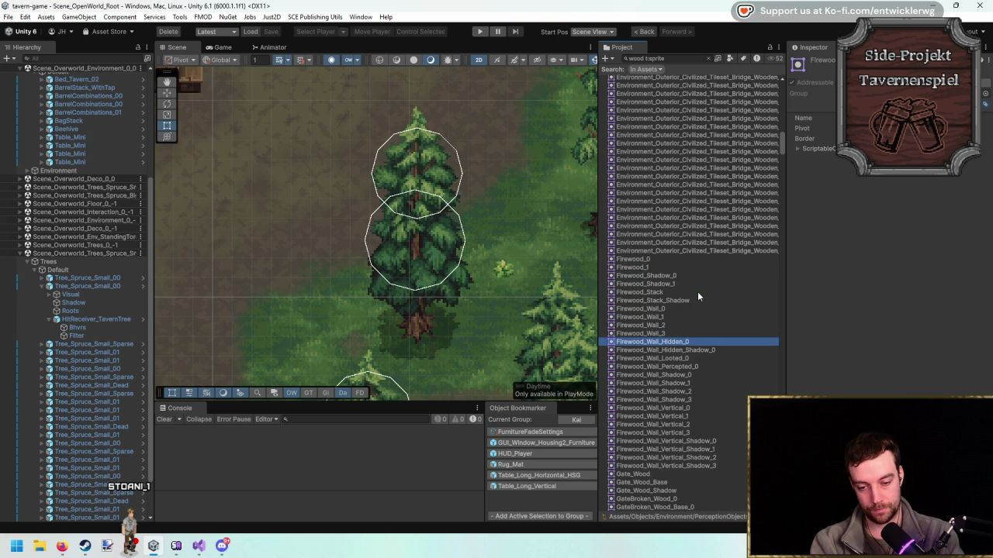
pyautogui.scroll(-5, 708, 289)
pyautogui.press('Down')
pyautogui.press('Down')
pyautogui.press('Down')
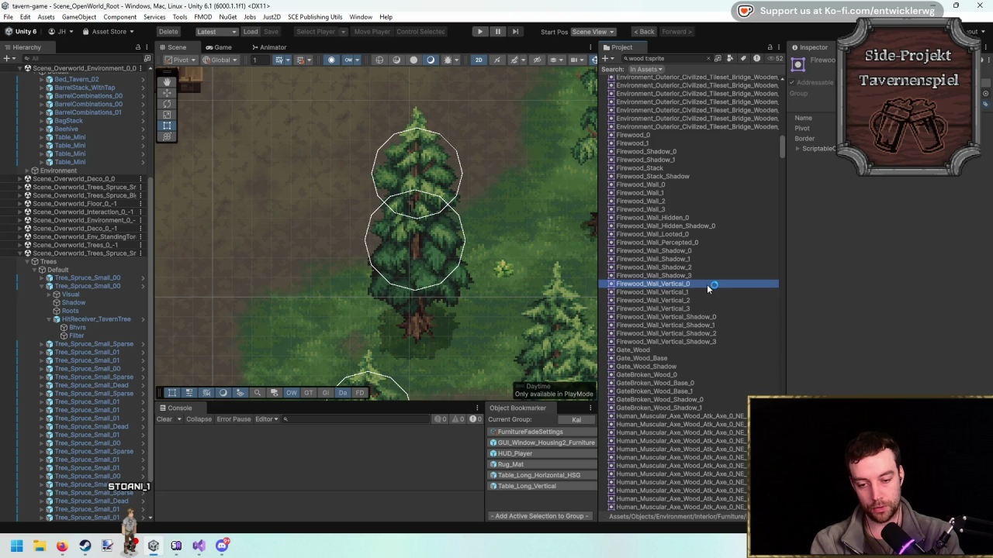
pyautogui.press('Up')
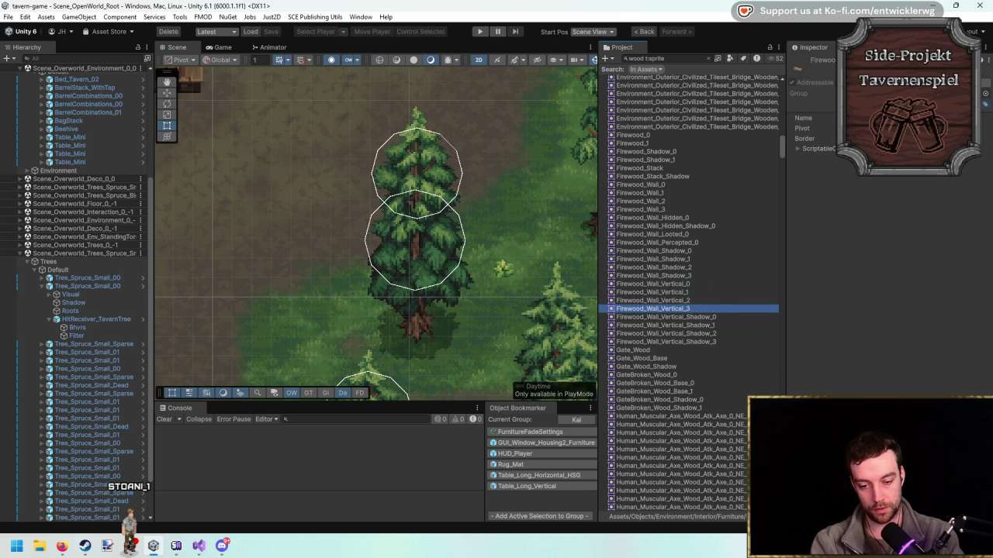
pyautogui.scroll(-4, 684, 330)
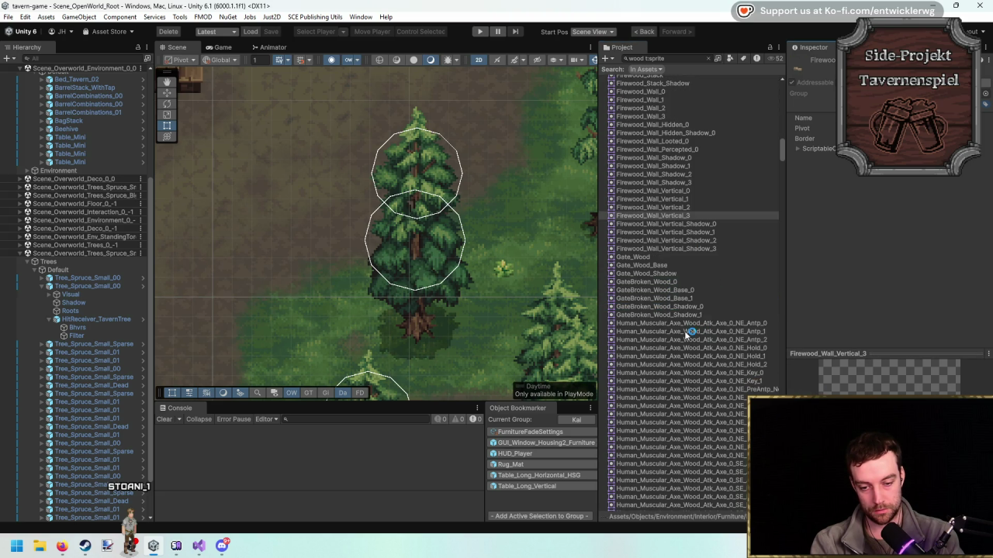
pyautogui.press('Down')
pyautogui.press('Down')
pyautogui.press('Down')
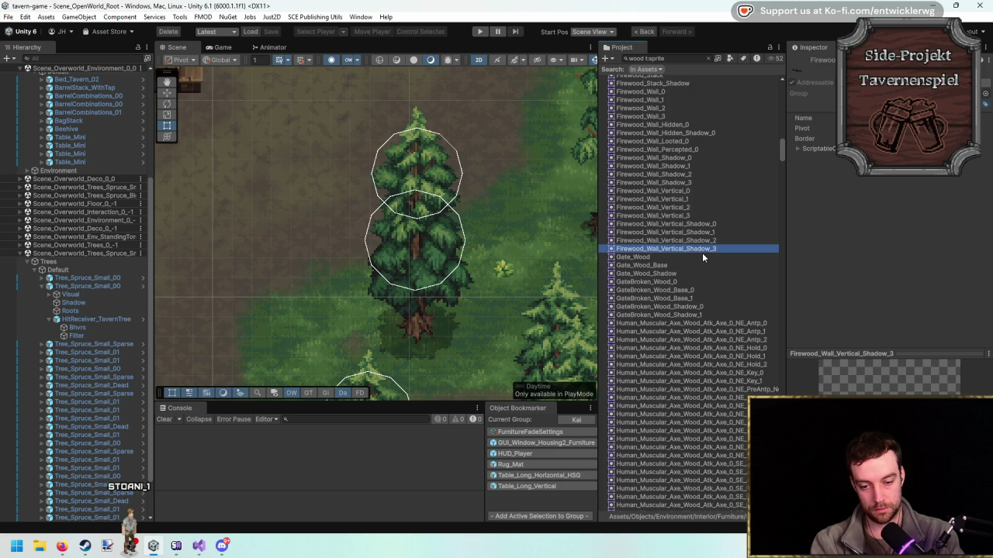
pyautogui.press('Down')
pyautogui.press('Down')
pyautogui.press('Down')
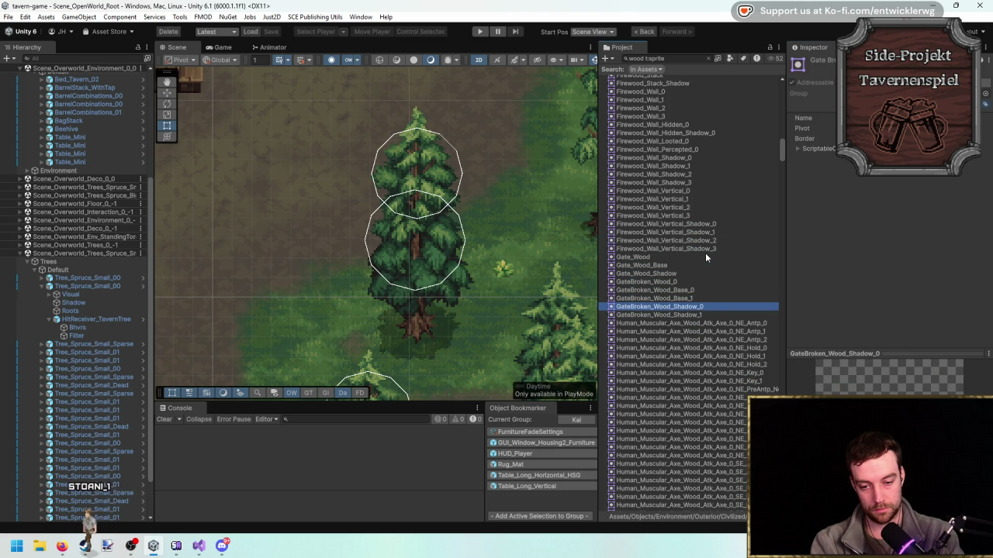
pyautogui.scroll(-5, 705, 253)
pyautogui.press('Down')
pyautogui.press('Down')
pyautogui.press('Down')
pyautogui.scroll(-15, 705, 253)
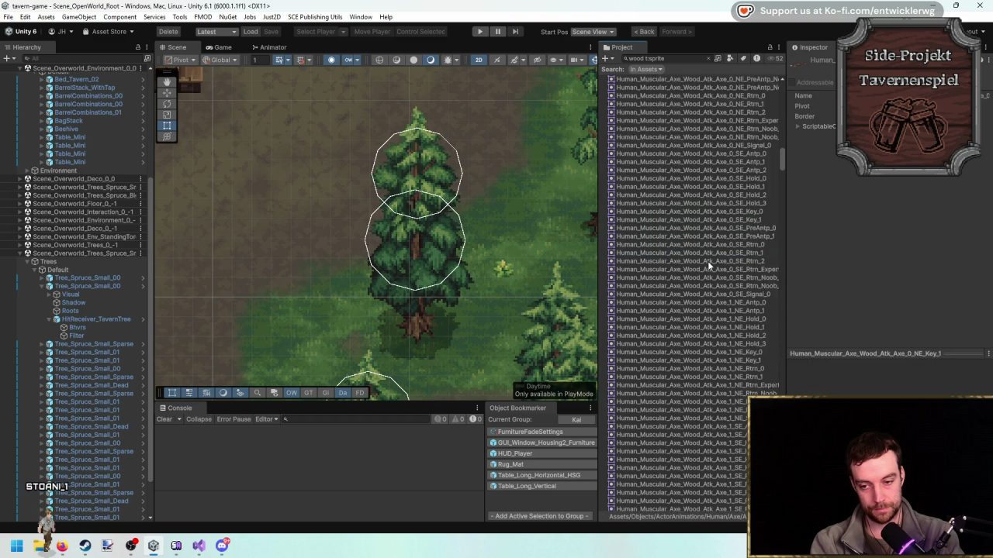
pyautogui.scroll(-20, 706, 244)
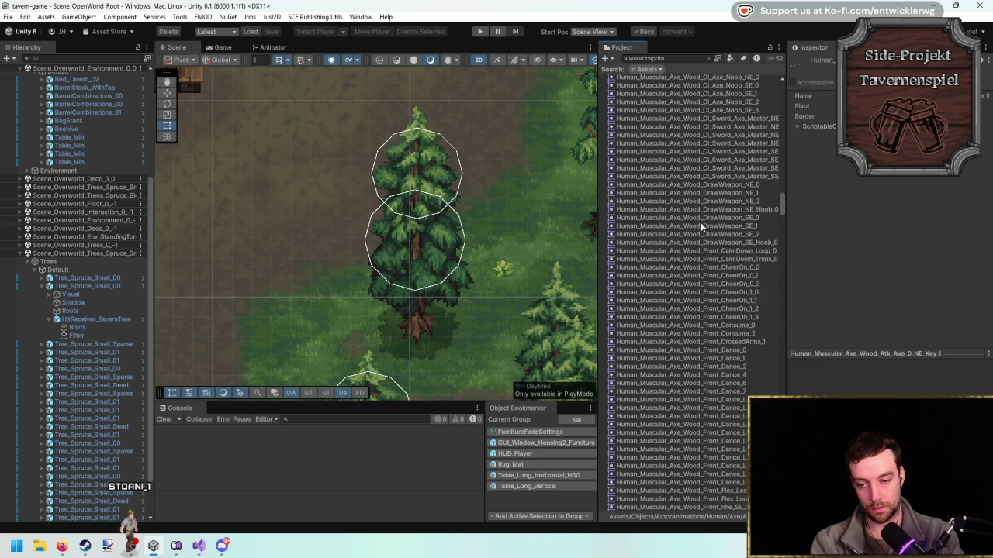
pyautogui.scroll(-20, 707, 210)
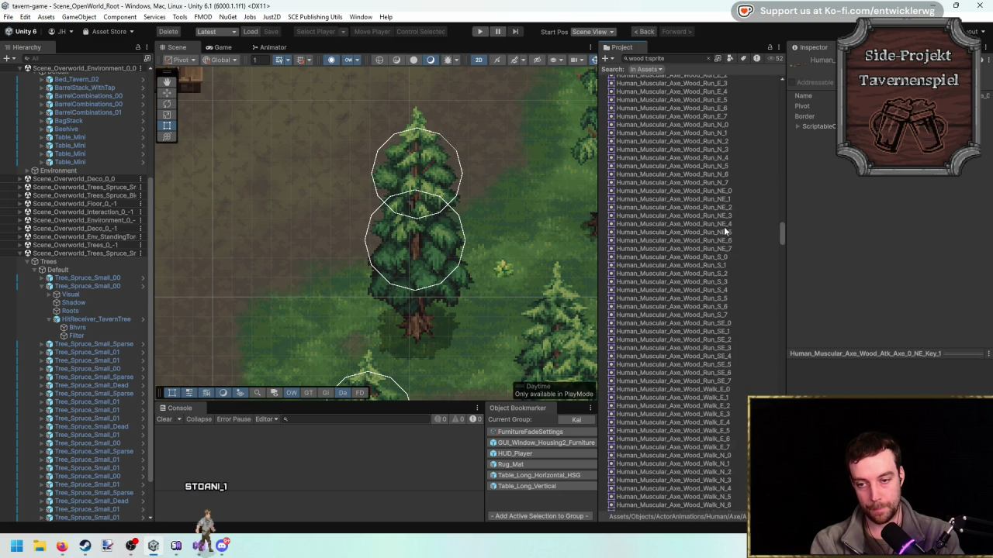
pyautogui.scroll(-20, 715, 219)
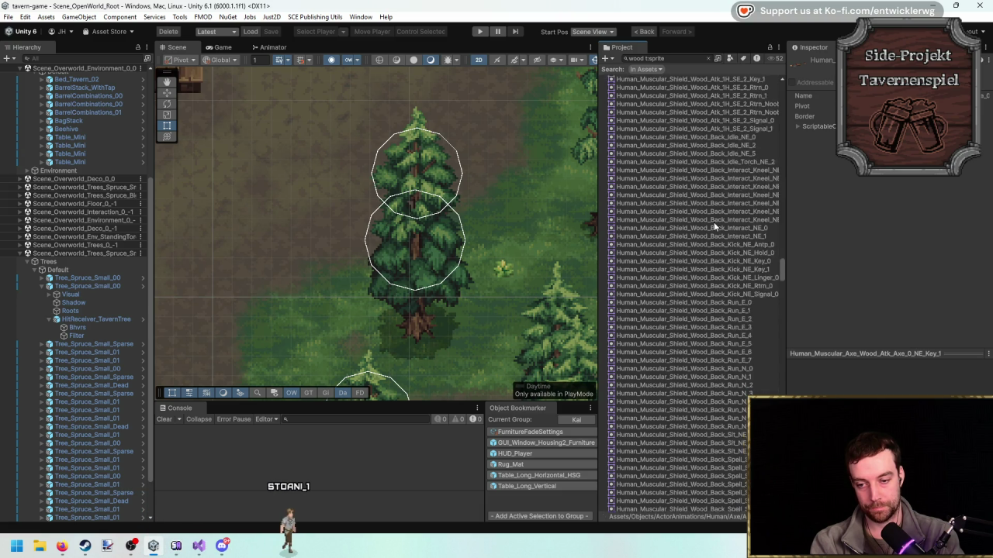
pyautogui.scroll(-20, 718, 221)
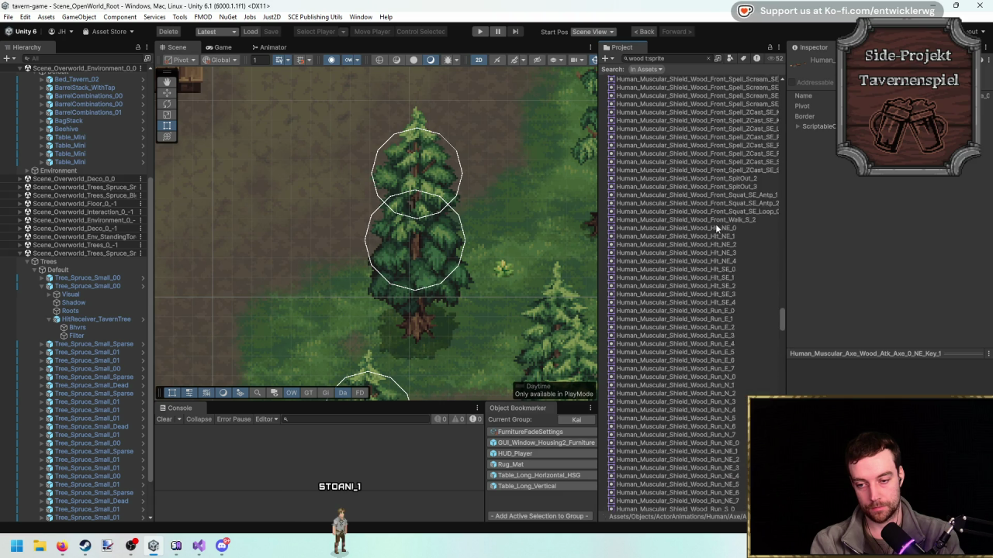
pyautogui.scroll(-10, 712, 228)
pyautogui.moveTo(782, 353); pyautogui.dragTo(785, 465)
pyautogui.scroll(5, 765, 382)
pyautogui.click(676, 171)
pyautogui.press('Down')
pyautogui.press('Down')
pyautogui.press('Down')
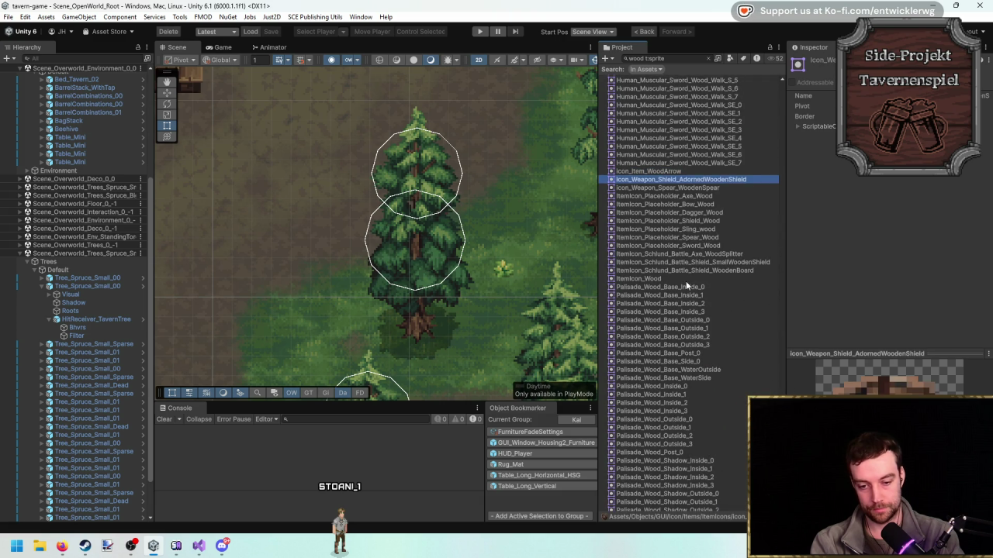
pyautogui.press('Down')
pyautogui.press('Down')
pyautogui.press('Down')
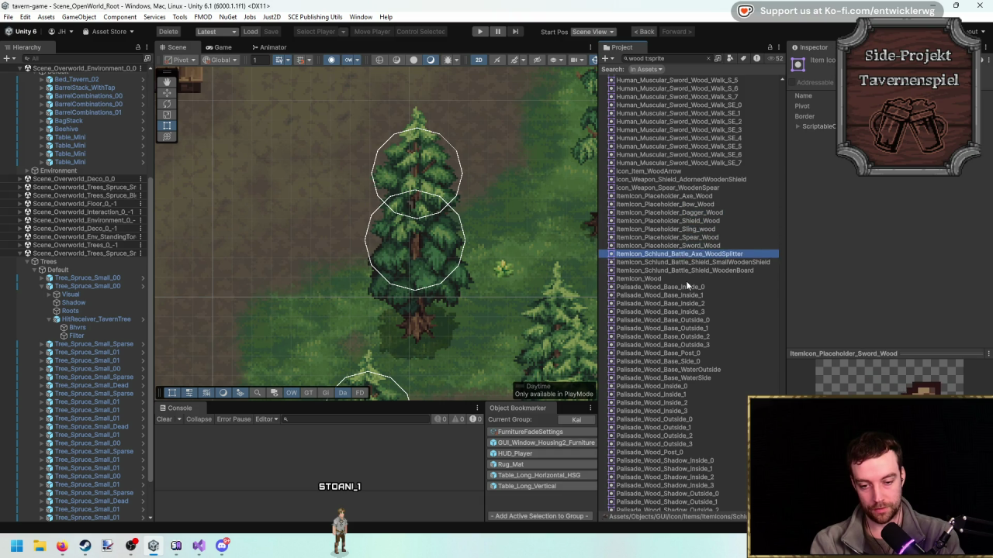
pyautogui.click(683, 278)
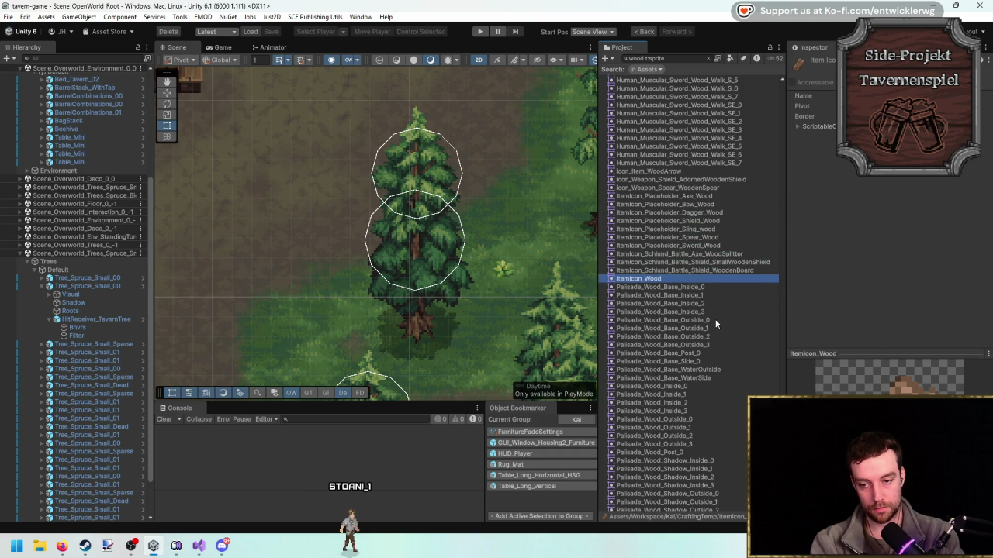
pyautogui.scroll(-2, 710, 316)
pyautogui.press('Down')
pyautogui.press('Down')
pyautogui.press('Down')
pyautogui.press('Down')
pyautogui.press('Down')
pyautogui.press('Down')
pyautogui.press('Down')
pyautogui.press('Down')
pyautogui.scroll(-6, 713, 296)
pyautogui.press('Down')
pyautogui.press('Down')
pyautogui.press('Down')
pyautogui.press('Down')
pyautogui.press('Down')
pyautogui.press('Down')
pyautogui.scroll(-7, 719, 282)
pyautogui.press('Down')
pyautogui.press('Down')
pyautogui.press('Down')
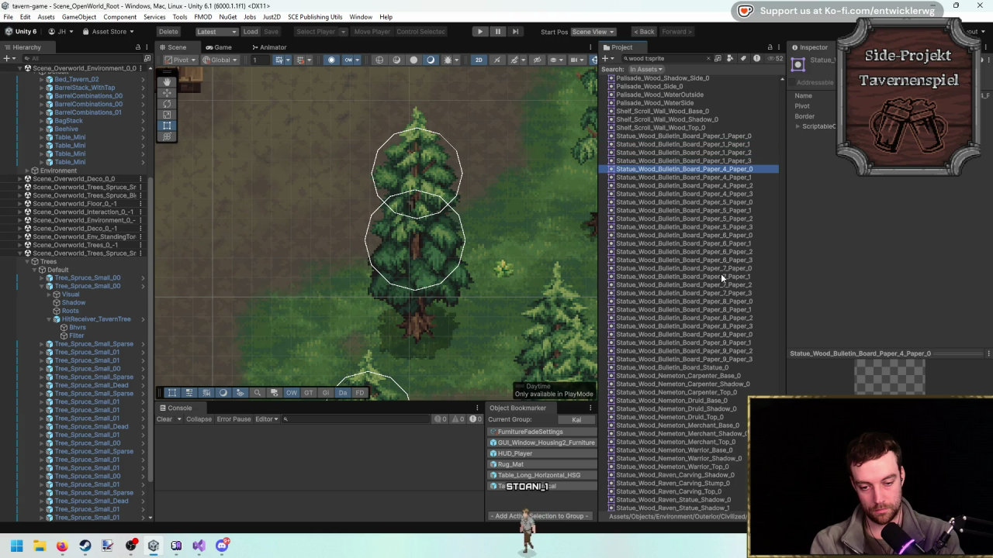
pyautogui.press('Down')
pyautogui.press('Down')
pyautogui.press('Down')
pyautogui.press('Down')
pyautogui.press('Down')
pyautogui.press('Down')
pyautogui.press('Down')
pyautogui.press('Down')
pyautogui.press('Down')
pyautogui.scroll(-3, 720, 273)
pyautogui.press('Down')
pyautogui.press('Down')
pyautogui.press('Down')
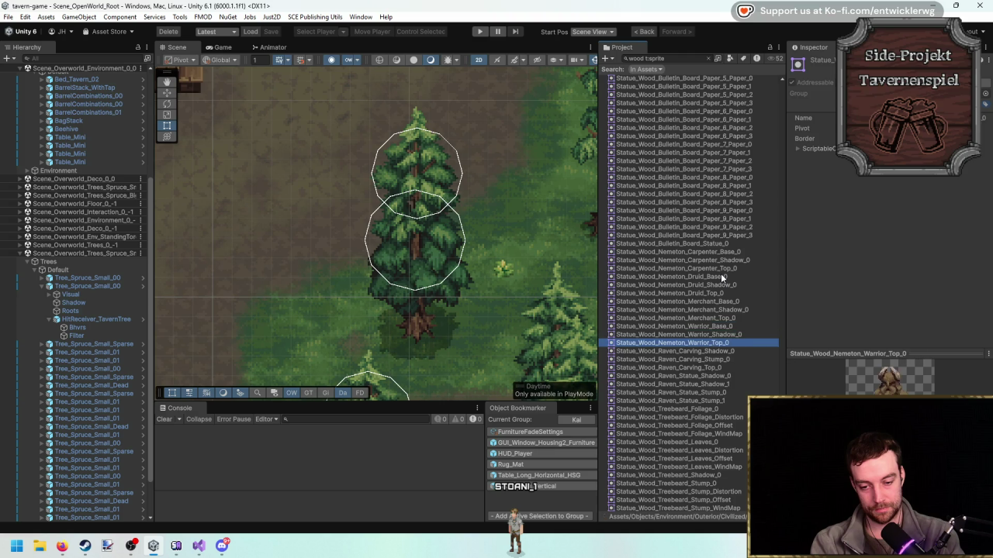
pyautogui.press('Down')
pyautogui.press('Down')
pyautogui.press('Down')
pyautogui.scroll(-4, 720, 273)
pyautogui.press('Down')
pyautogui.press('Down')
pyautogui.press('Down')
pyautogui.press('Down')
pyautogui.press('Down')
pyautogui.press('Down')
pyautogui.press('Down')
pyautogui.press('Down')
pyautogui.press('Down')
pyautogui.press('Up')
pyautogui.scroll(-5, 723, 273)
pyautogui.press('Up')
pyautogui.press('Down')
pyautogui.press('Down')
pyautogui.press('Down')
pyautogui.press('Down')
pyautogui.press('Down')
pyautogui.press('Down')
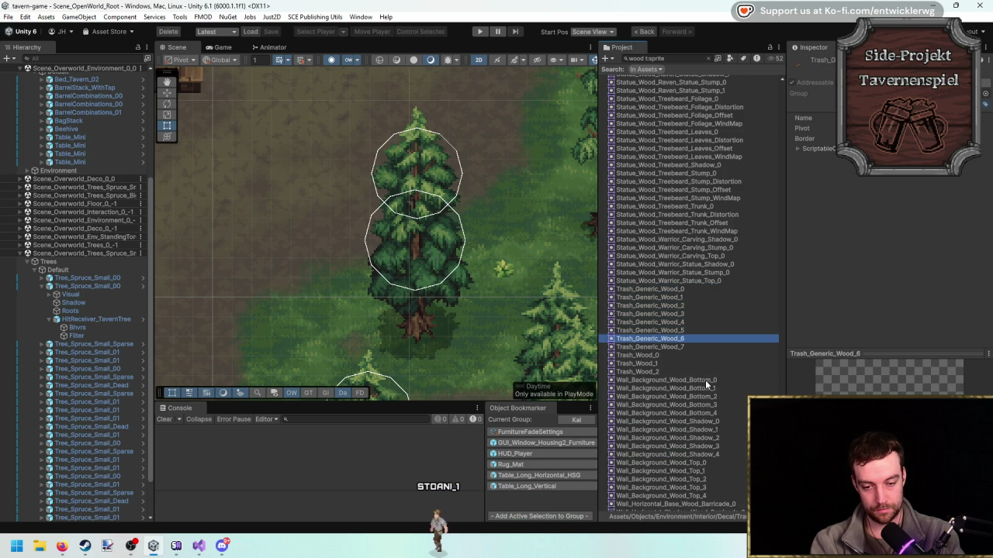
pyautogui.press('Down')
pyautogui.press('Down')
pyautogui.press('Down')
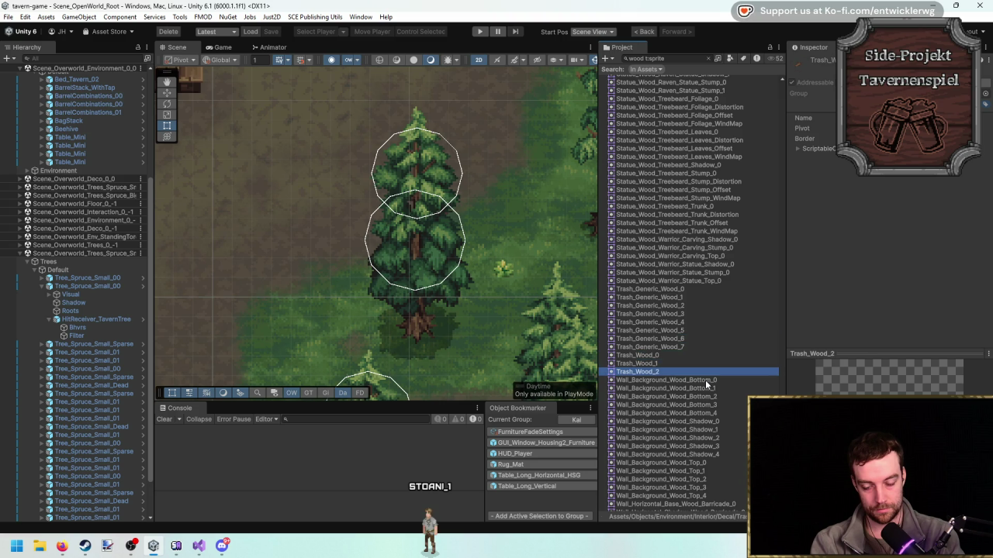
pyautogui.press('Down')
pyautogui.press('Down')
pyautogui.press('Down')
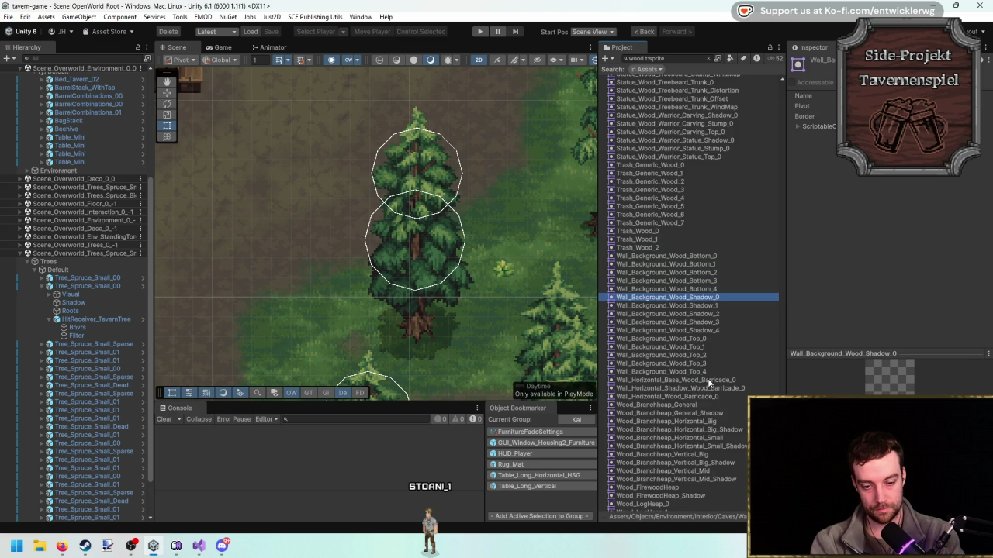
pyautogui.press('Down')
pyautogui.press('Down')
pyautogui.press('Down')
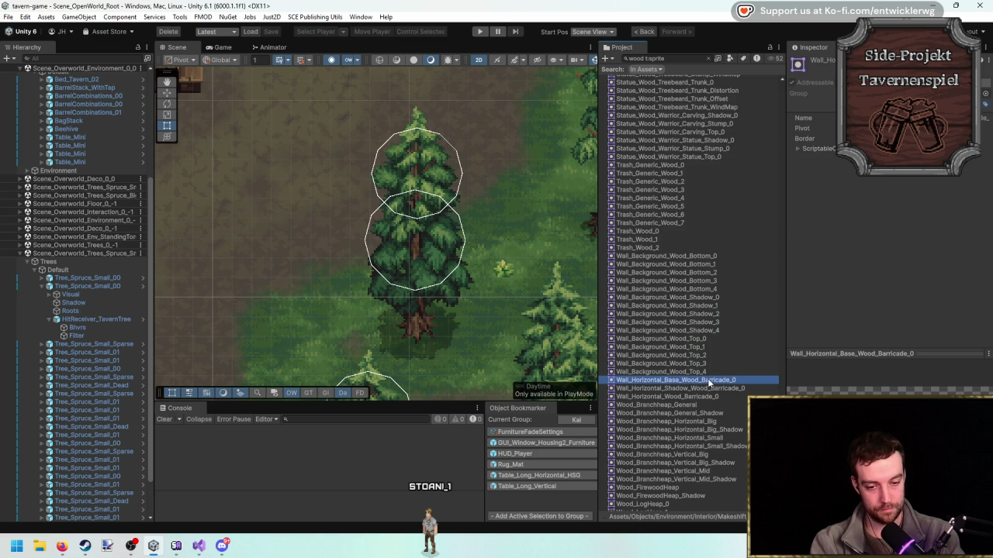
pyautogui.press('Down')
pyautogui.press('Down')
pyautogui.press('Down')
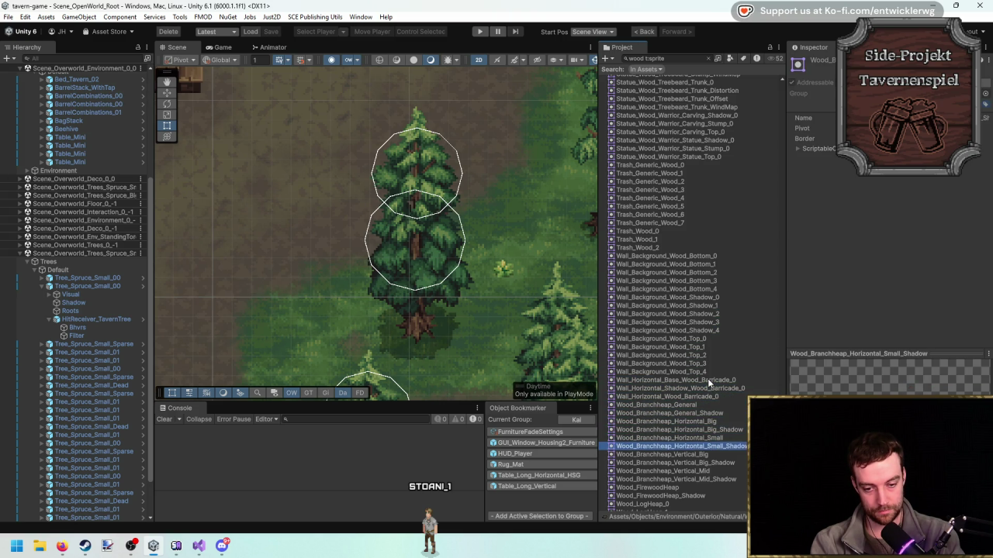
pyautogui.scroll(-5, 710, 370)
pyautogui.press('Down')
pyautogui.press('Down')
pyautogui.press('Down')
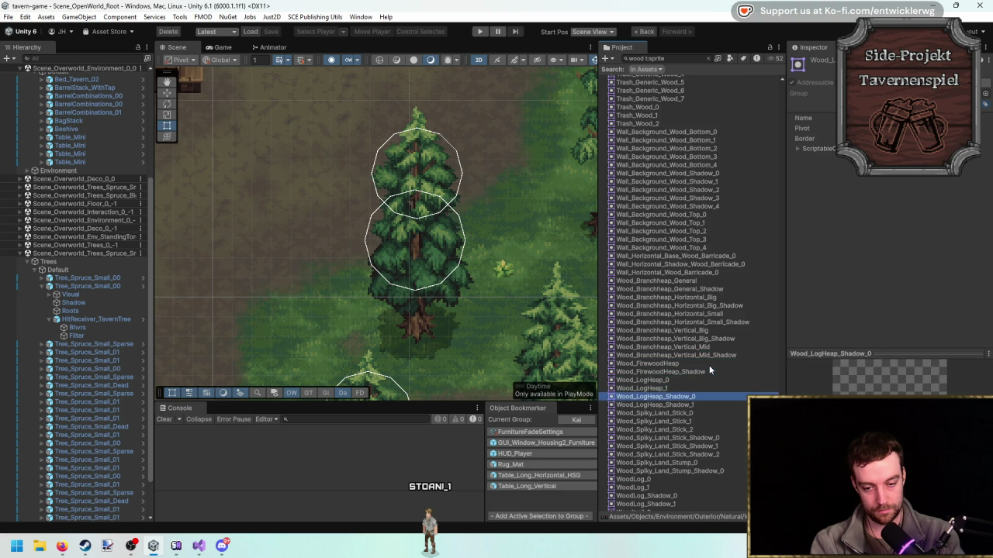
pyautogui.press('Down')
pyautogui.scroll(-4, 709, 365)
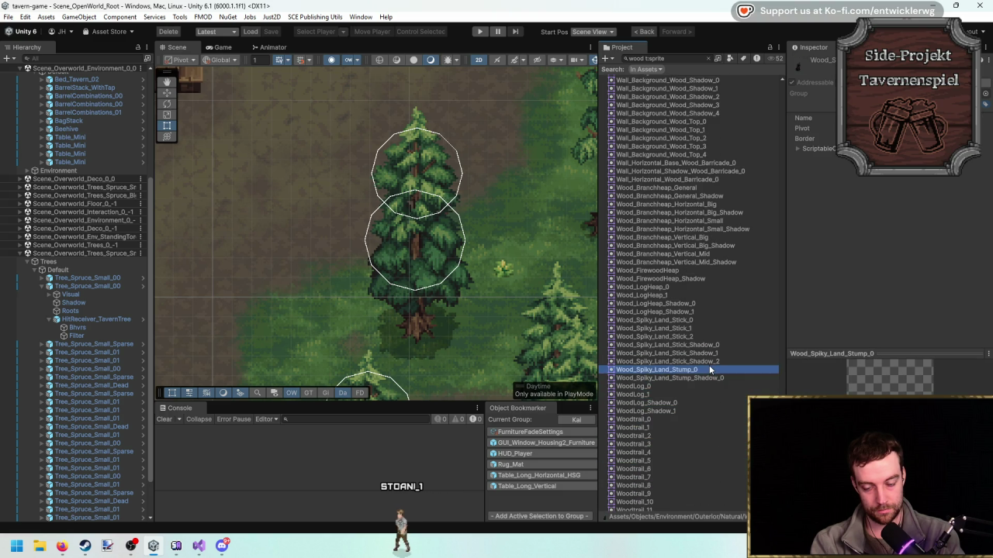
pyautogui.press('Down')
pyautogui.press('Down')
pyautogui.press('Down')
pyautogui.press('Down')
pyautogui.press('Down')
pyautogui.press('Down')
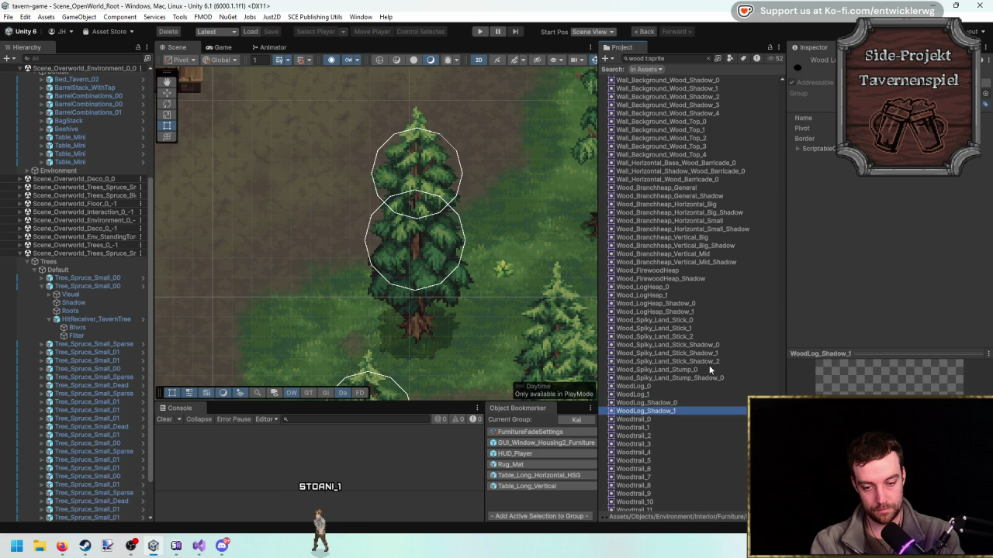
pyautogui.press('Down')
pyautogui.press('Down')
pyautogui.press('Down')
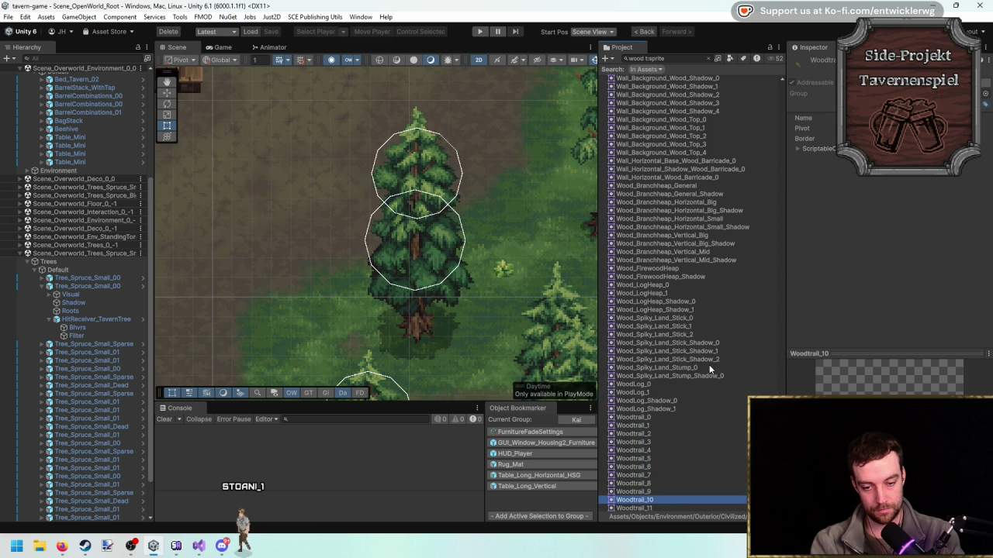
pyautogui.scroll(-4, 709, 365)
pyautogui.press('Down')
pyautogui.press('Down')
pyautogui.press('Down')
pyautogui.press('Down')
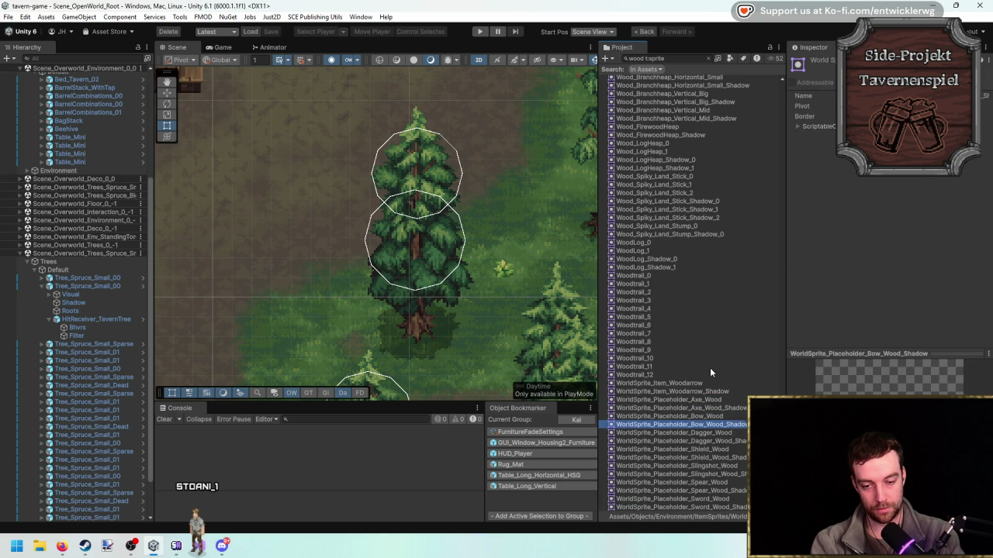
pyautogui.press('Down')
pyautogui.press('Down')
pyautogui.press('Down')
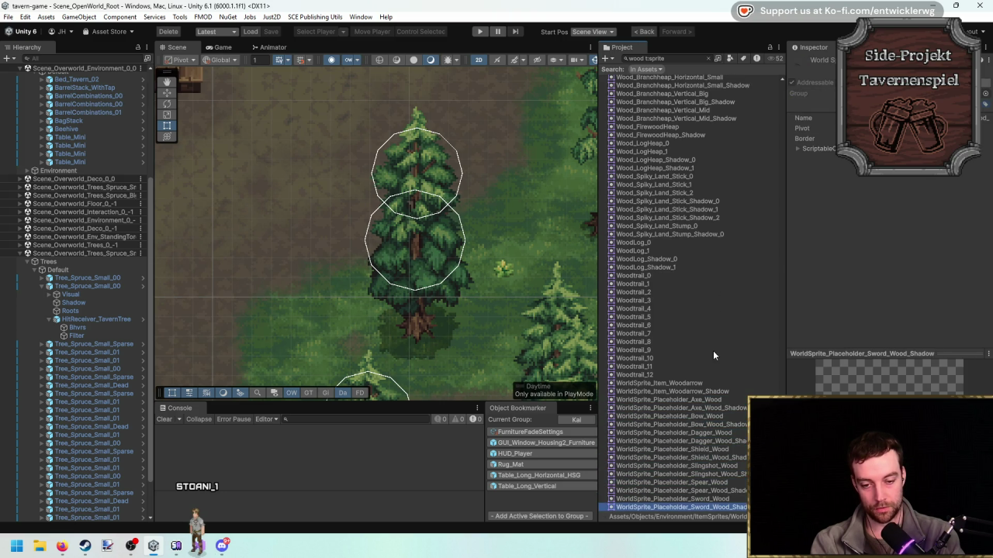
pyautogui.moveTo(369, 289); pyautogui.dragTo(388, 332)
# Launch Unity Hub from Windows search and open the drovagame project (2022.3.45f1).
pyautogui.press('super')
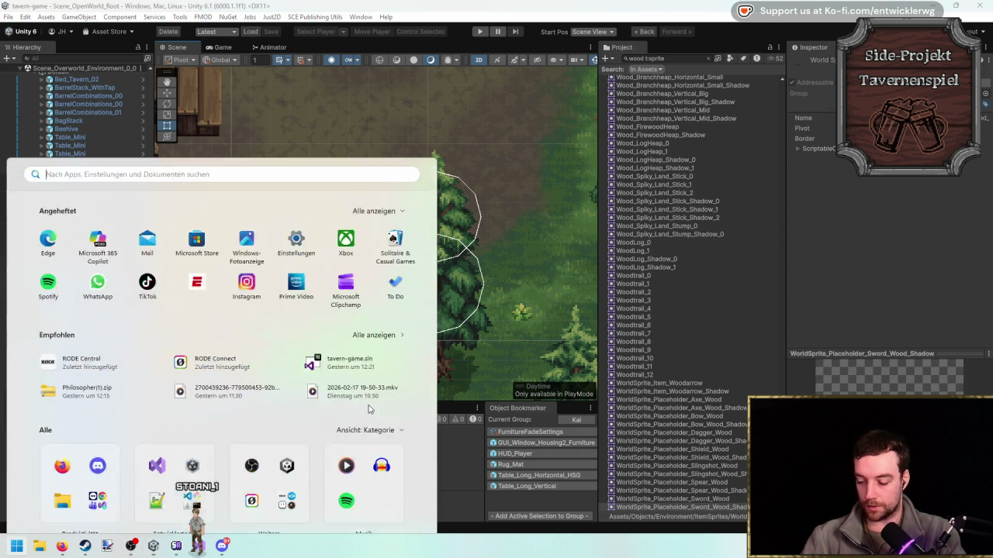
pyautogui.write('u')
pyautogui.press('Escape')
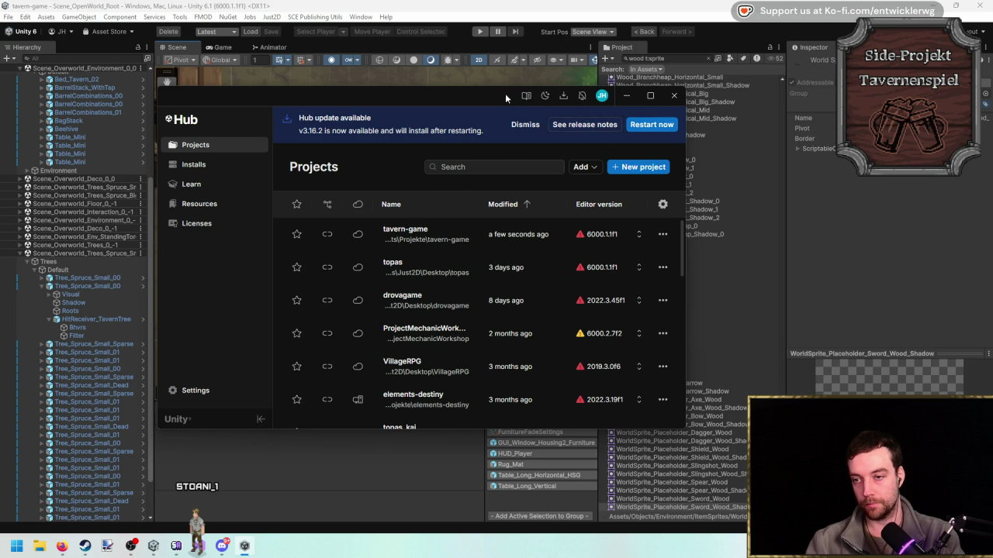
pyautogui.click(444, 310)
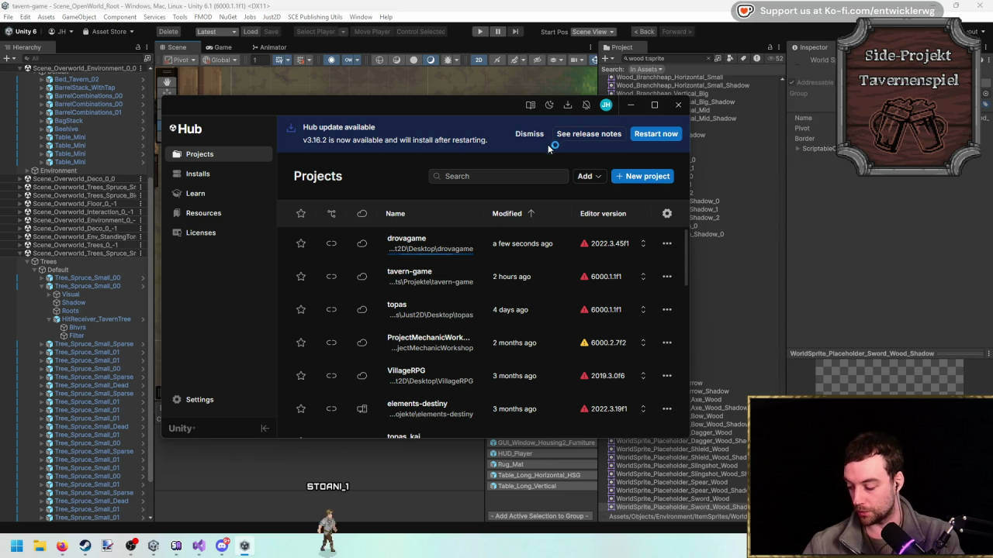
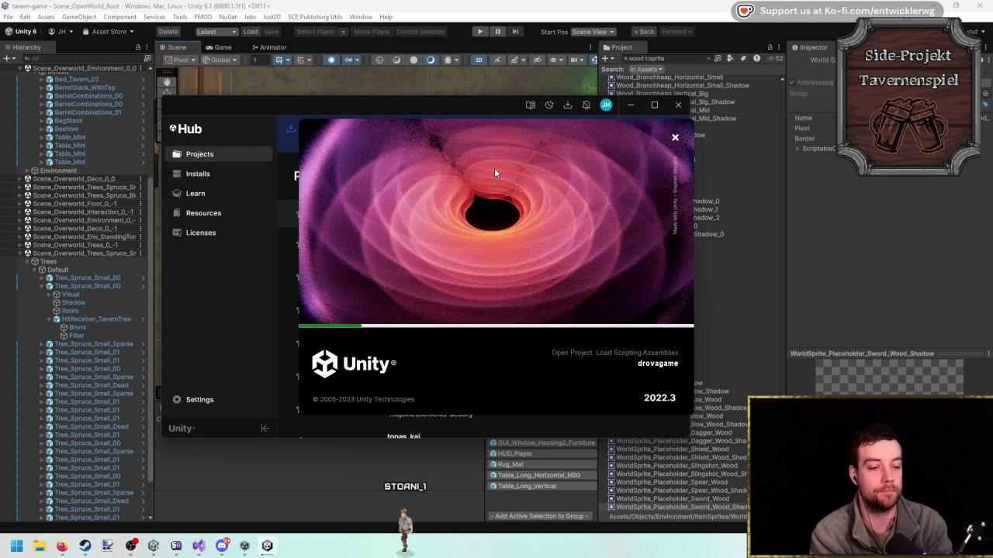
# Bring Unity forward over the Hub splash, nudge the Scene view around the spruce, then go to Visual Studio.
pyautogui.click(504, 37)
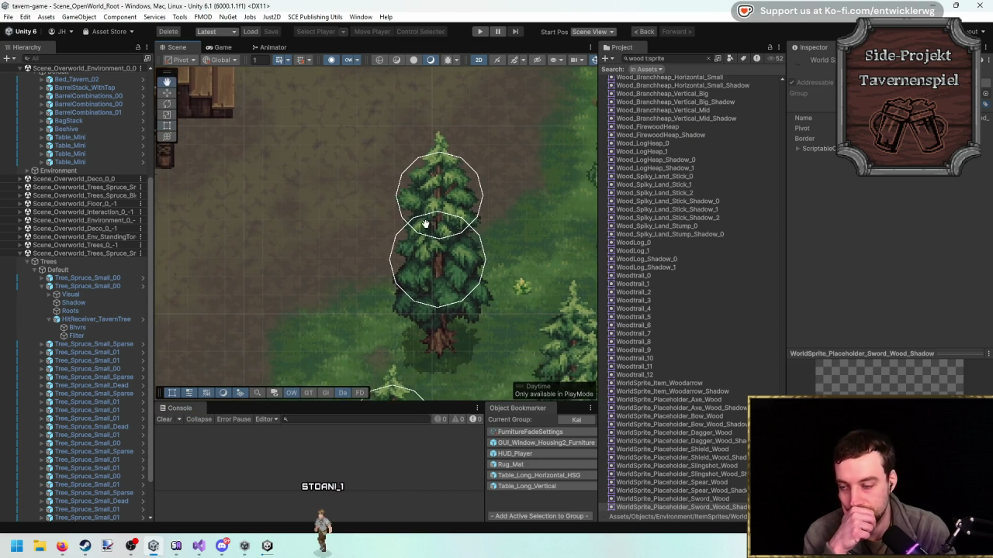
pyautogui.moveTo(425, 224); pyautogui.dragTo(428, 212)
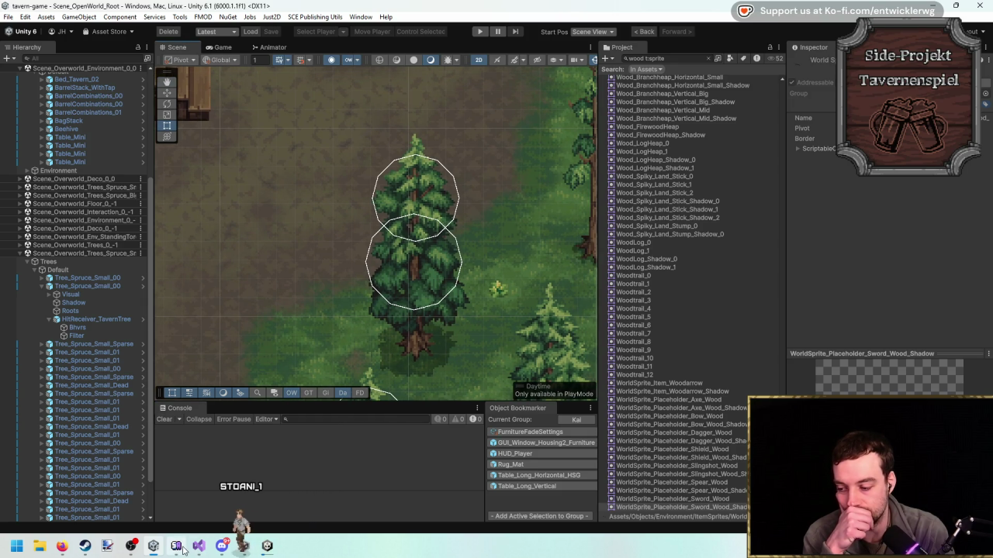
pyautogui.click(178, 546)
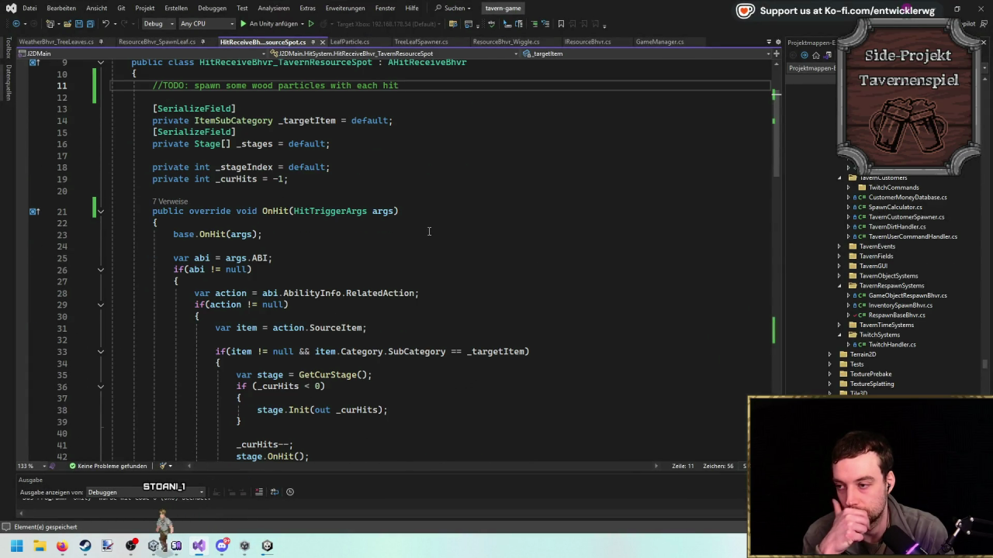
# Review the WeatherBhvr_TreeLeaves.cs script from the top.
pyautogui.scroll(3, 428, 231)
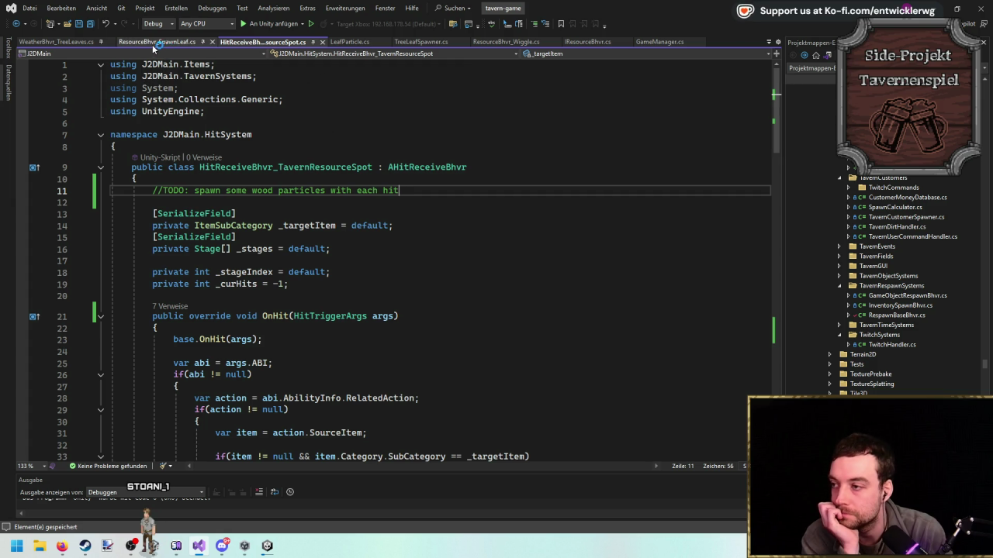
pyautogui.click(77, 42)
pyautogui.scroll(20, 442, 173)
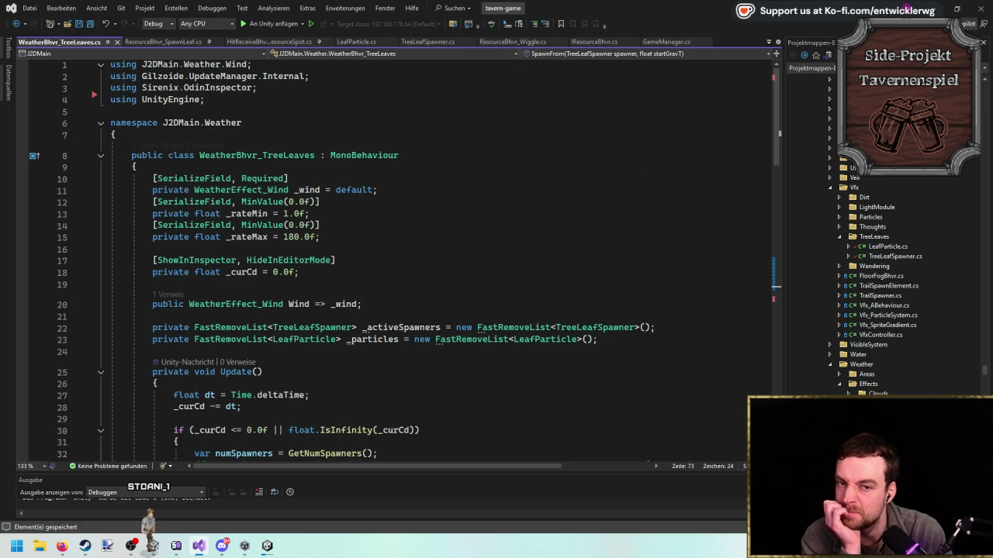
# Switch via Unity to the Firefox window playing the Stardew Valley tree-chopping short.
pyautogui.hotkey('alt', 'Tab')
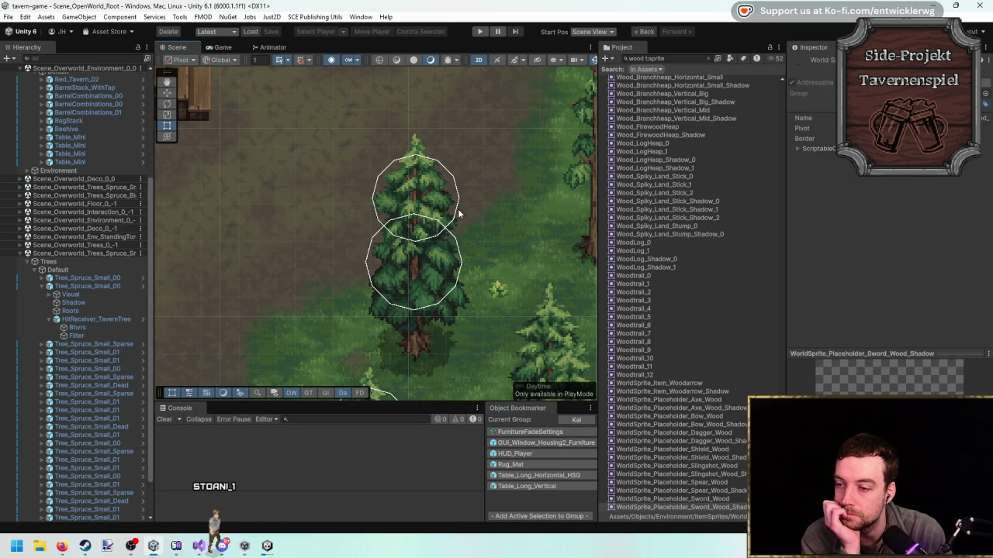
pyautogui.scroll(-2, 479, 238)
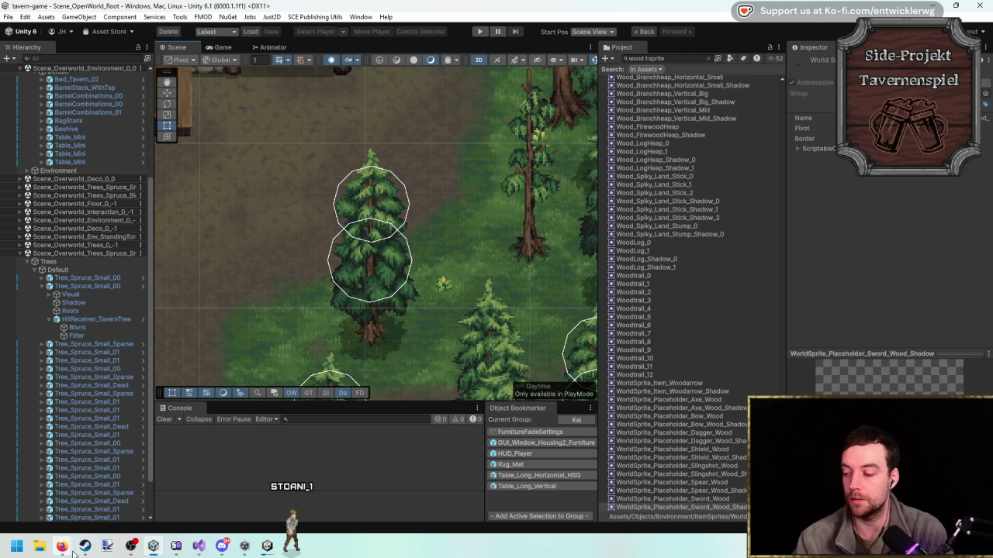
pyautogui.moveTo(74, 552)
pyautogui.click(173, 489)
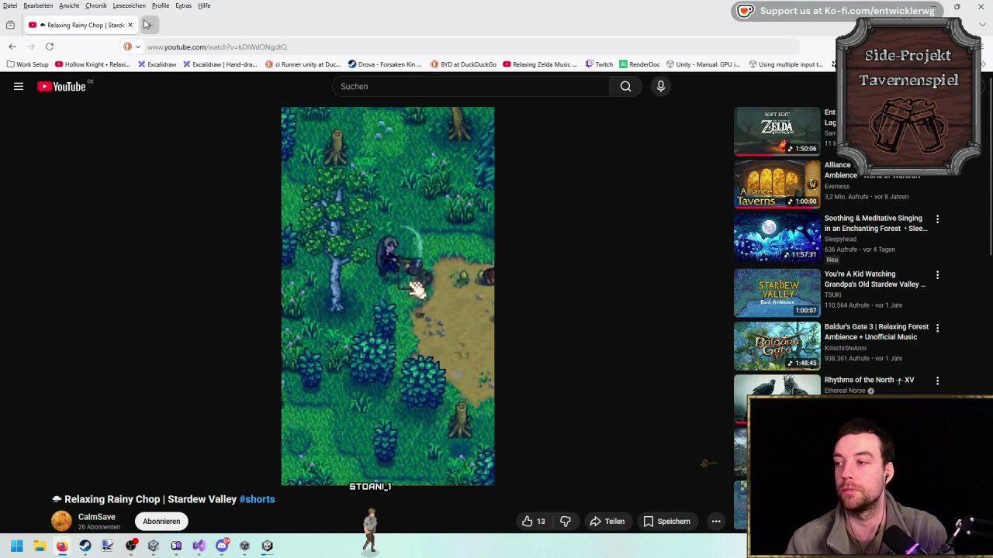
# Add a new bookmarks-bar folder named 'Holzfällen'.
pyautogui.click(983, 65)
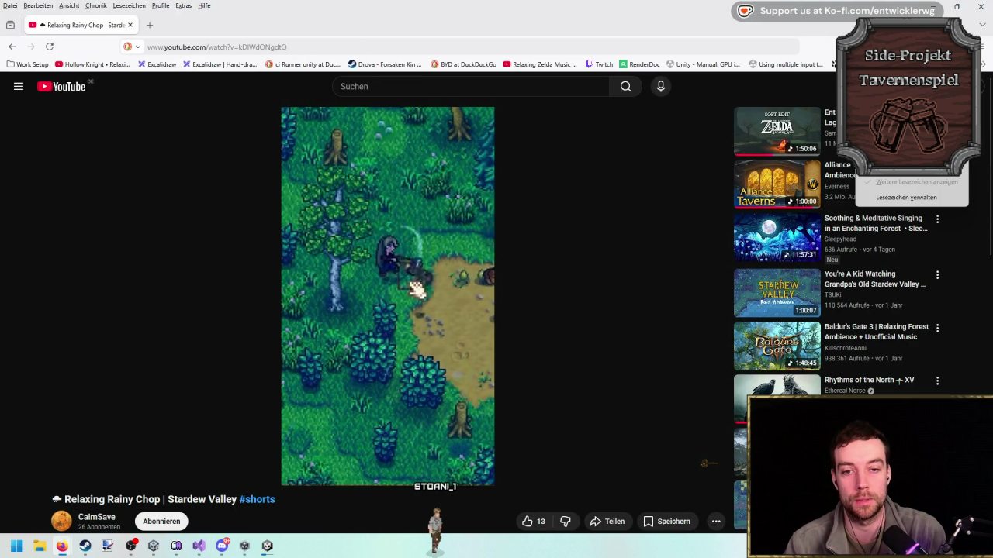
pyautogui.click(908, 103)
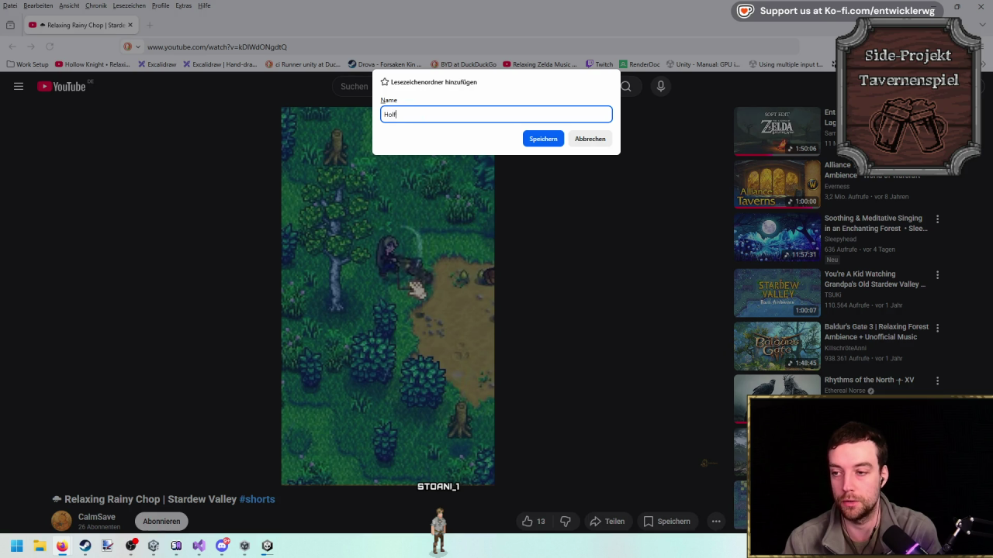
pyautogui.press('Return')
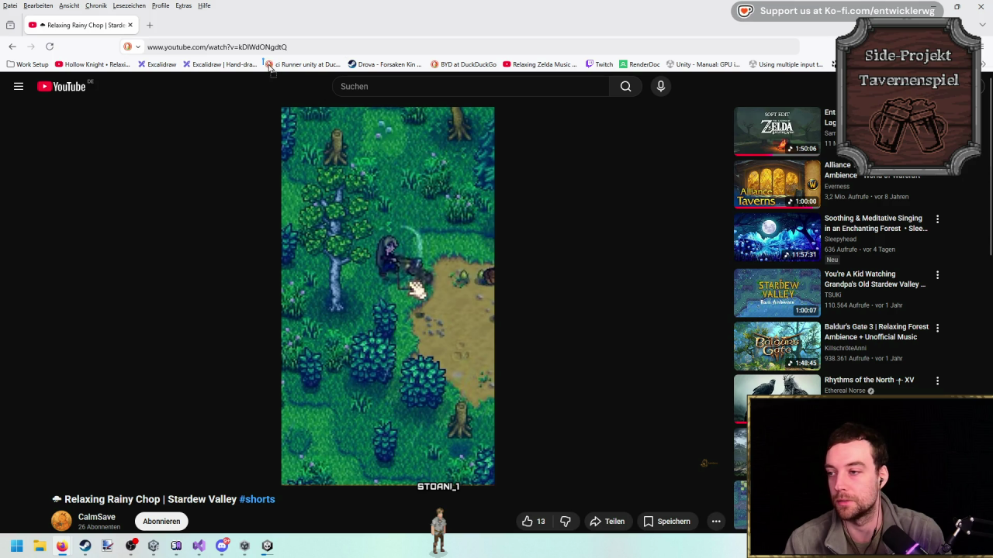
# Search YouTube for 'little legends'.
pyautogui.click(533, 90)
pyautogui.write('lit')
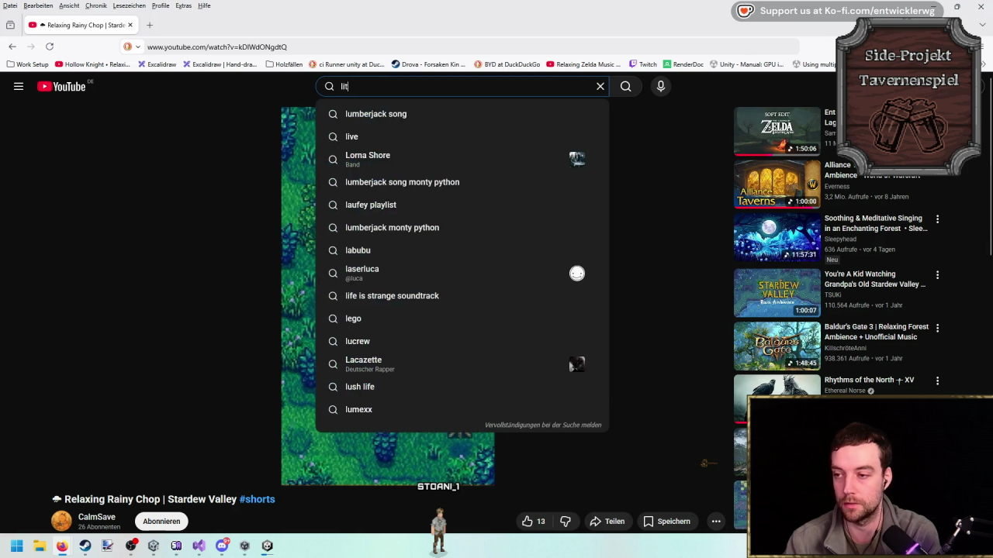
pyautogui.write('tle legends')
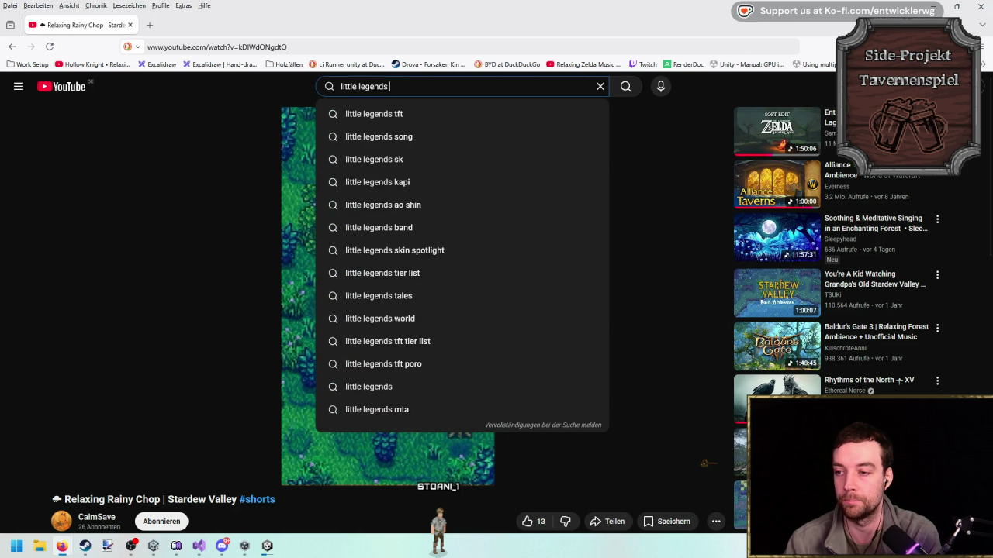
pyautogui.press('Return')
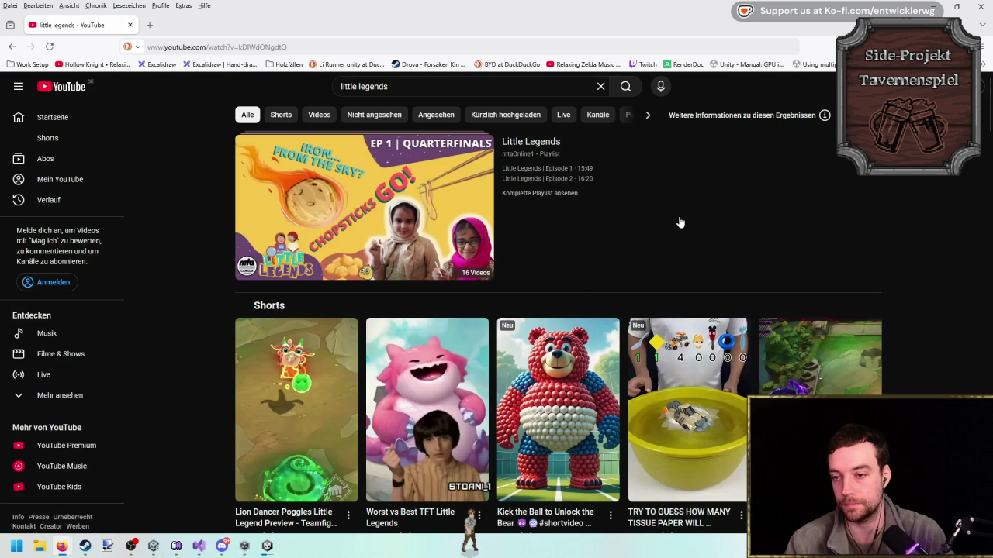
# Open the Little Legends review and skip through the intro and character creation to about 4:03.
pyautogui.scroll(-5, 612, 204)
pyautogui.scroll(-3, 614, 199)
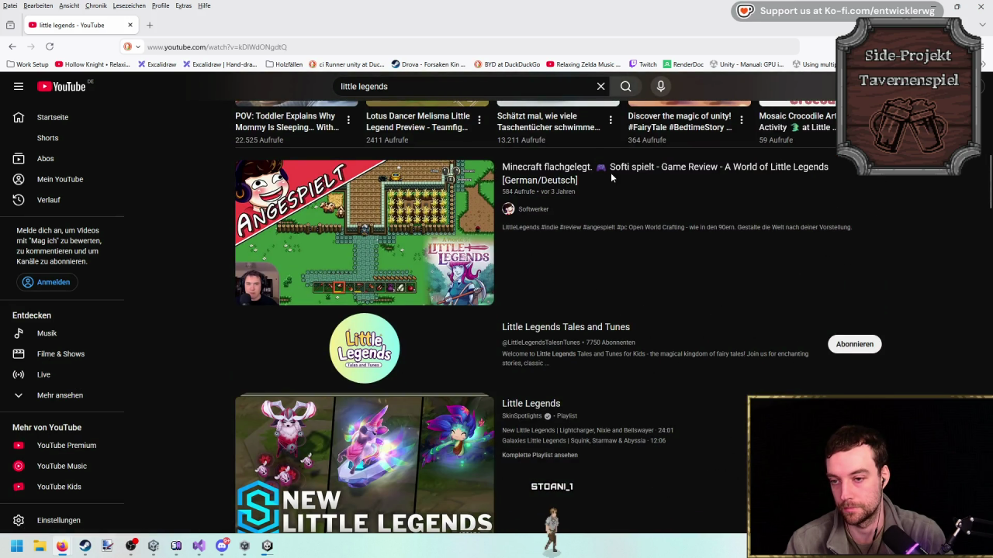
pyautogui.hotkey('alt', 'Left')
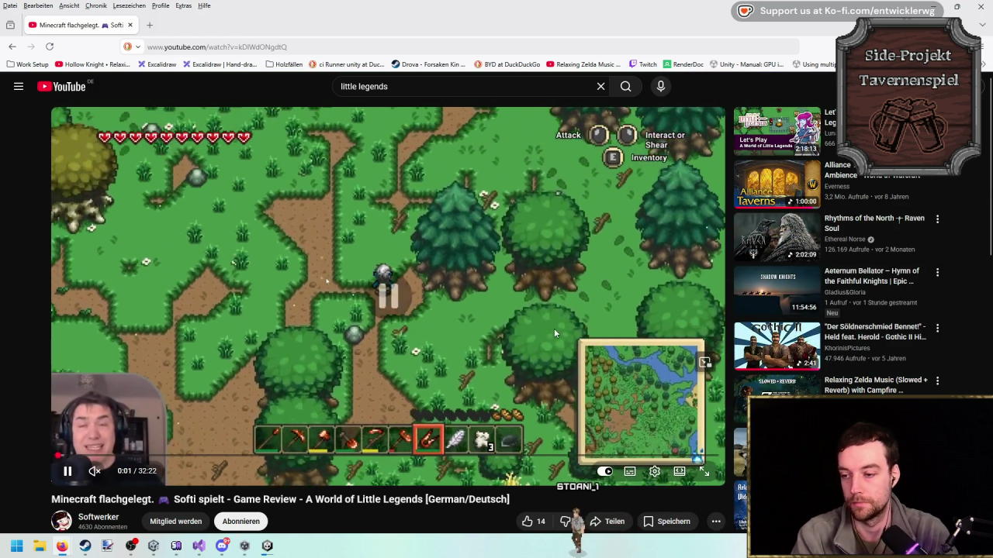
pyautogui.click(592, 311)
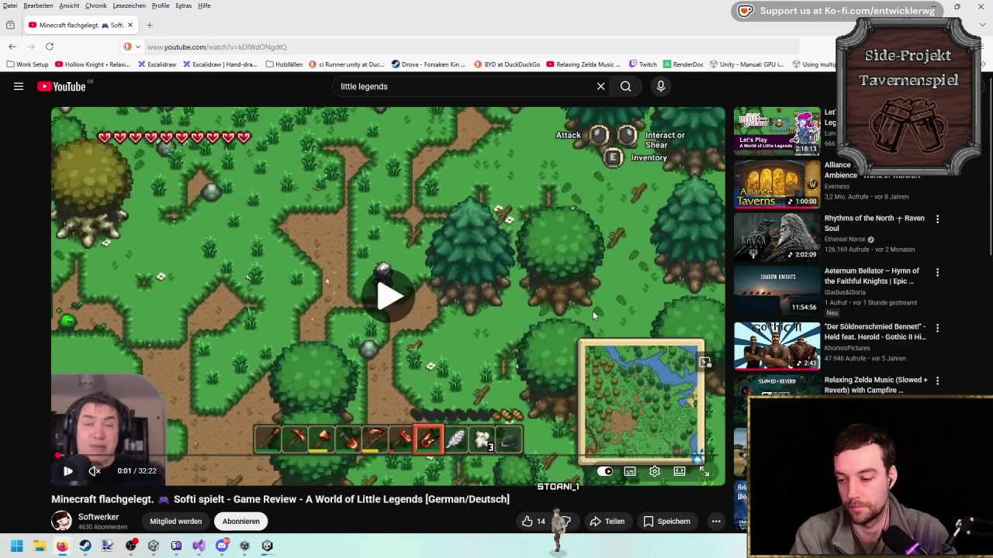
pyautogui.click(593, 311)
pyautogui.press('Right')
pyautogui.press('Right')
pyautogui.press('Right')
pyautogui.press('Right')
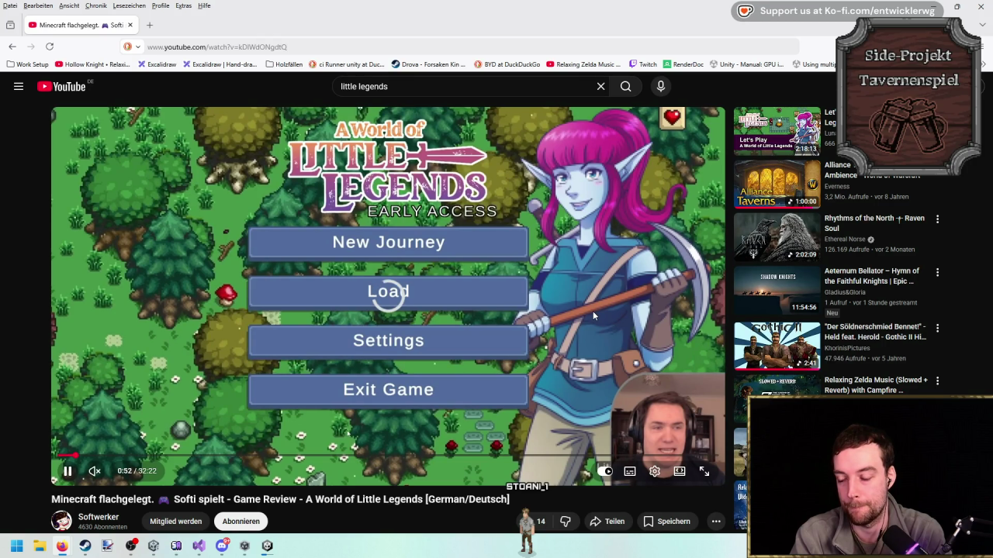
pyautogui.press('Right')
pyautogui.press('Right')
pyautogui.press('Right')
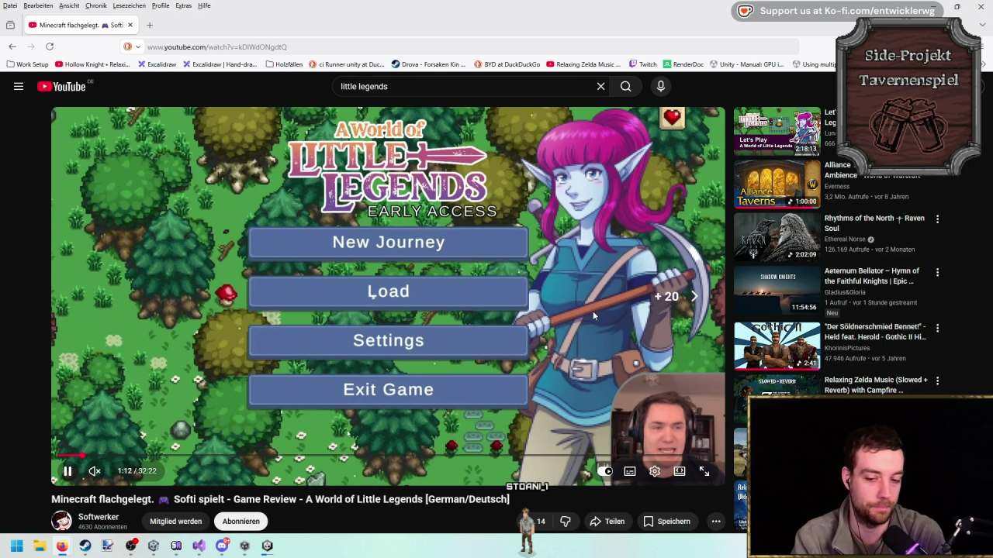
pyautogui.click(654, 471)
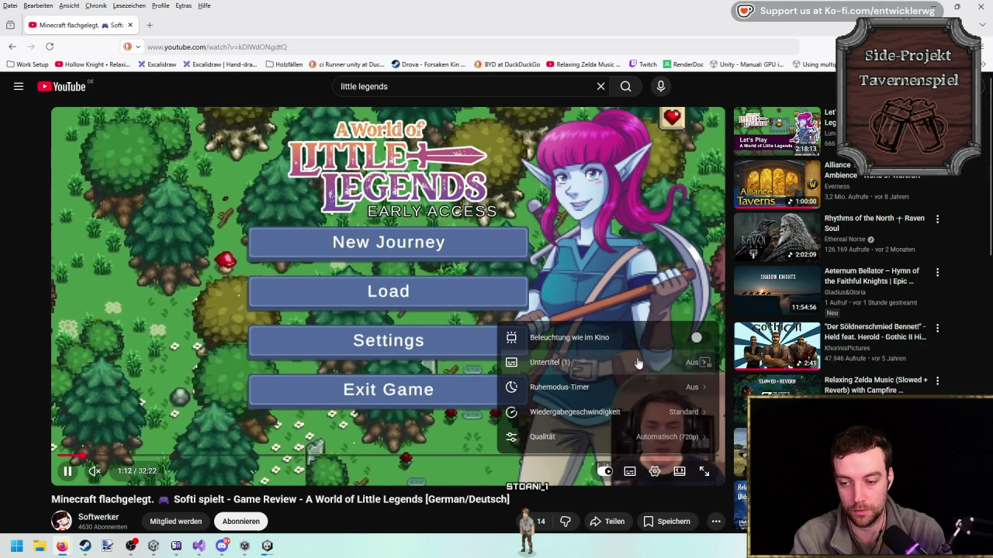
pyautogui.press('space')
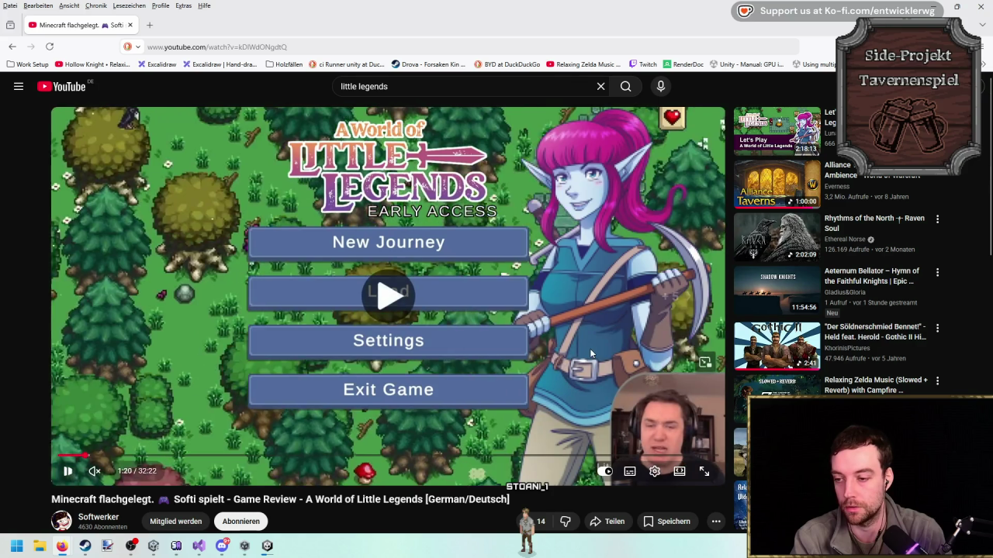
pyautogui.press('Right')
pyautogui.press('Right')
pyautogui.press('Right')
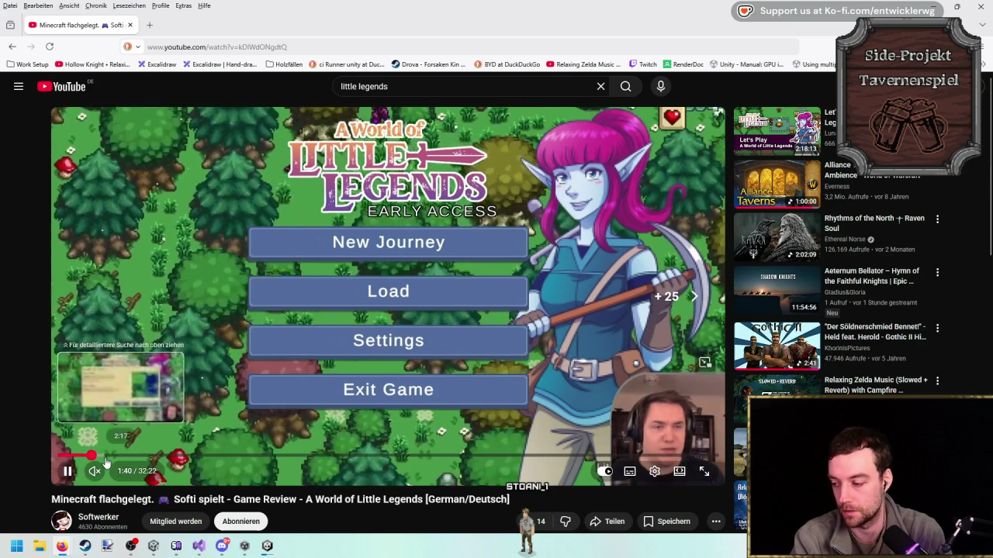
pyautogui.press('Right')
pyautogui.press('Right')
pyautogui.press('Right')
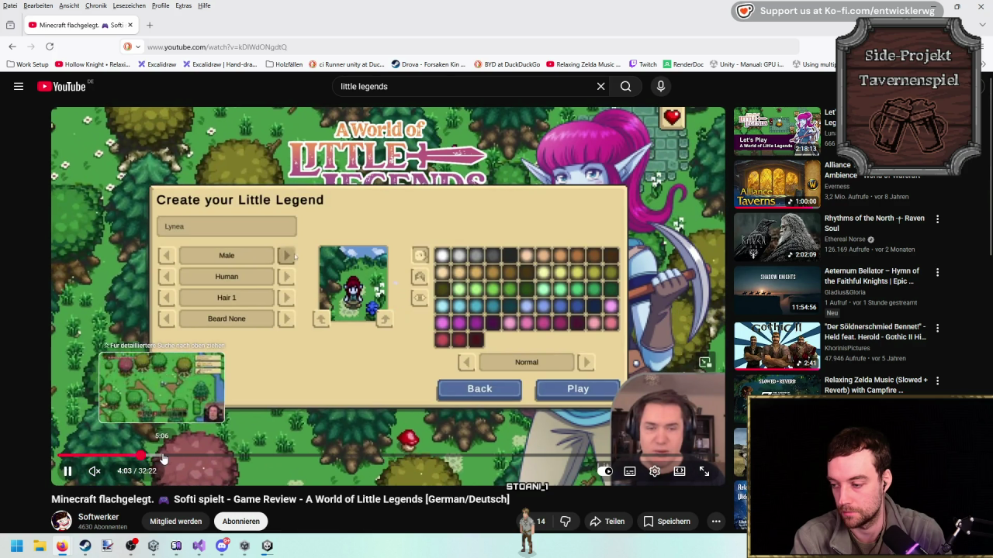
pyautogui.click(140, 457)
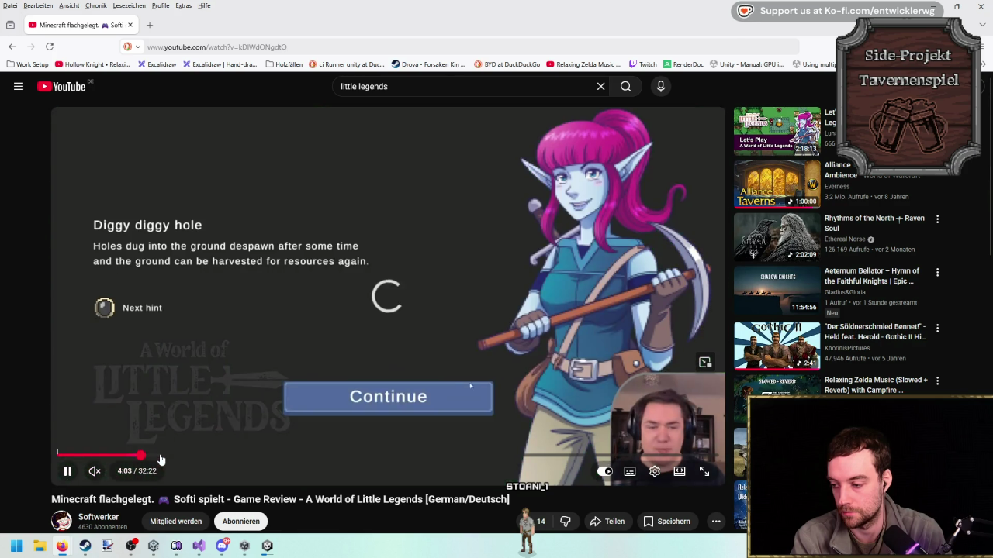
pyautogui.click(153, 457)
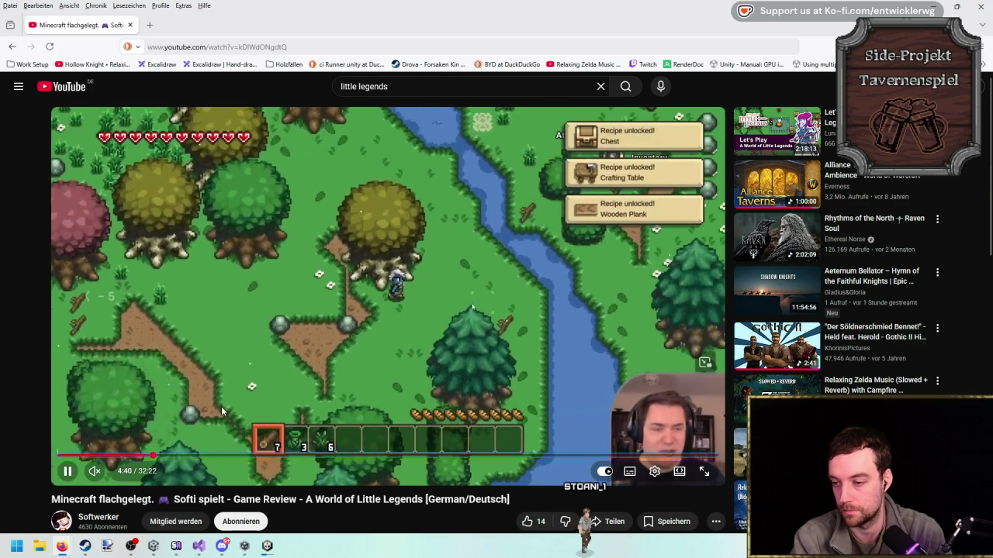
# Skip through the gameplay footage from about 5:12 toward the tree-chopping part.
pyautogui.press('Left')
pyautogui.press('Left')
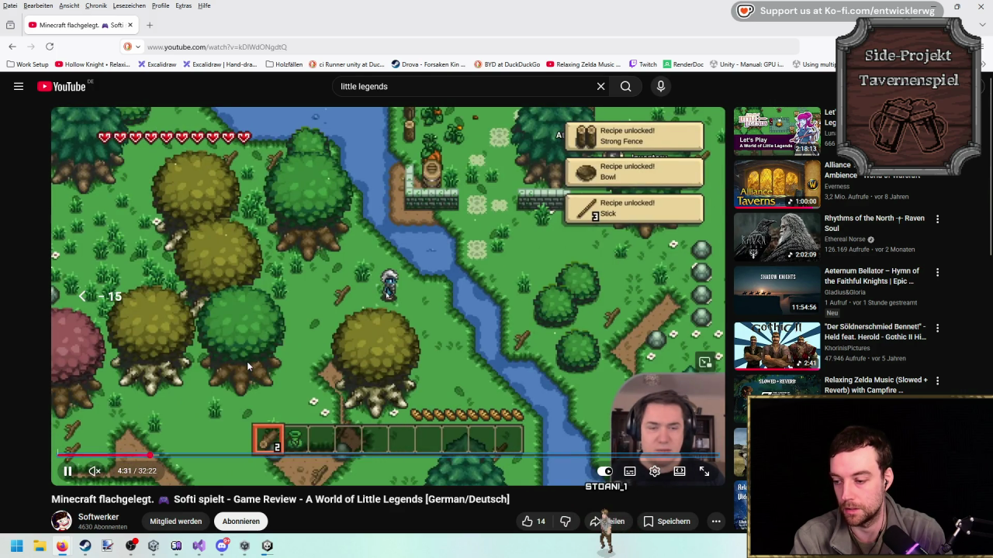
pyautogui.press('Right')
pyautogui.press('Right')
pyautogui.press('Right')
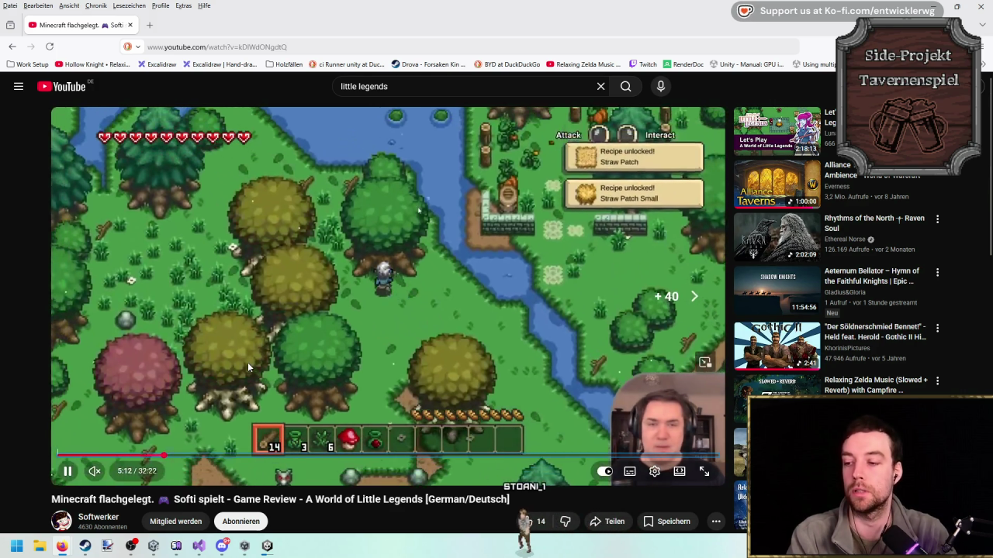
pyautogui.press('Right')
pyautogui.press('Right')
pyautogui.press('Right')
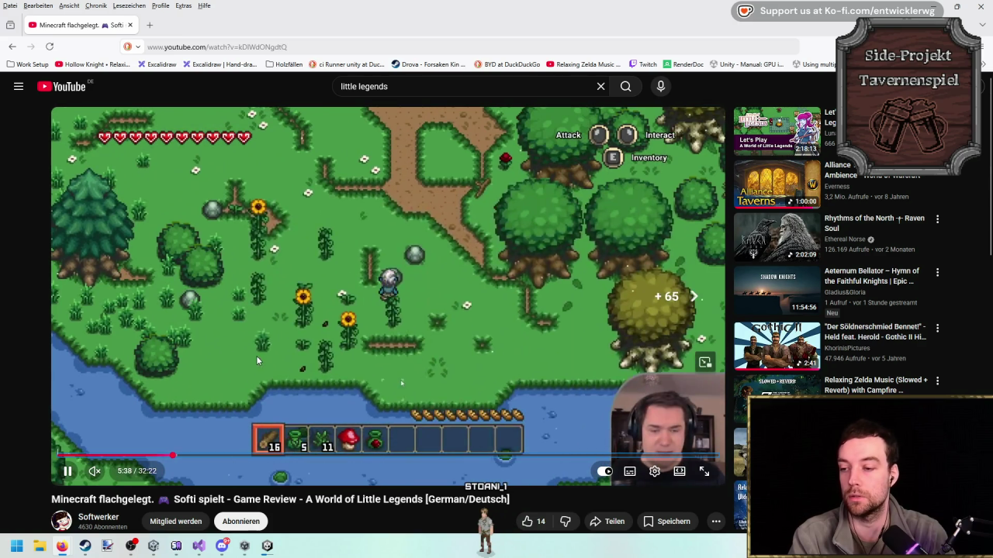
pyautogui.press('Left')
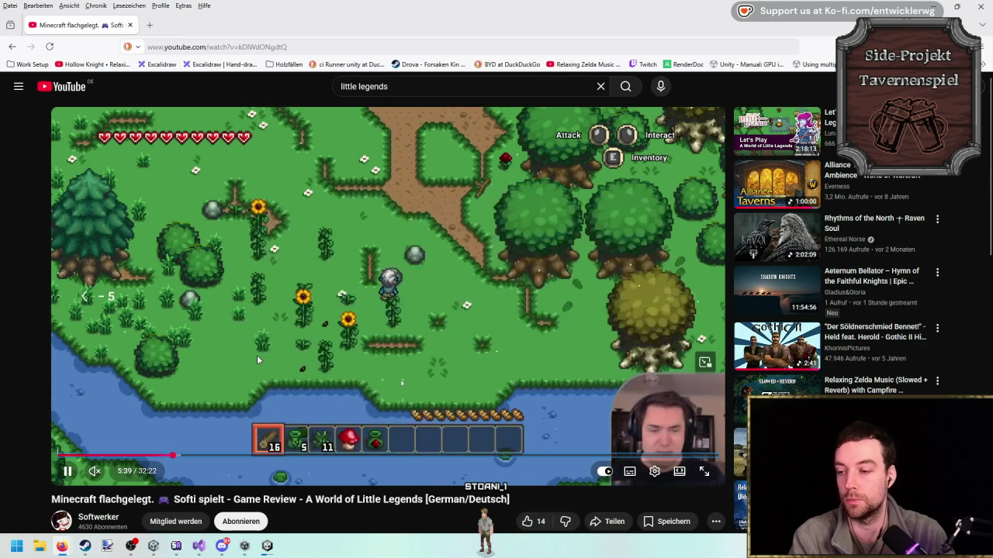
pyautogui.press('Left')
pyautogui.press('Left')
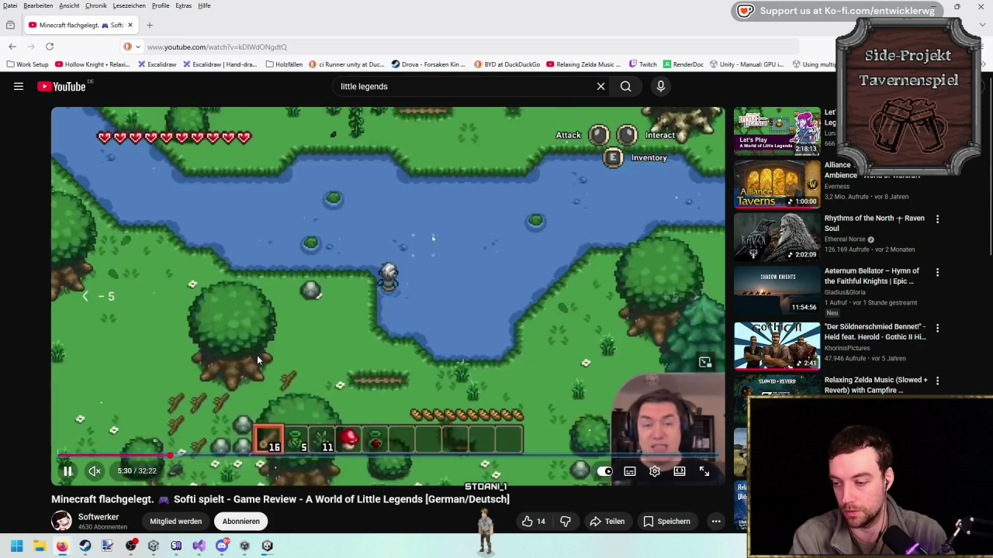
pyautogui.press('Left')
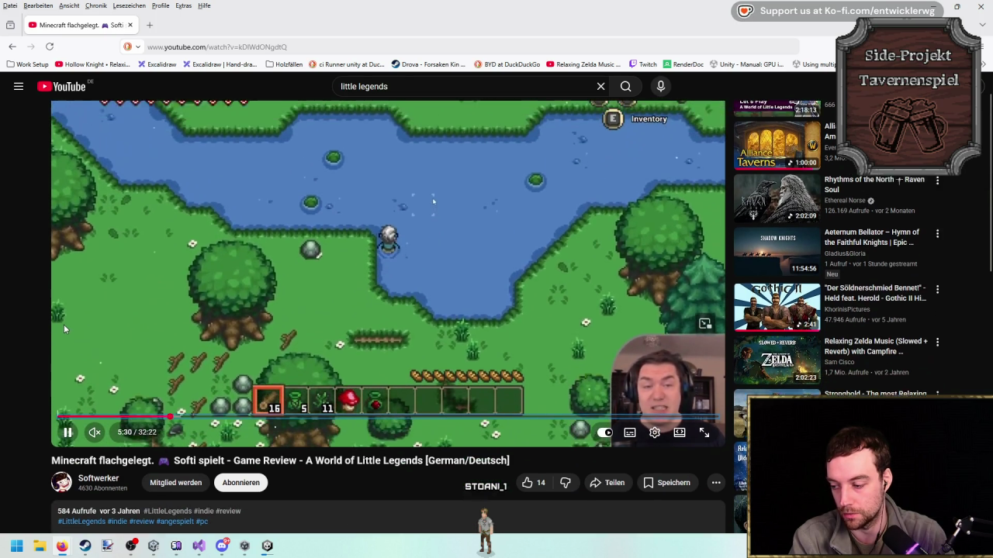
pyautogui.press('space')
pyautogui.press('Right')
pyautogui.press('space')
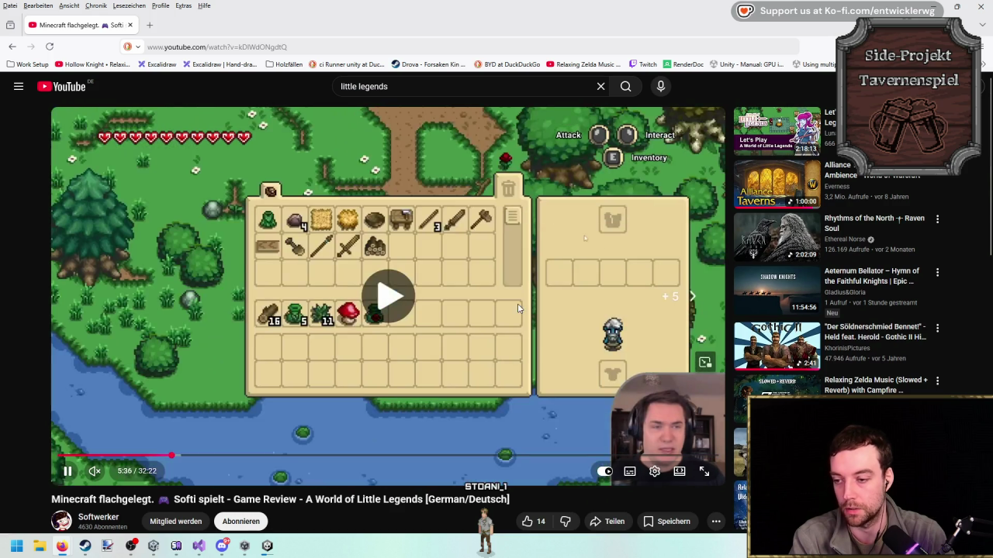
pyautogui.press('l')
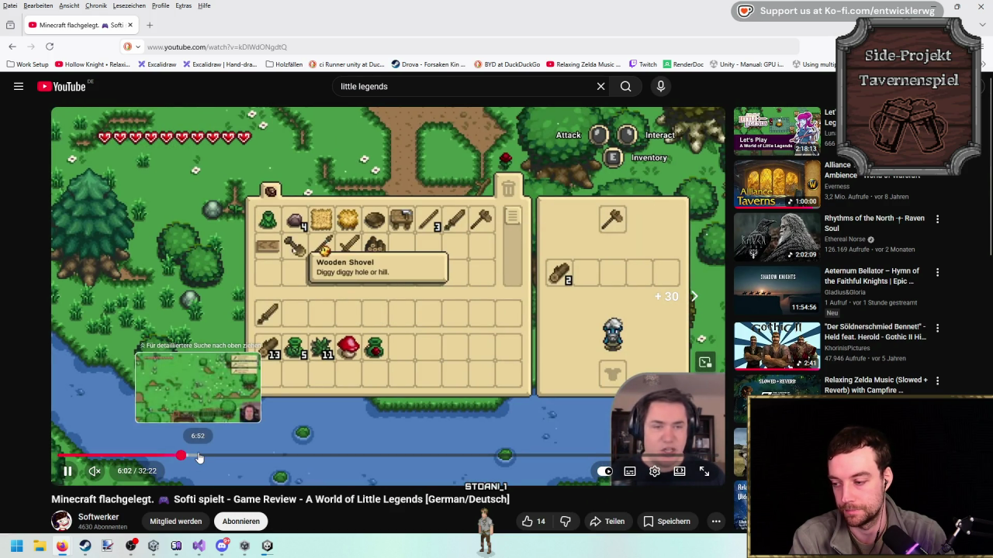
pyautogui.click(199, 458)
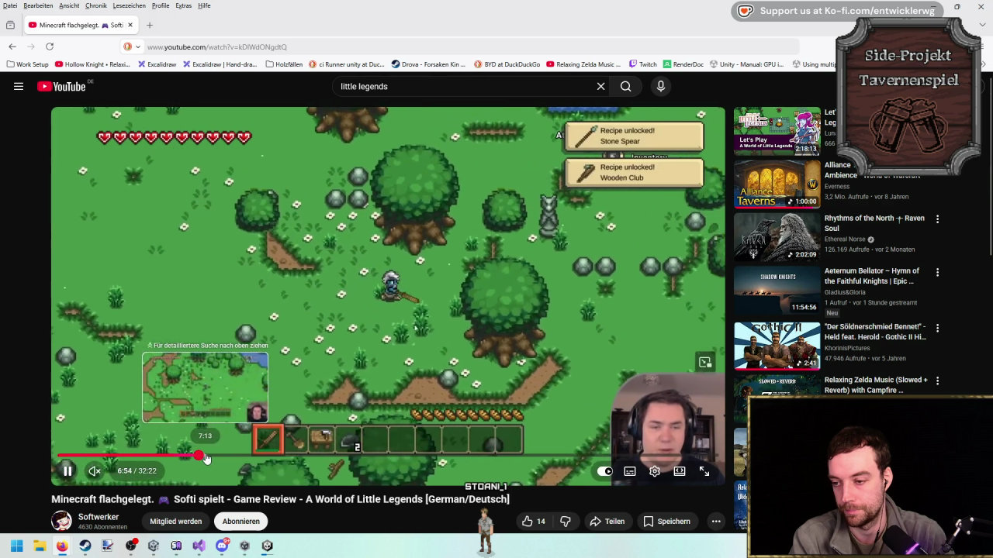
pyautogui.press('Right')
pyautogui.press('Right')
pyautogui.press('Right')
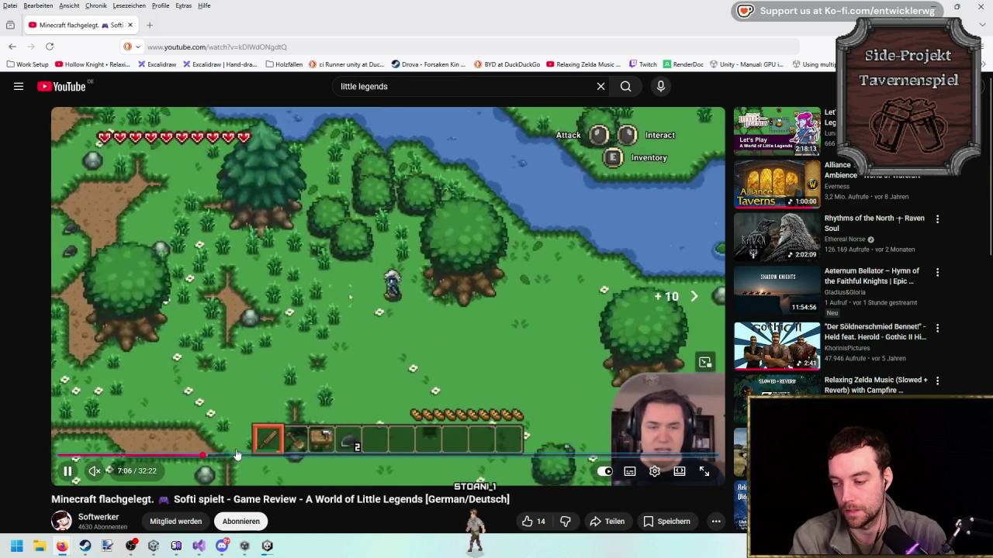
pyautogui.press('Right')
pyautogui.press('Right')
pyautogui.press('Right')
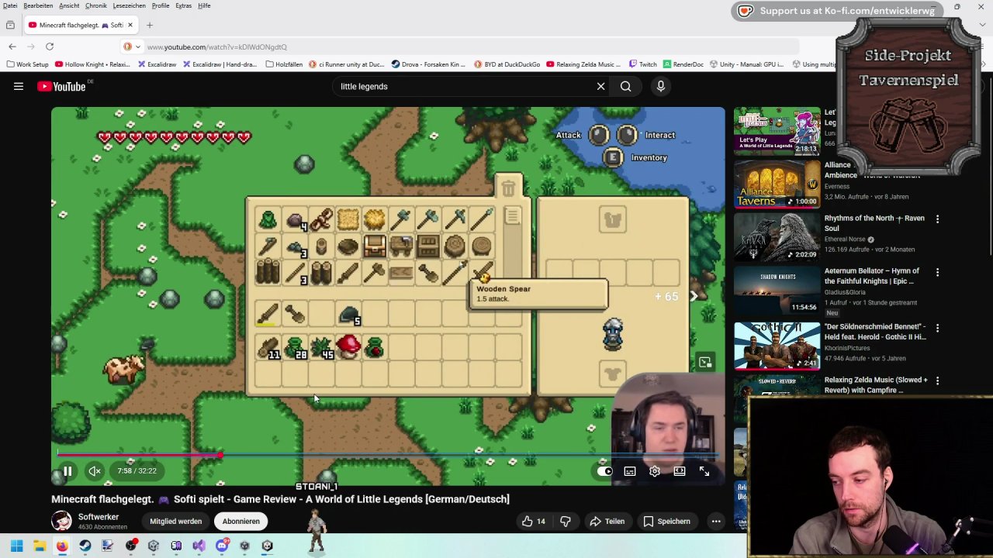
pyautogui.press('Right')
pyautogui.press('Right')
pyautogui.press('Right')
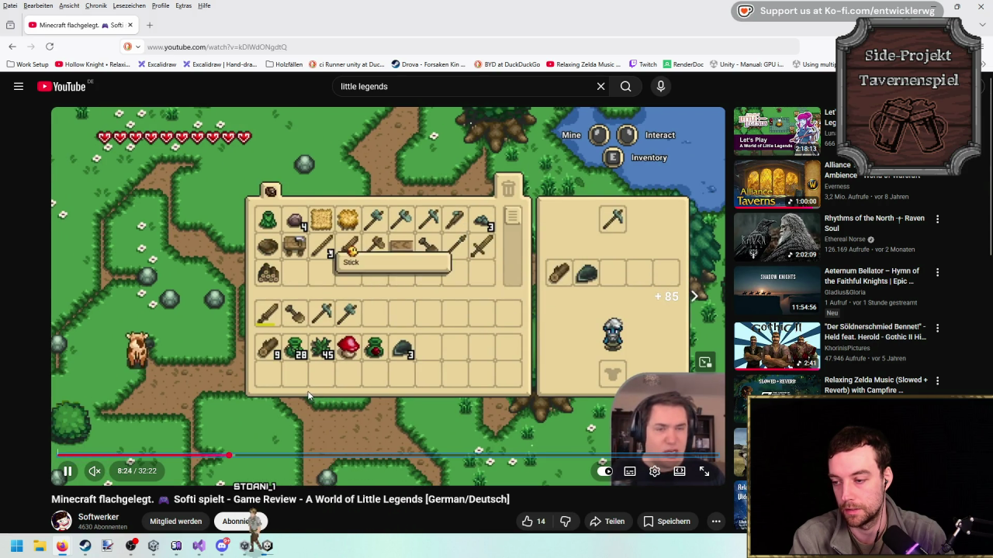
pyautogui.press('Right')
pyautogui.press('Right')
pyautogui.press('Right')
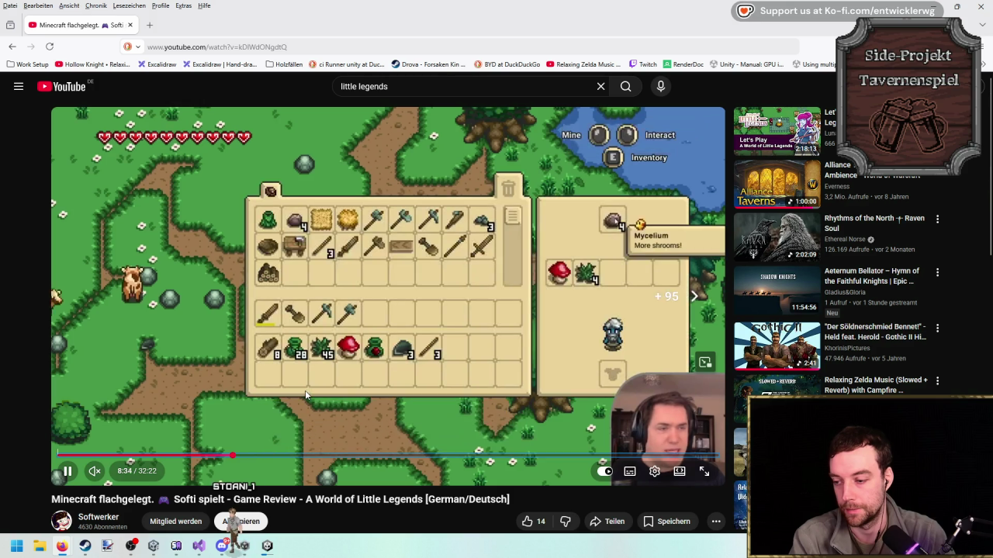
pyautogui.press('Right')
pyautogui.press('Right')
pyautogui.press('Right')
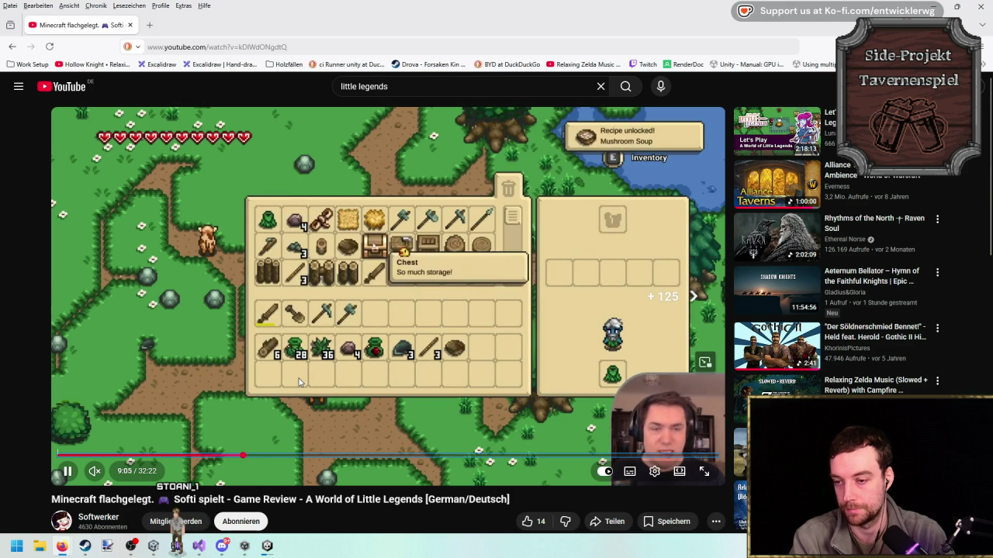
pyautogui.press('Right')
pyautogui.press('Right')
pyautogui.press('Right')
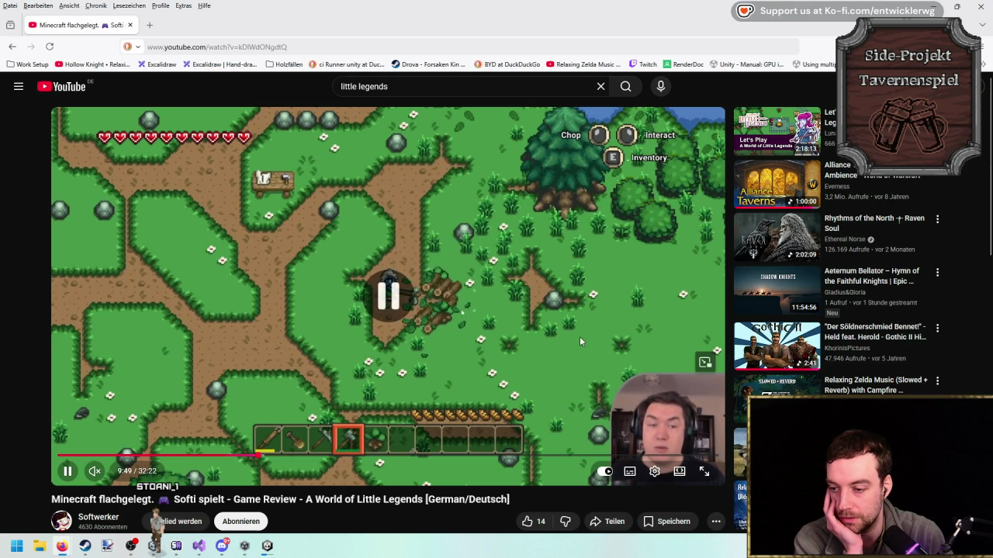
# Step through the tree felling and pause the video at 9:43.
pyautogui.press('Left')
pyautogui.click(520, 305)
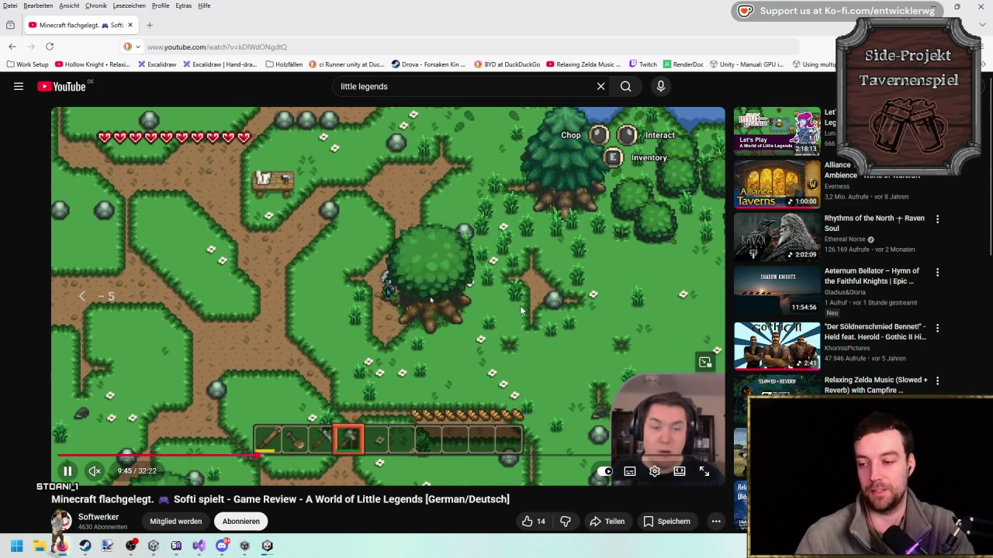
pyautogui.click(520, 309)
pyautogui.click(520, 309)
pyautogui.click(520, 309)
pyautogui.click(520, 309)
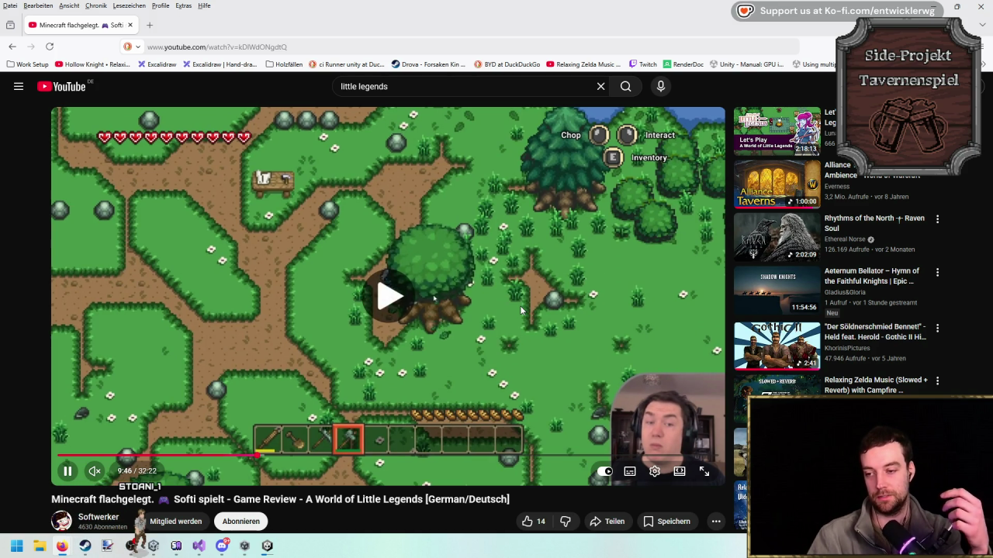
pyautogui.click(520, 309)
pyautogui.click(520, 310)
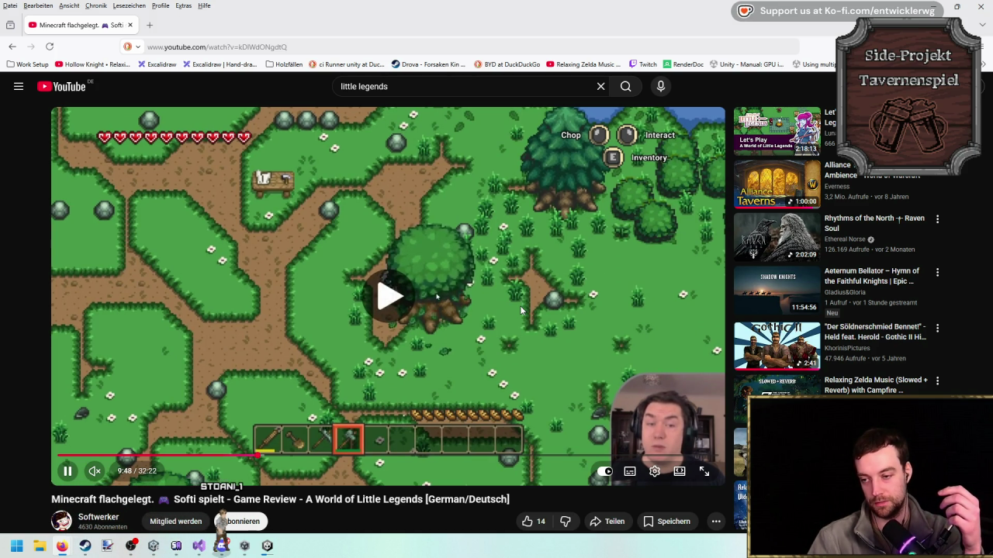
pyautogui.click(520, 309)
pyautogui.click(520, 309)
pyautogui.click(411, 310)
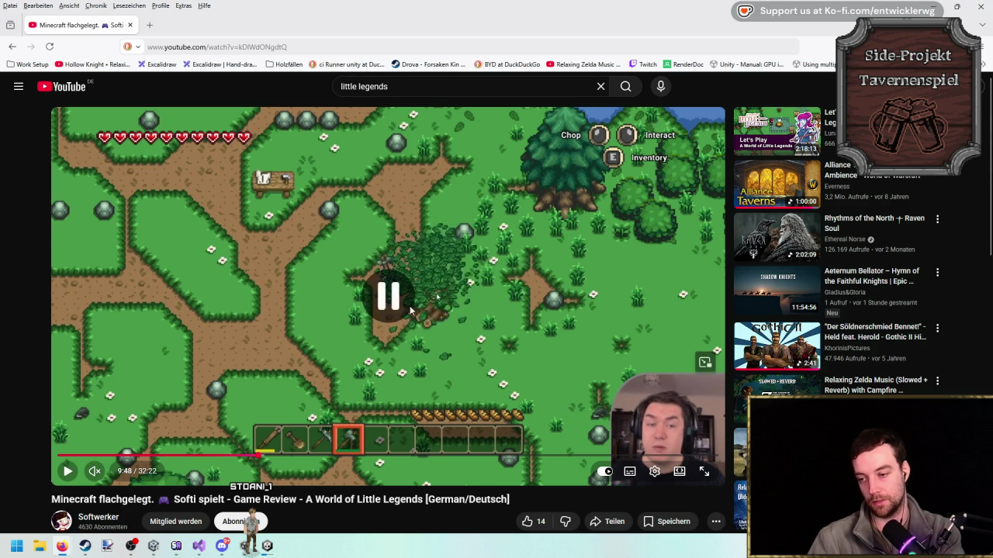
pyautogui.click(411, 310)
pyautogui.click(568, 323)
pyautogui.click(568, 323)
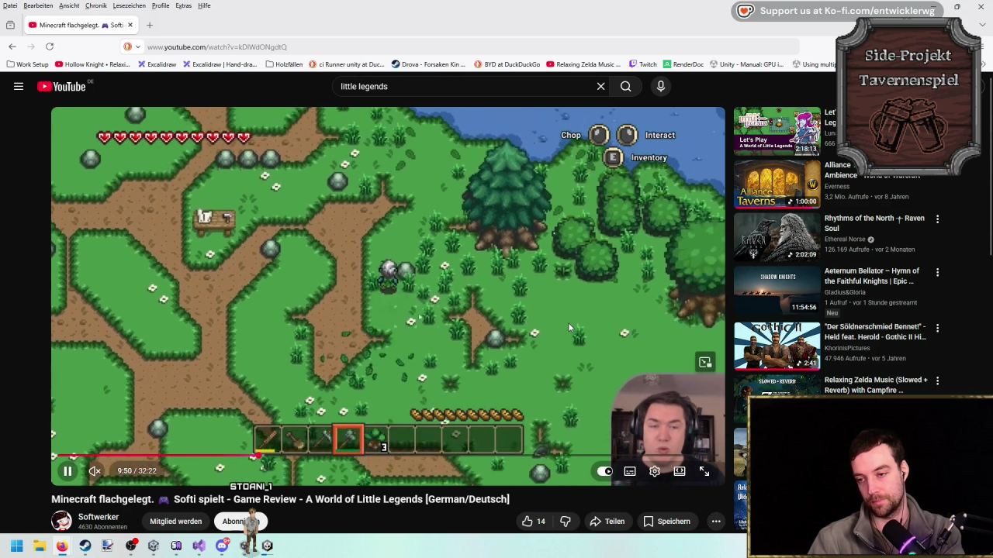
pyautogui.click(596, 279)
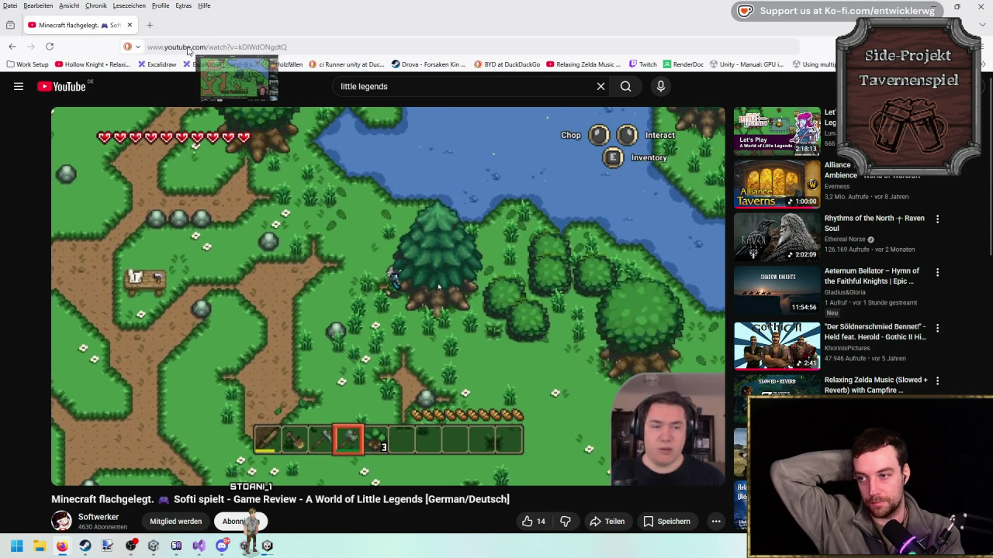
pyautogui.click(518, 269)
pyautogui.click(518, 269)
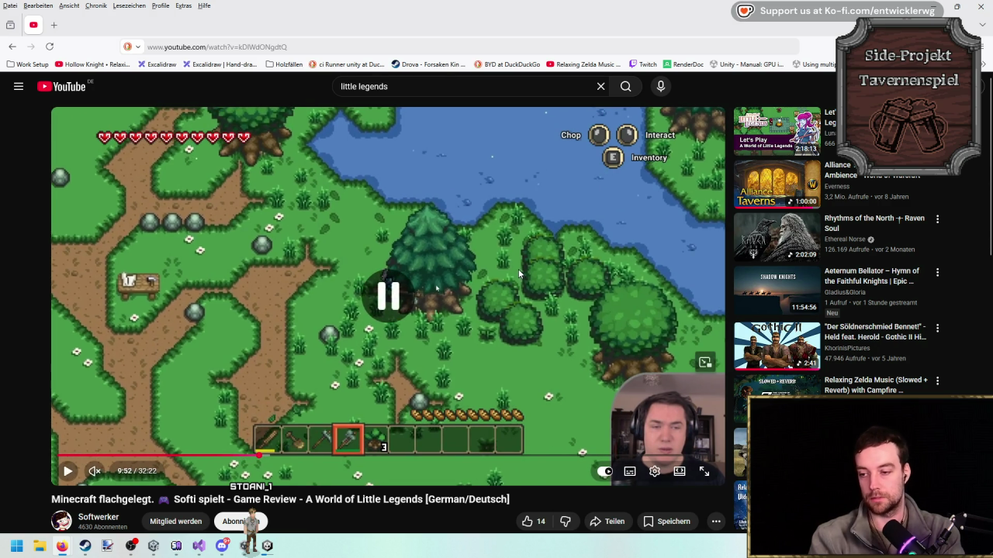
pyautogui.press('Left')
pyautogui.press('Left')
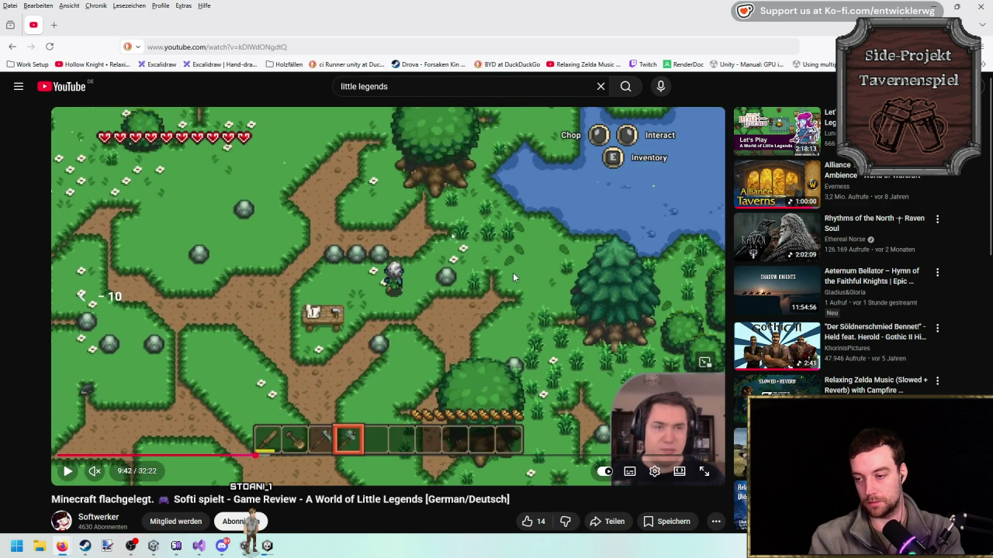
pyautogui.click(513, 272)
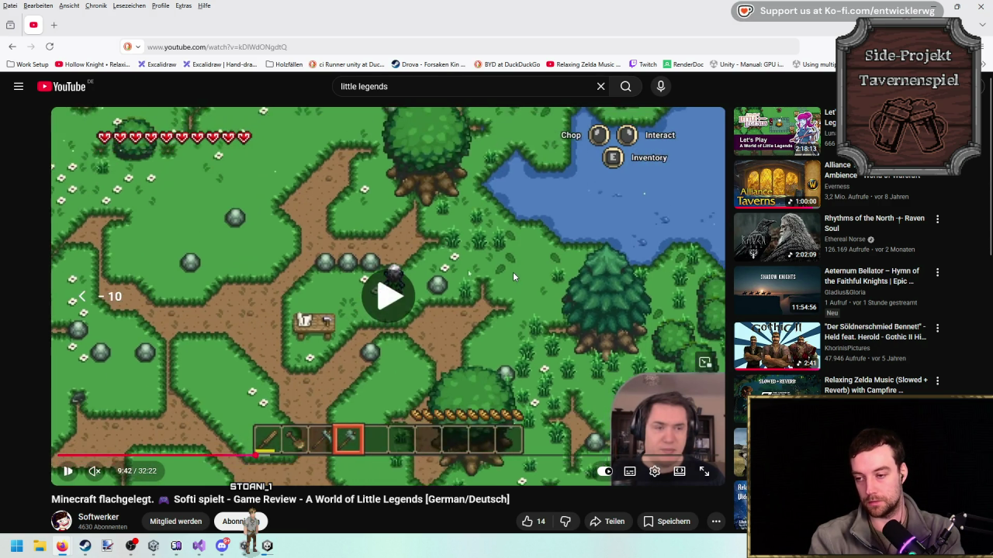
pyautogui.click(498, 298)
# Copy the video URL at 9:43 and check it by pasting it into the address bar.
pyautogui.rightClick(498, 297)
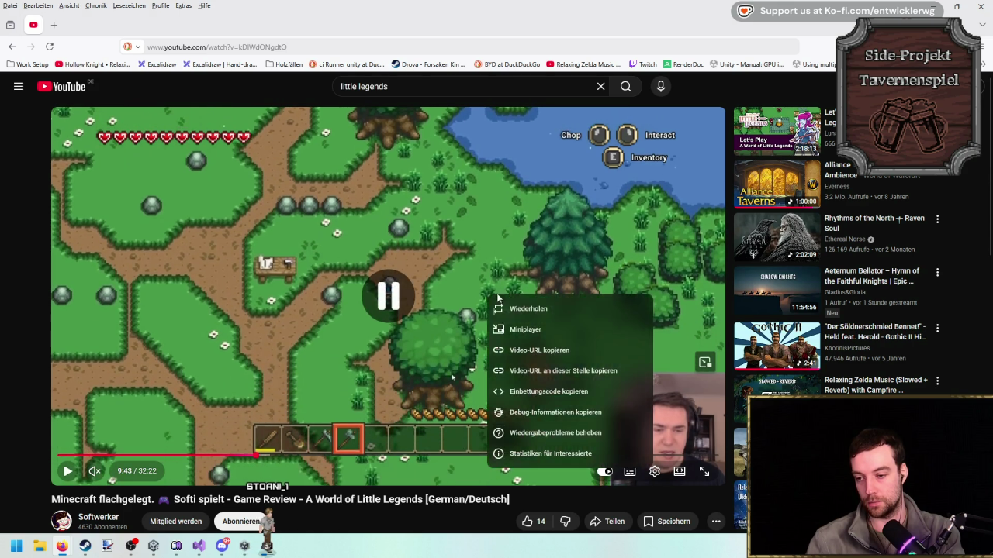
pyautogui.click(593, 372)
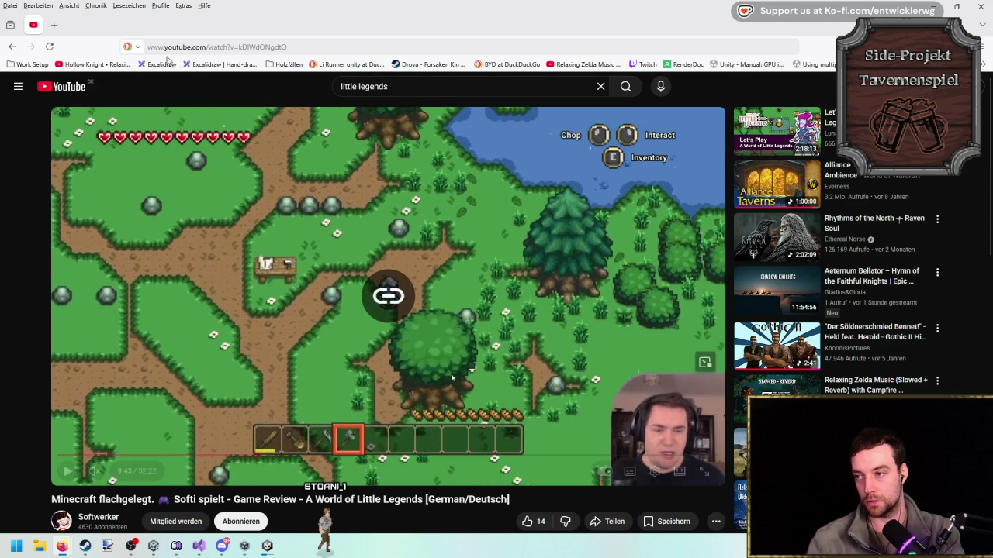
pyautogui.click(284, 64)
pyautogui.rightClick(306, 85)
pyautogui.press('Escape')
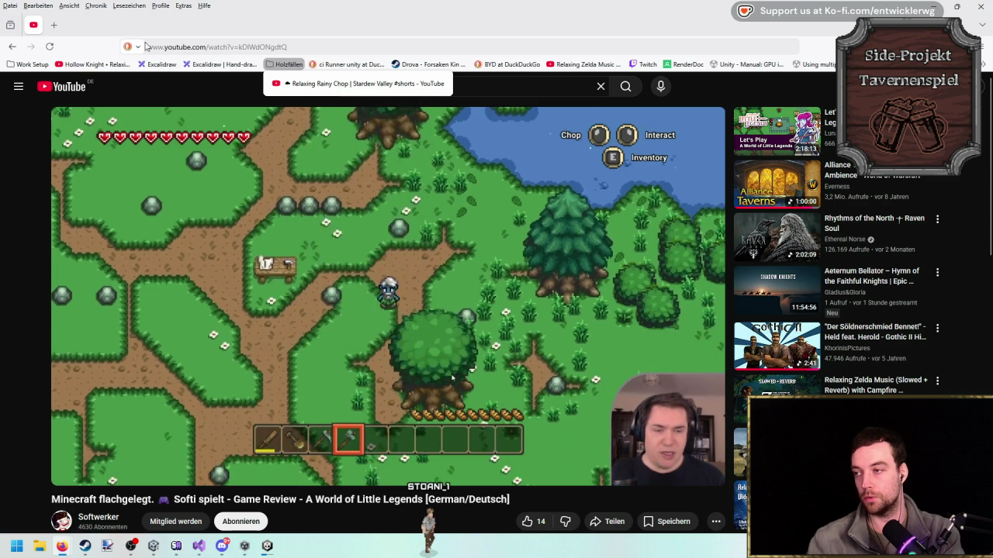
pyautogui.click(325, 48)
pyautogui.write('https://youtu.be/niuvCZUlfp0?t=583')
pyautogui.press('Escape')
# Paste the timestamped link into the Holzfällen bookmark folder and close the browser.
pyautogui.click(284, 64)
pyautogui.rightClick(309, 84)
pyautogui.click(392, 210)
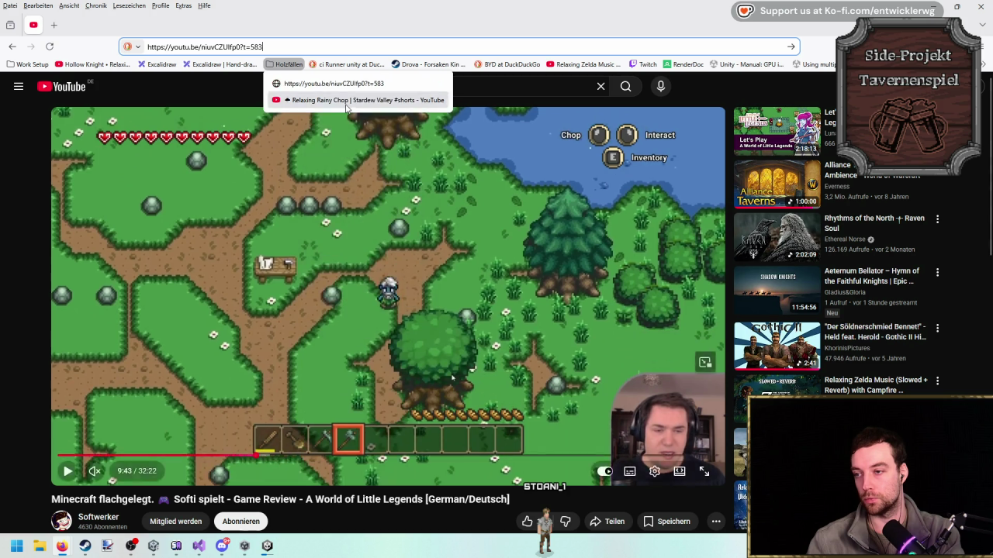
pyautogui.click(19, 201)
pyautogui.scroll(-3, 20, 201)
pyautogui.scroll(3, 20, 200)
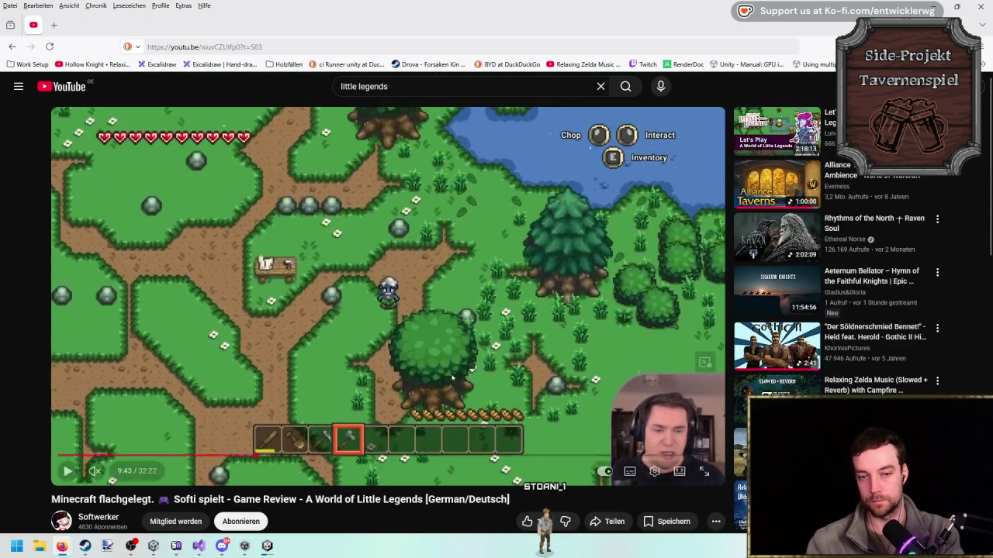
pyautogui.click(981, 9)
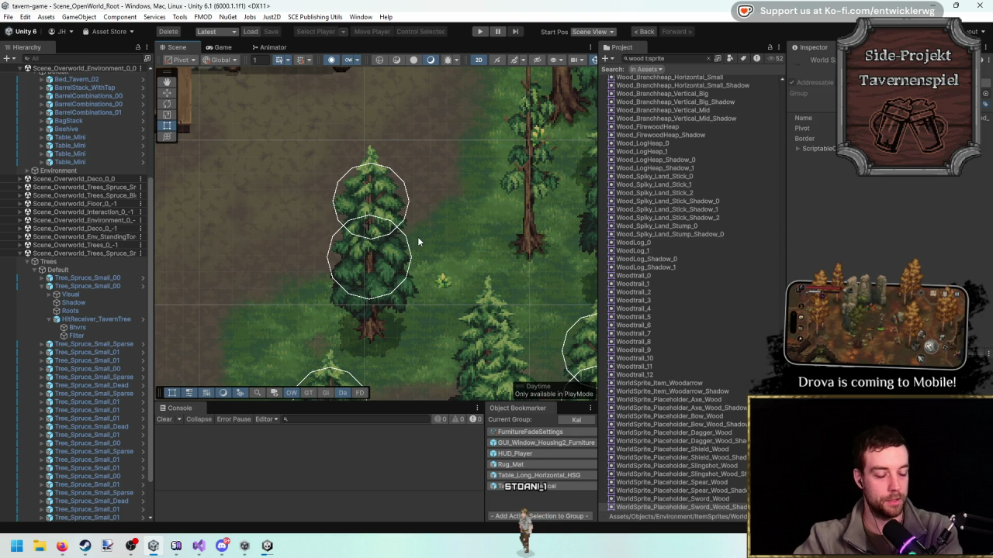
# Select the tree's Visual object, expand its Stump, Trunk and Foliage parts, and scale it slightly narrower.
pyautogui.click(106, 294)
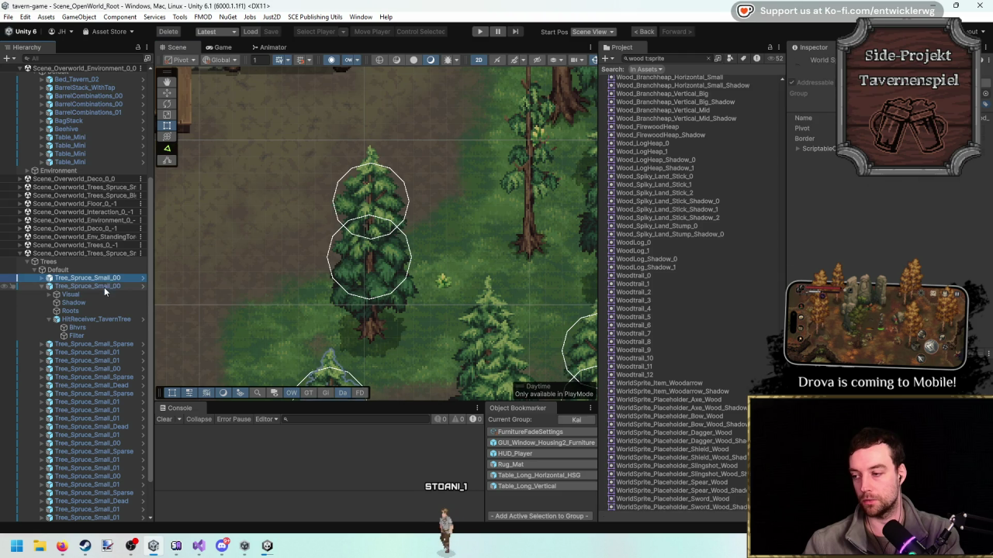
pyautogui.press('e')
pyautogui.scroll(2, 52, 308)
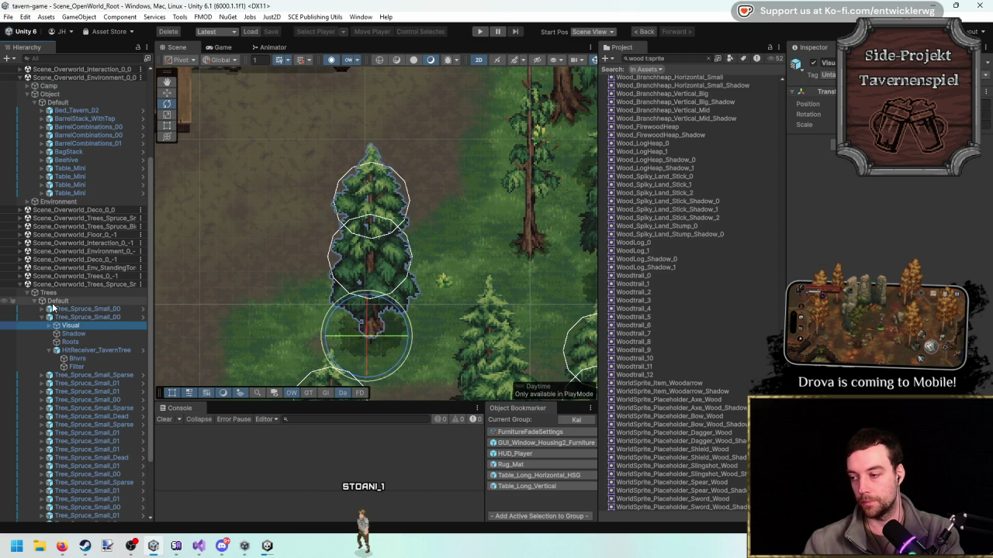
pyautogui.click(49, 326)
pyautogui.press('r')
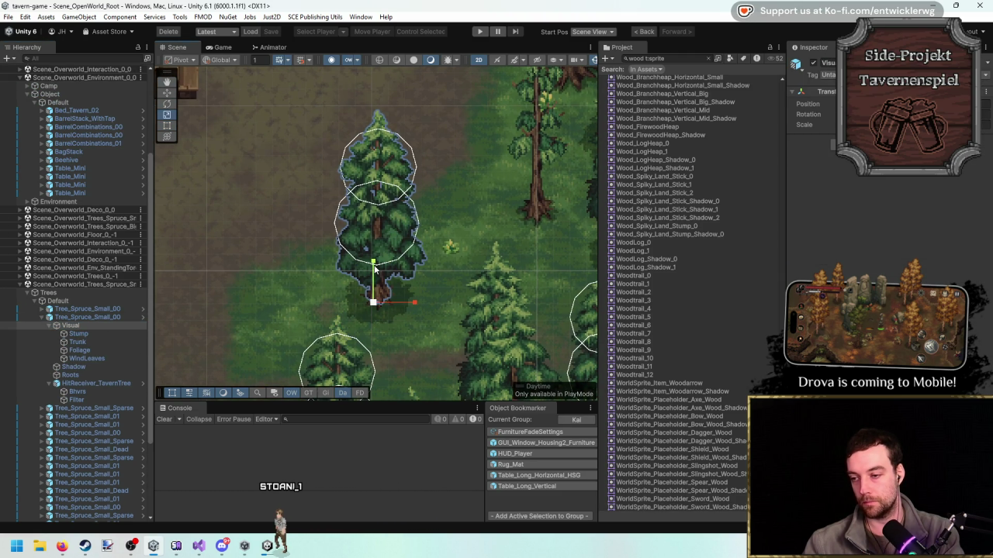
pyautogui.moveTo(374, 303); pyautogui.dragTo(387, 302)
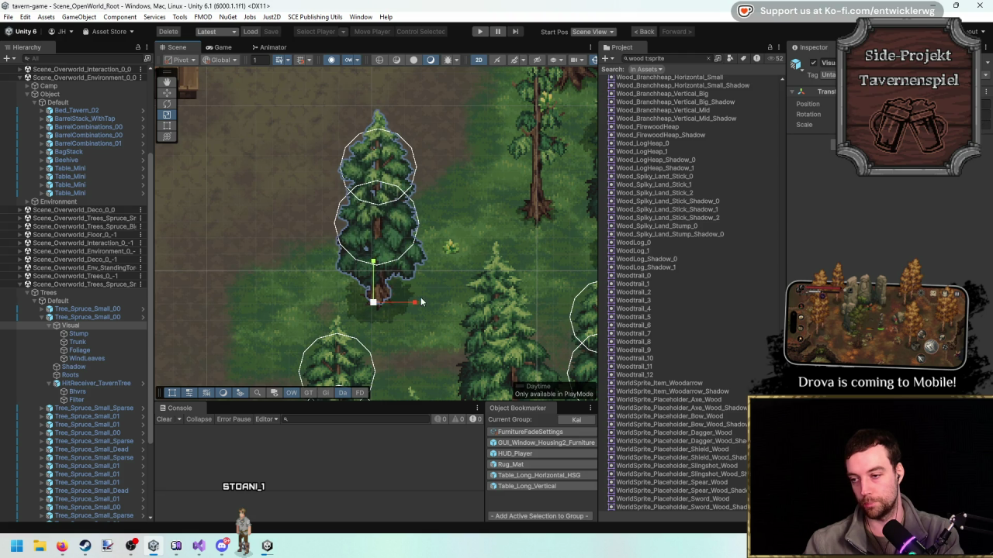
pyautogui.moveTo(372, 302)
pyautogui.mouseDown()
pyautogui.moveTo(360, 311)
pyautogui.moveTo(393, 268)
pyautogui.mouseUp()
pyautogui.scroll(2, 376, 238)
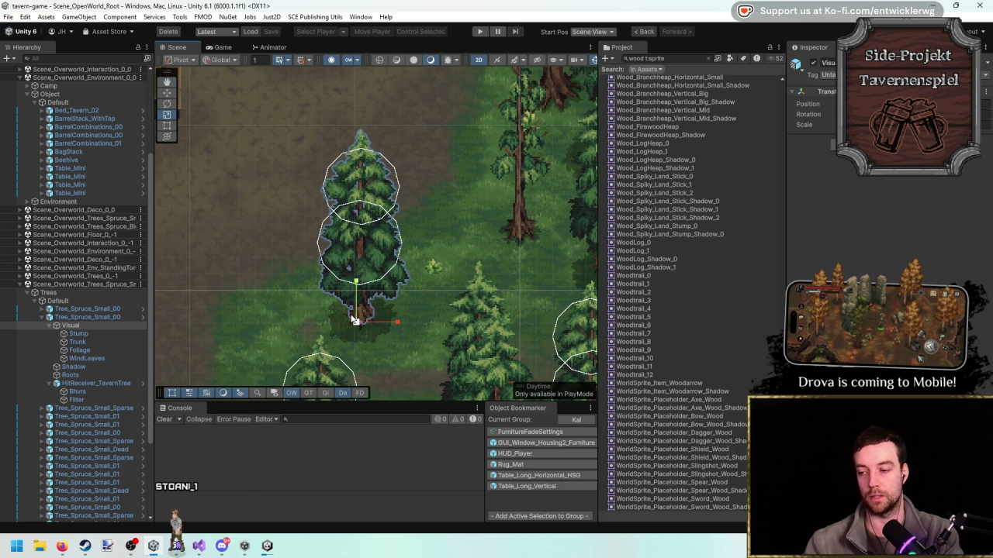
# Select Tree_Spruce_Small_00 and open it in Prefab Mode.
pyautogui.click(88, 315)
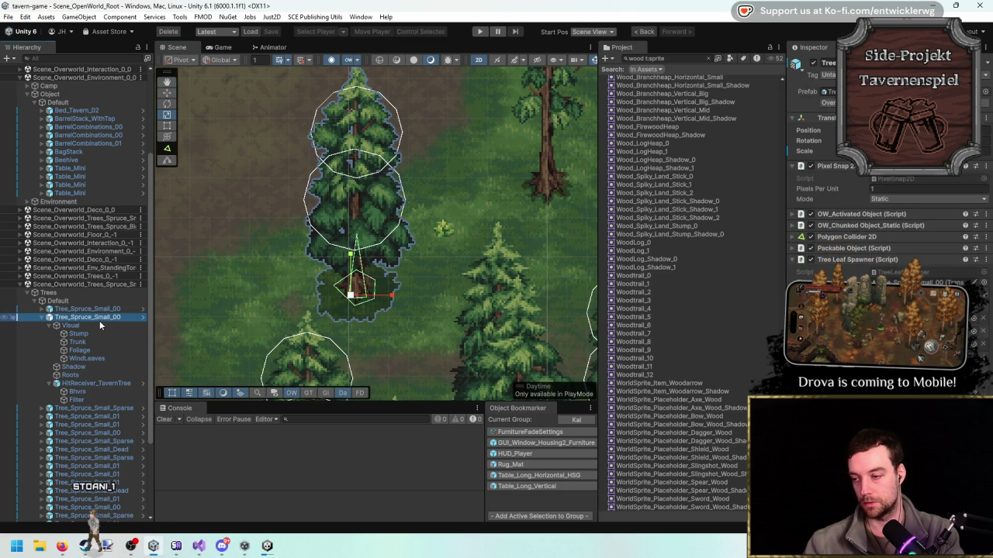
pyautogui.doubleClick(99, 321)
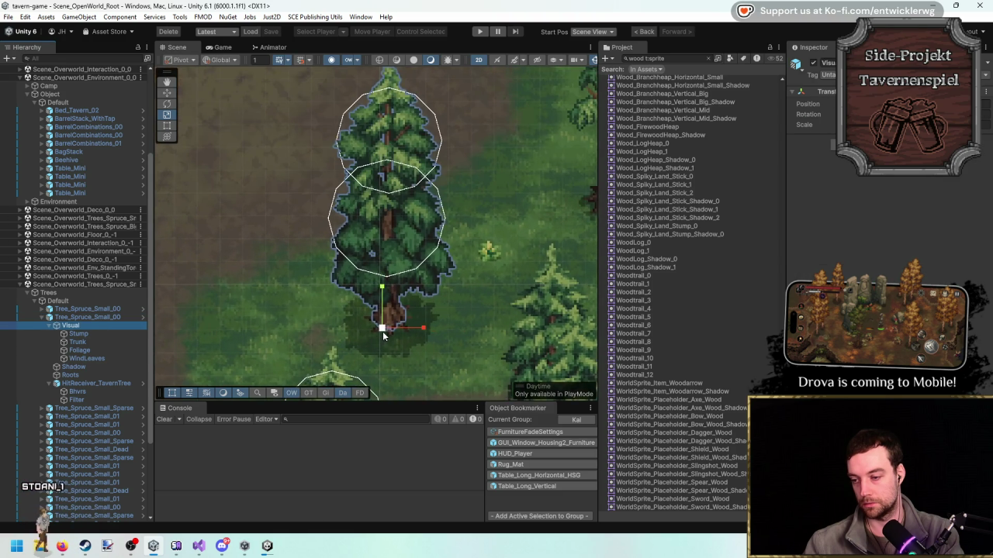
pyautogui.scroll(2, 369, 342)
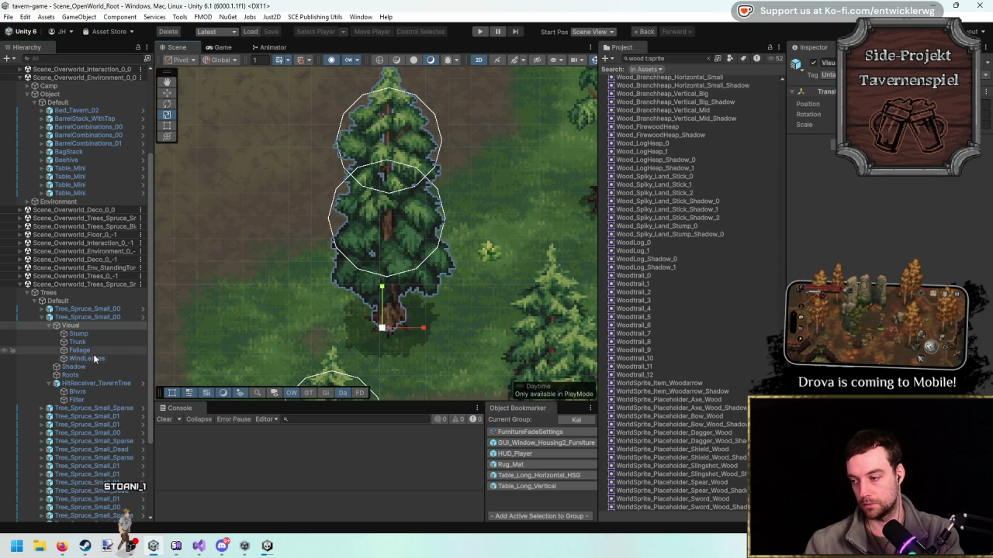
pyautogui.click(87, 317)
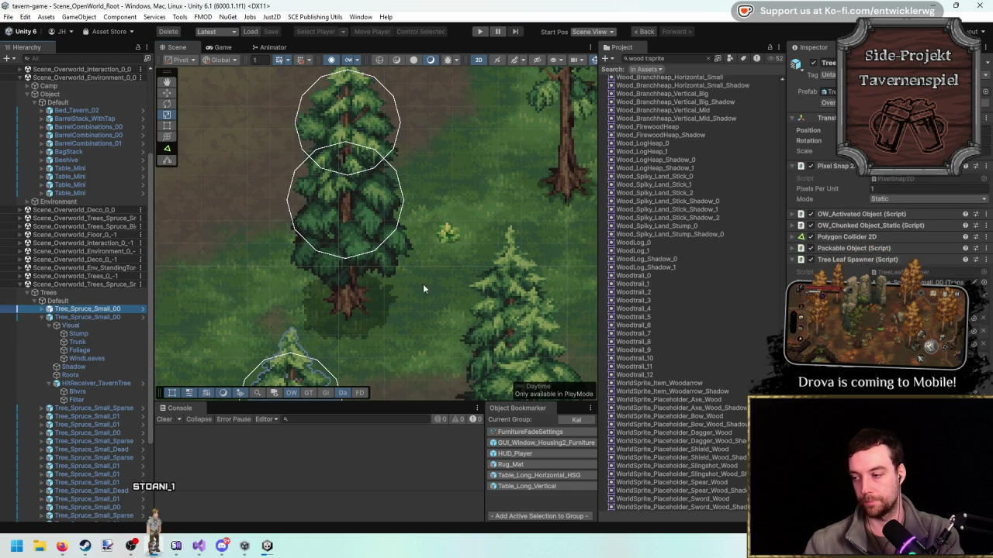
pyautogui.doubleClick(87, 317)
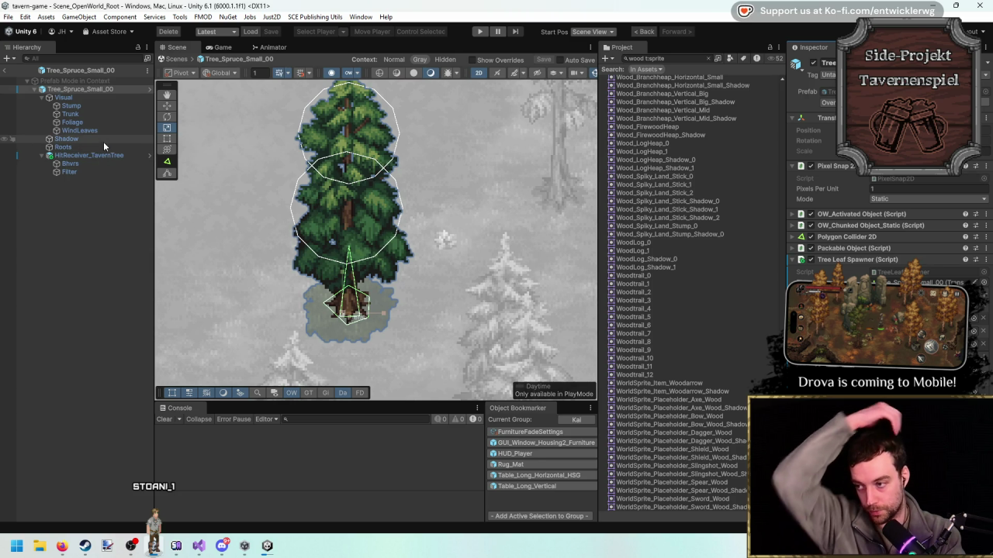
# Inspect the HitReceiver_TavernTree Bhvrs stages and the Trunk, Stump and root objects.
pyautogui.click(92, 155)
pyautogui.click(89, 165)
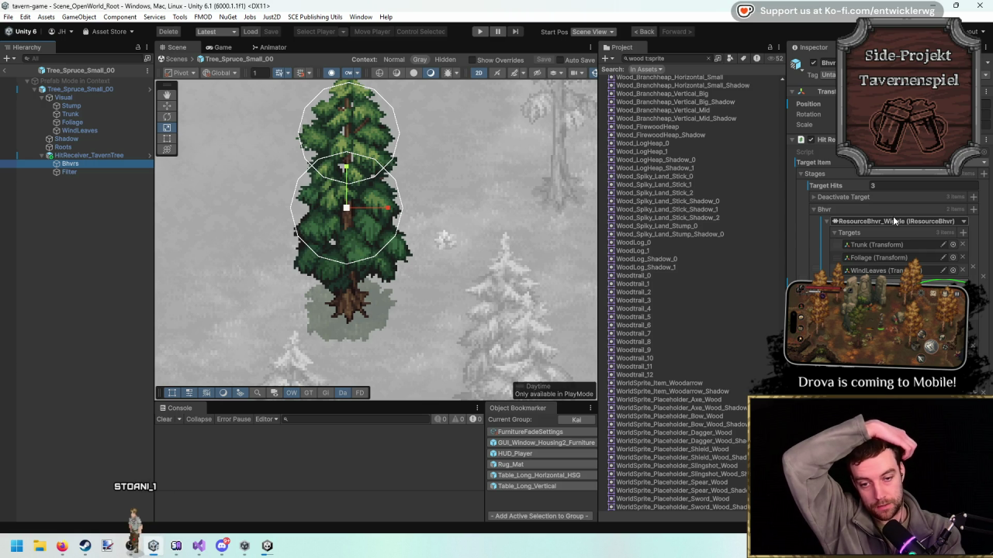
pyautogui.click(840, 210)
pyautogui.click(839, 197)
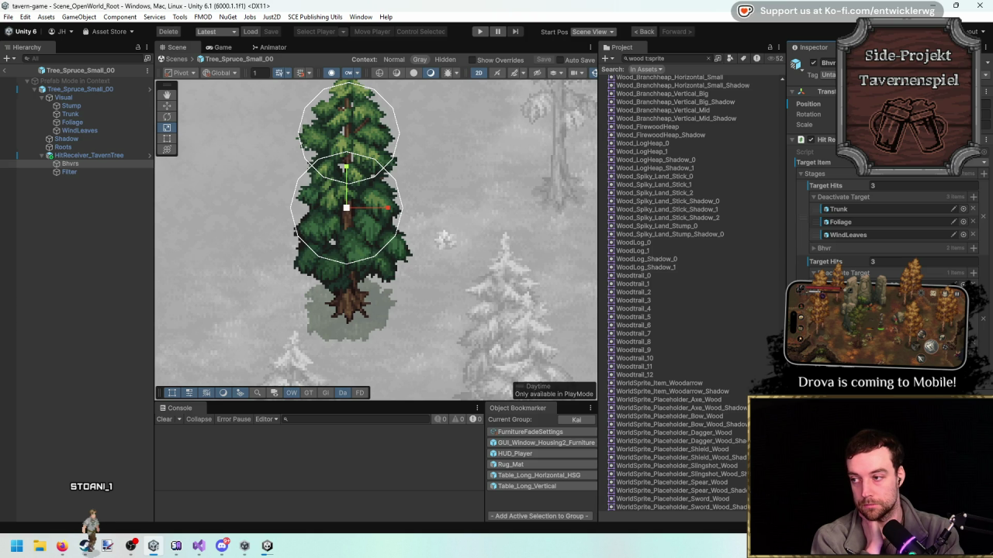
pyautogui.click(104, 114)
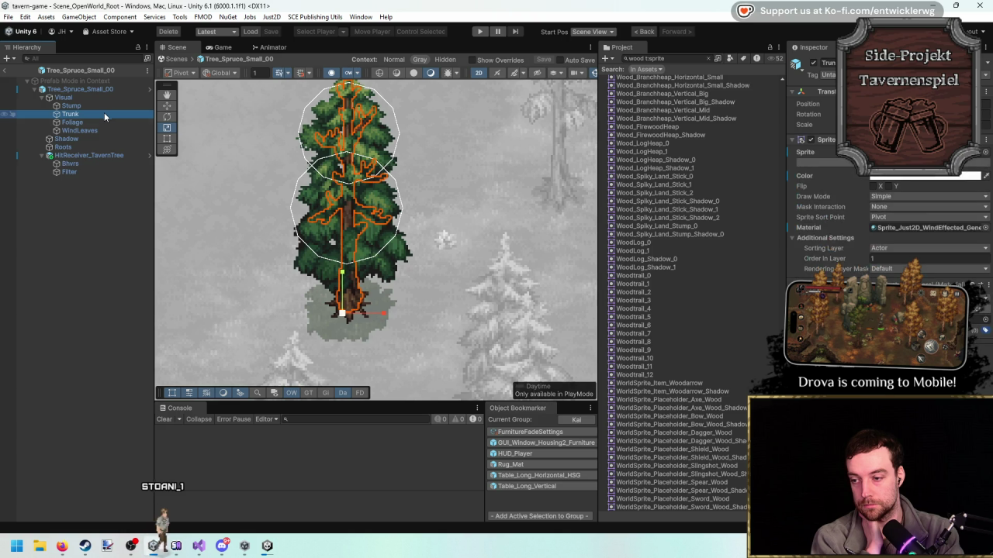
pyautogui.click(101, 108)
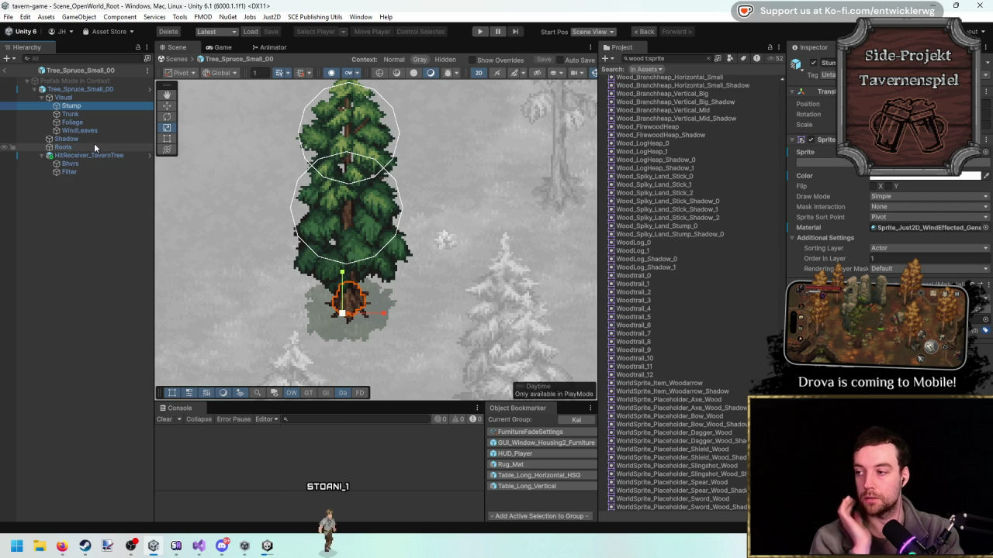
pyautogui.click(97, 91)
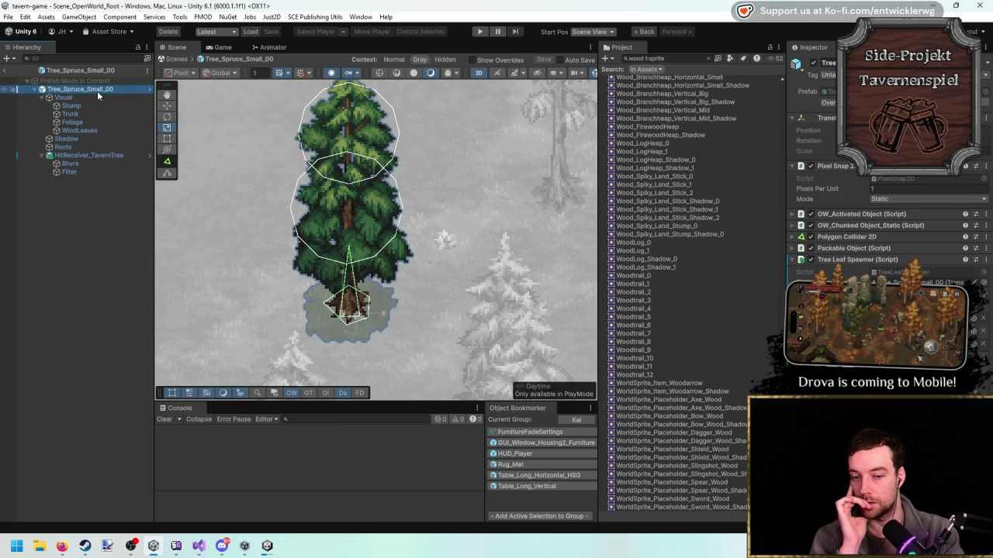
pyautogui.click(77, 155)
pyautogui.click(78, 164)
# Move Stump ahead of Roots in the second stage's wiggle targets, exit the prefab, and press Play.
pyautogui.click(854, 287)
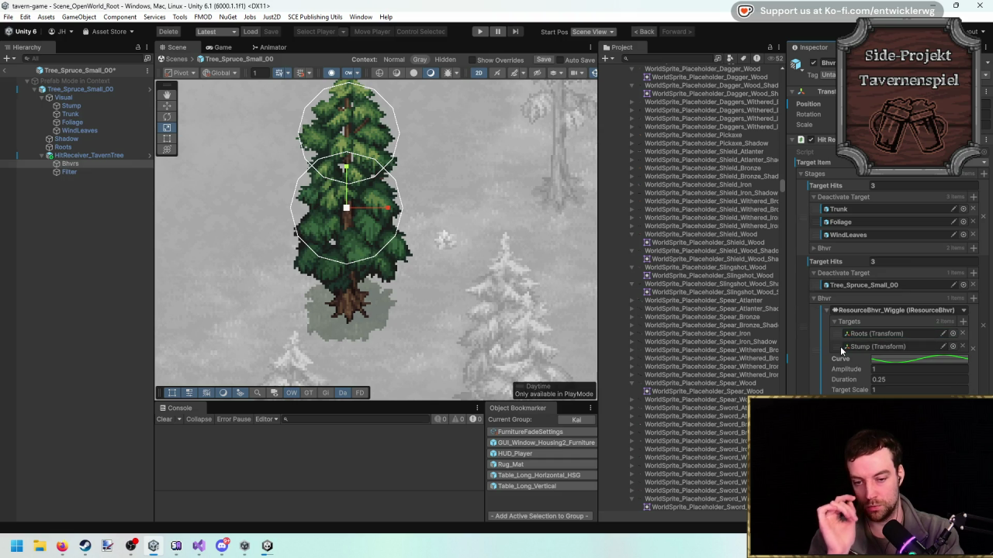
pyautogui.moveTo(840, 346); pyautogui.dragTo(839, 335)
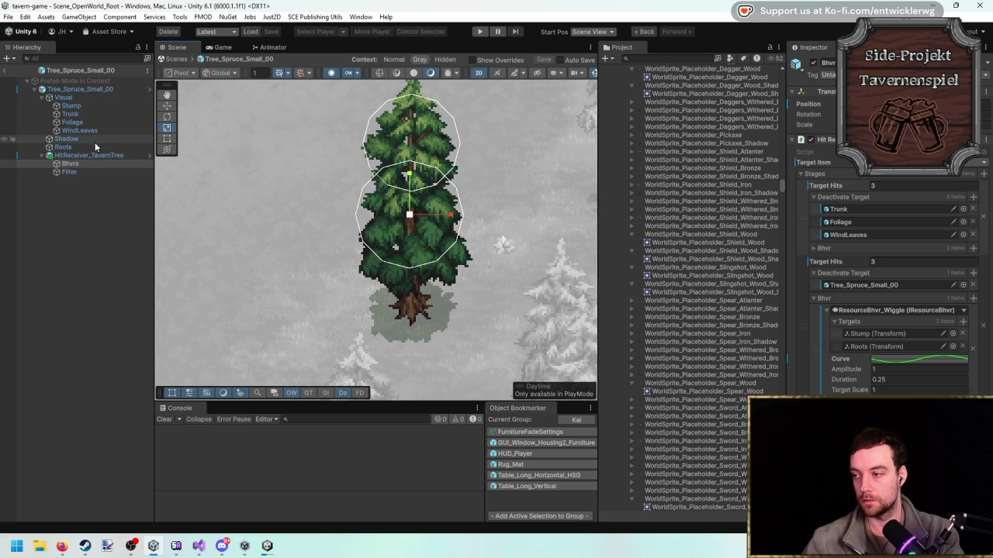
pyautogui.click(833, 198)
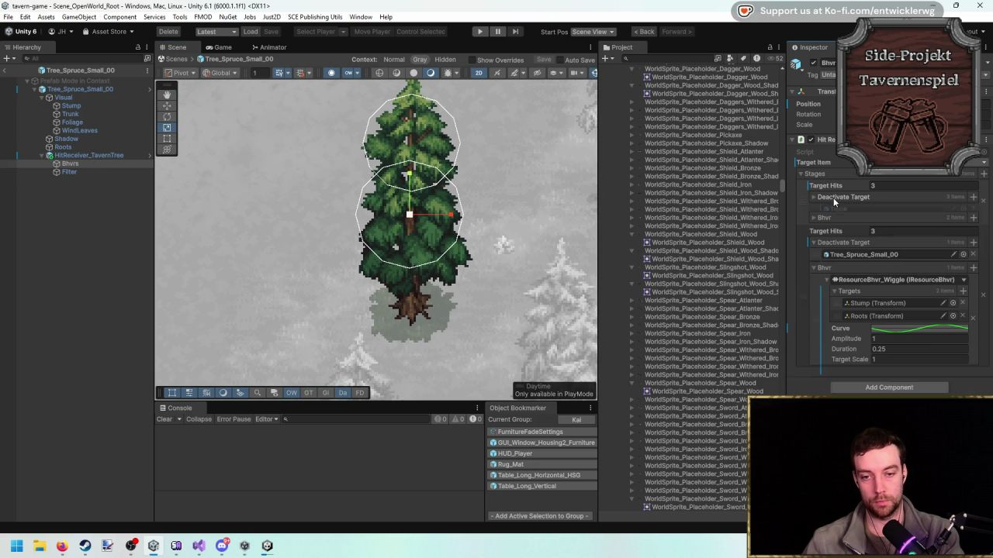
pyautogui.click(833, 236)
pyautogui.click(830, 245)
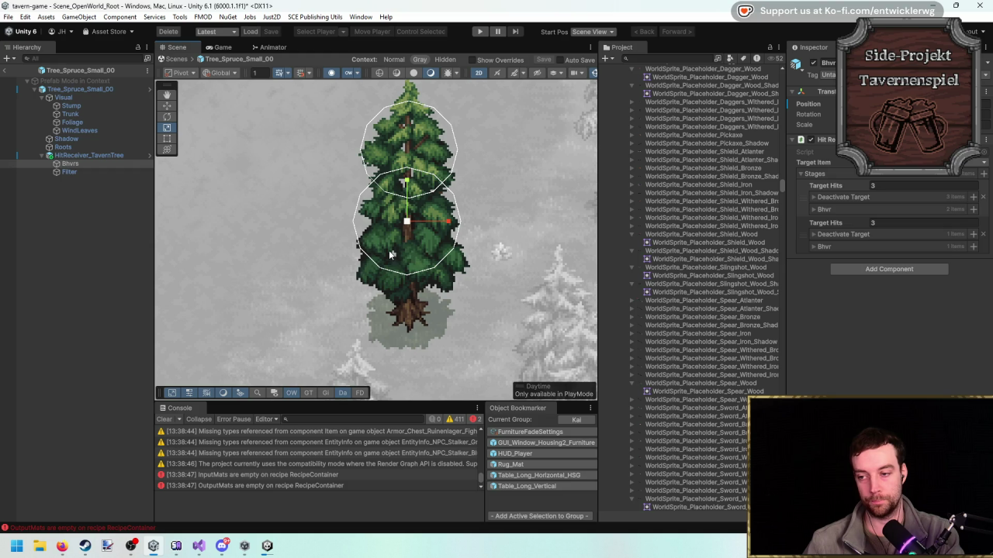
pyautogui.moveTo(360, 252); pyautogui.dragTo(413, 250)
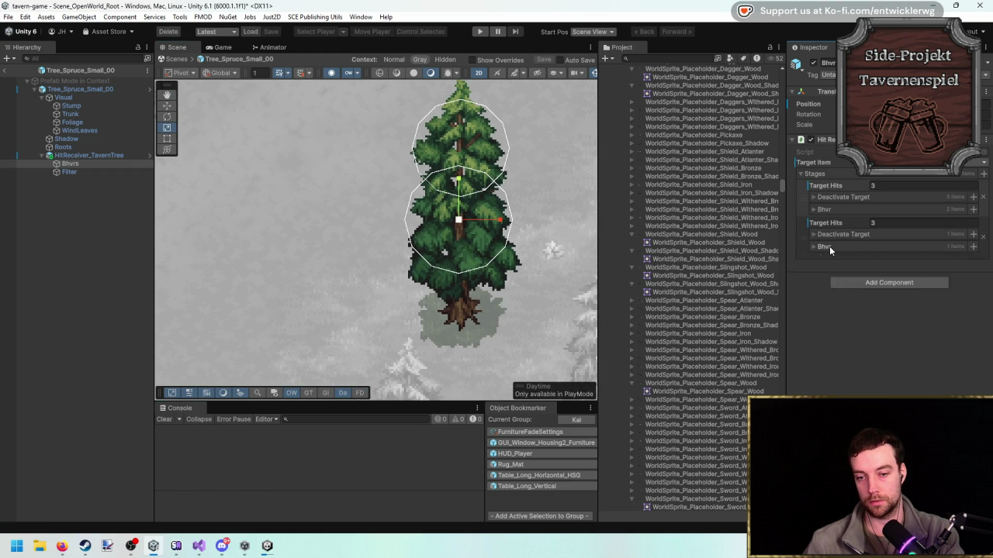
pyautogui.click(6, 70)
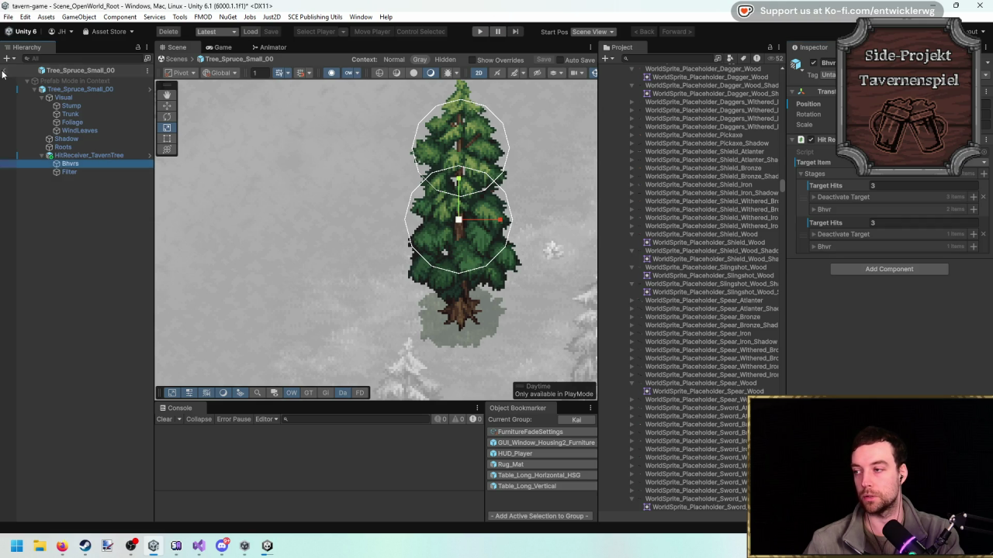
pyautogui.click(479, 31)
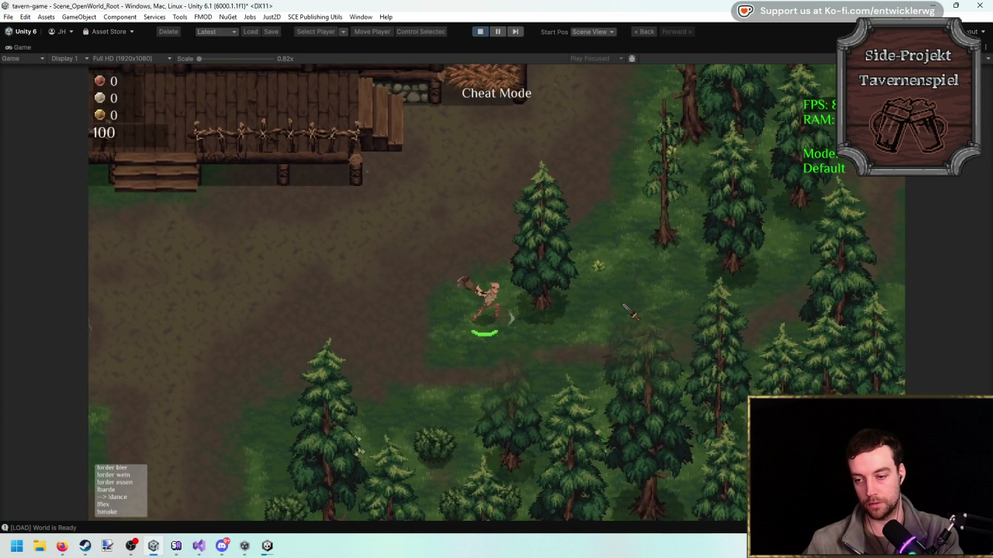
# Chop at the spruce and its stump in the first playtest, then stop the game.
pyautogui.click(629, 314)
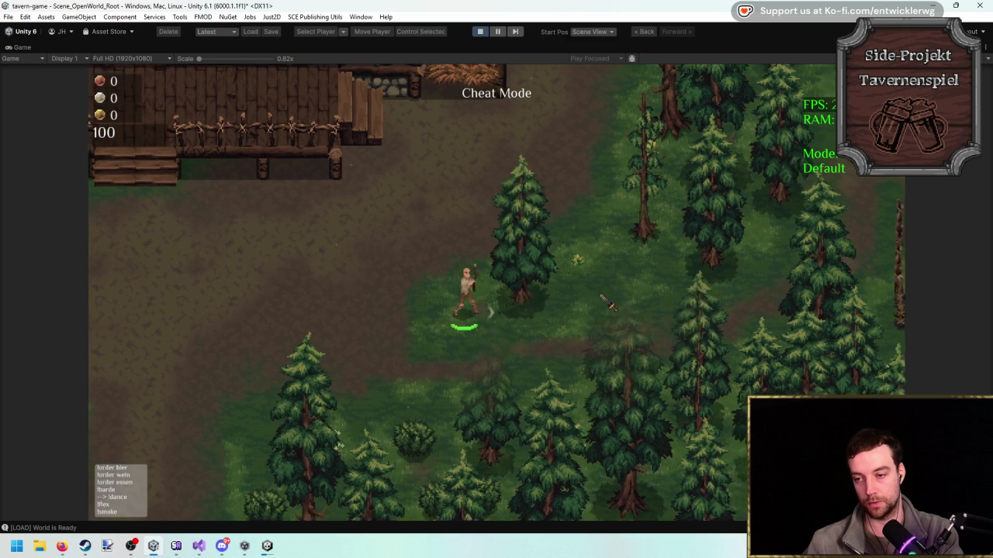
pyautogui.click(597, 291)
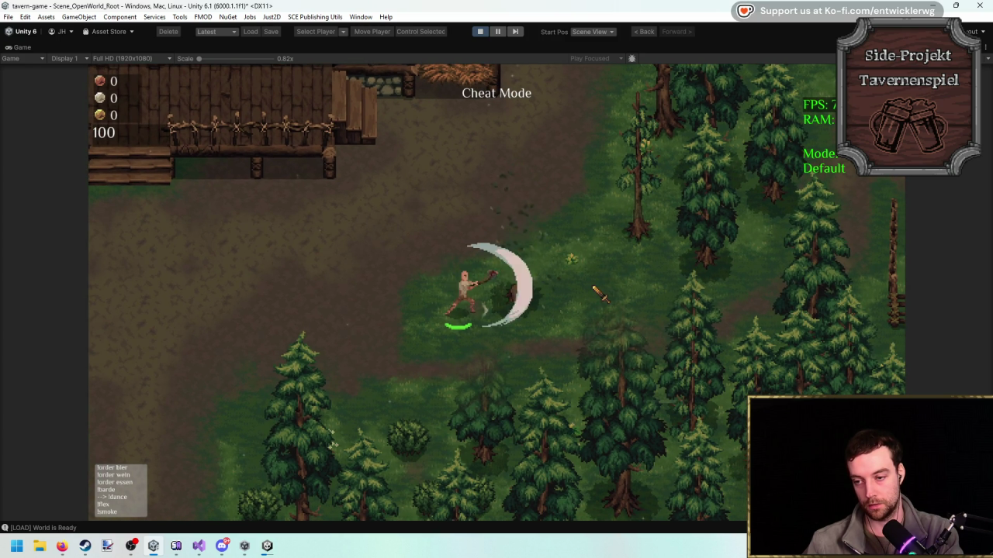
pyautogui.click(605, 298)
pyautogui.click(613, 304)
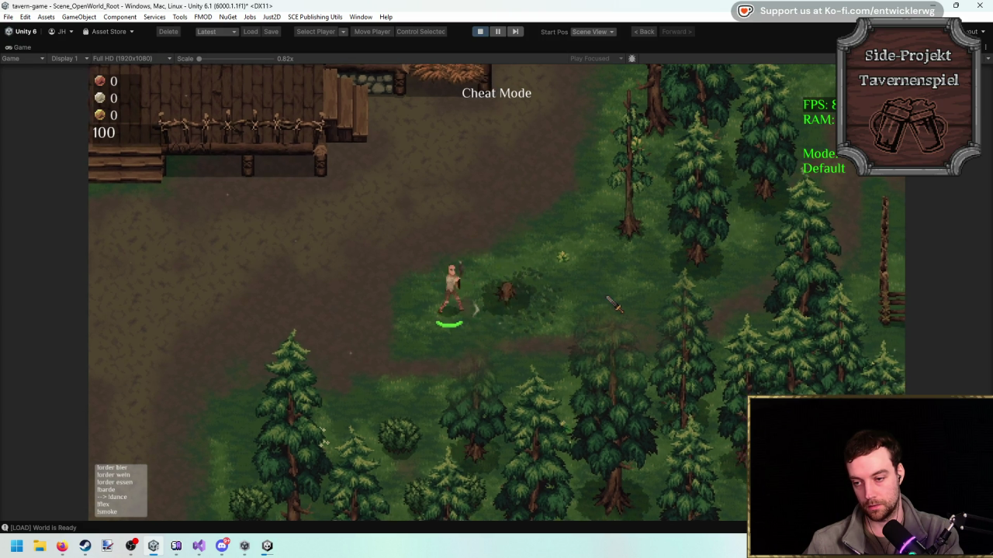
pyautogui.click(577, 340)
pyautogui.press('w')
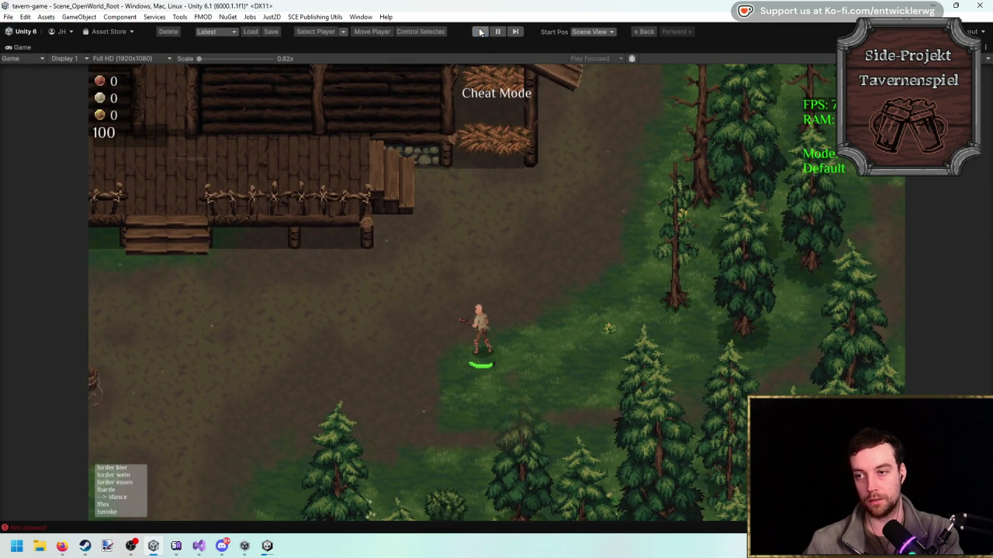
pyautogui.click(474, 31)
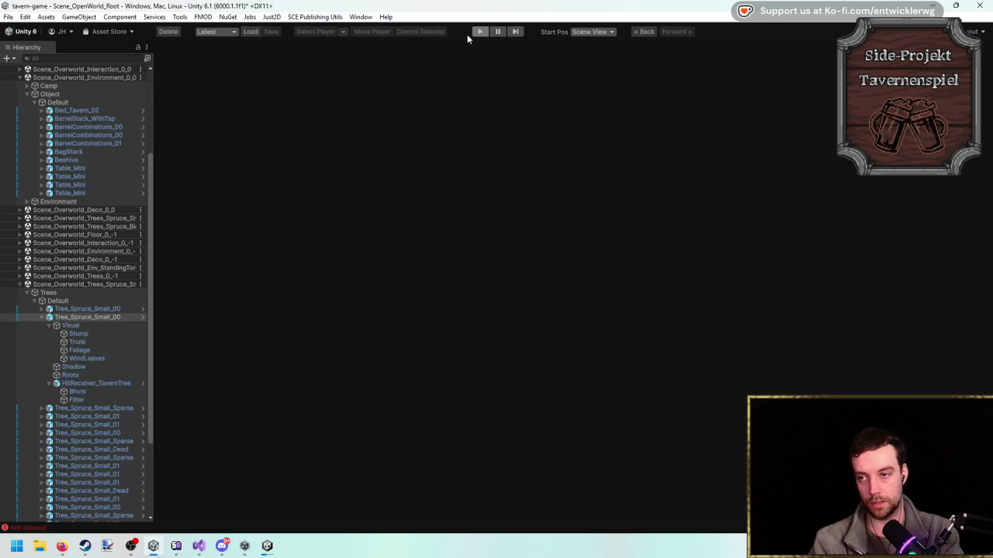
# Replay with the Game view maximized, chopping the tree down to a stump, then stop.
pyautogui.click(479, 32)
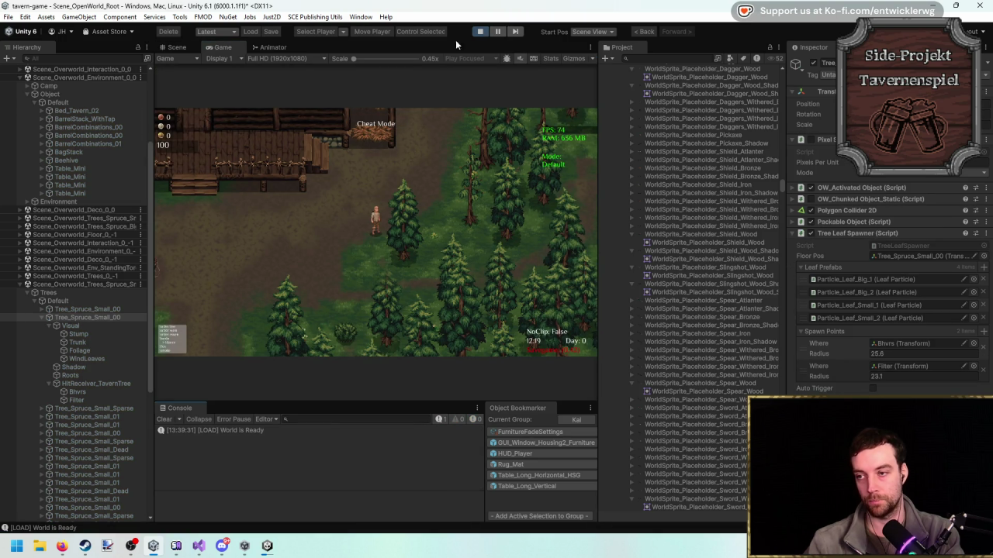
pyautogui.hotkey('shift', 'space')
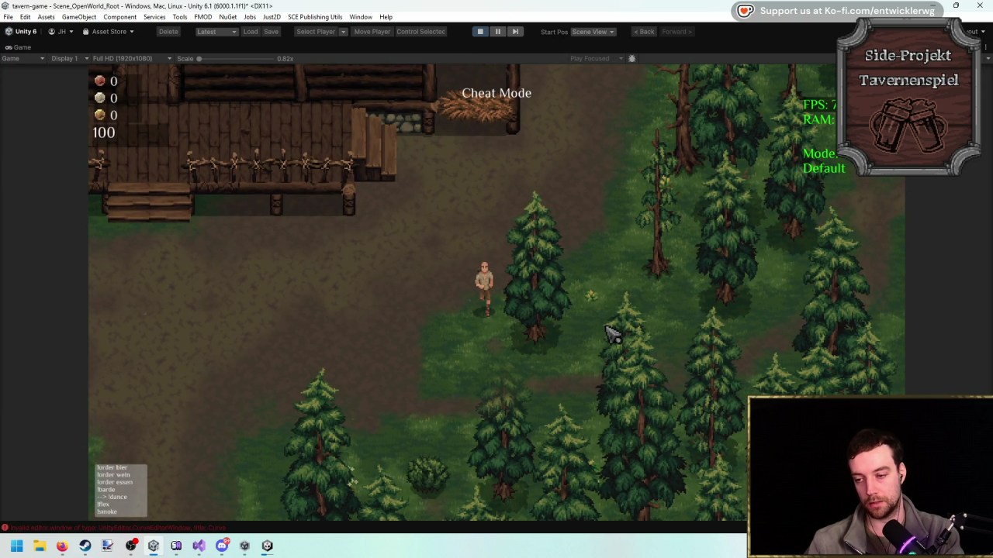
pyautogui.press('s')
pyautogui.click(603, 310)
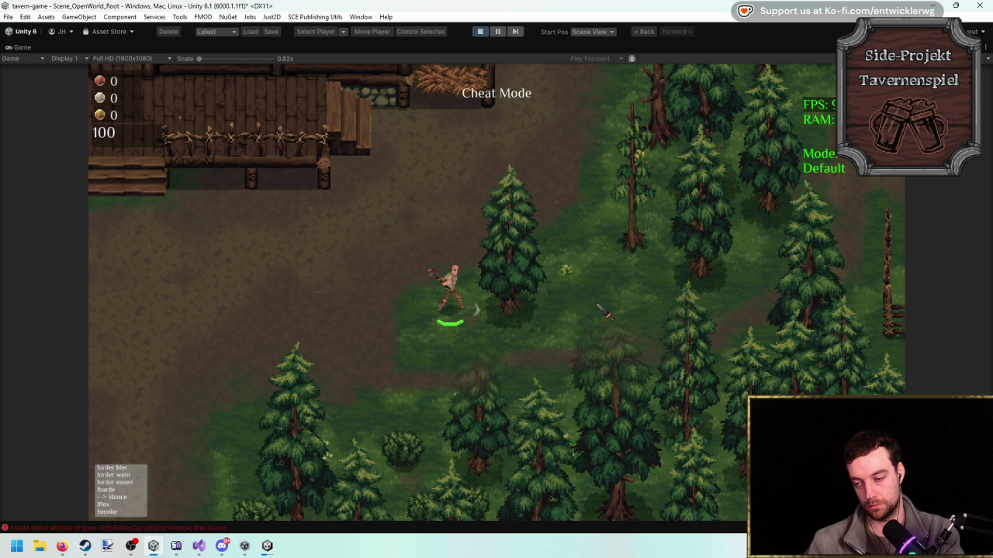
pyautogui.click(603, 310)
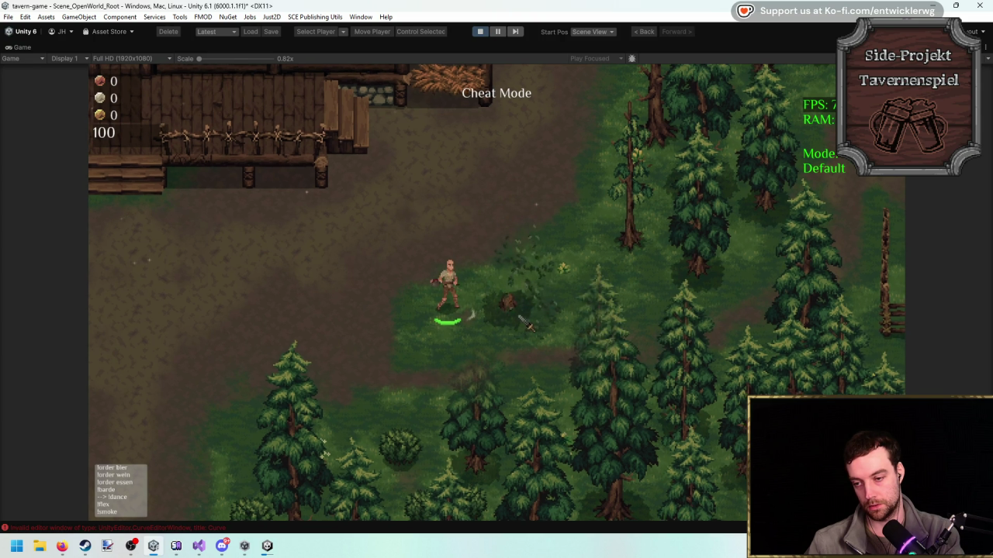
pyautogui.click(620, 330)
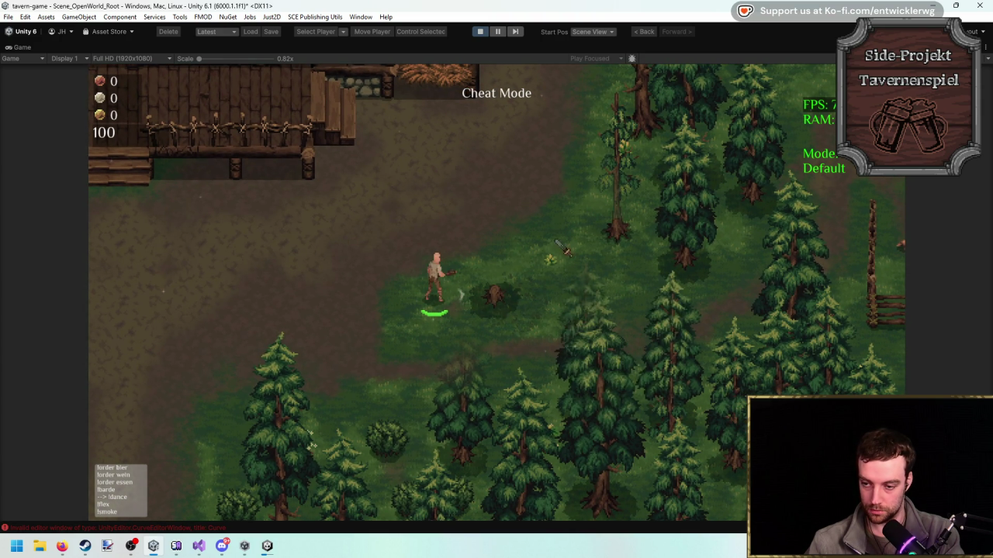
pyautogui.click(478, 33)
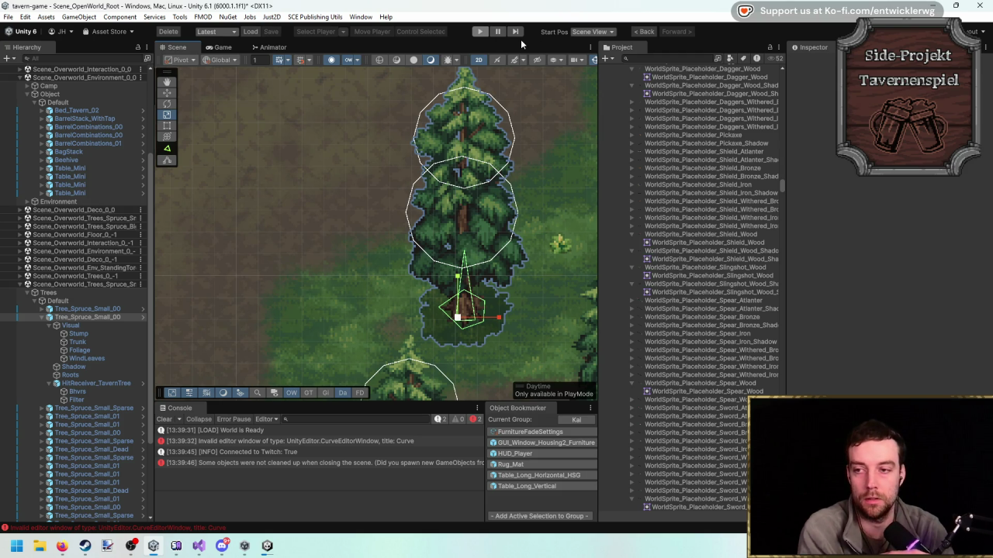
# Run a third maximized playtest, axing the tree and stump and walking off, then exit play mode.
pyautogui.hotkey('ctrl', 'p')
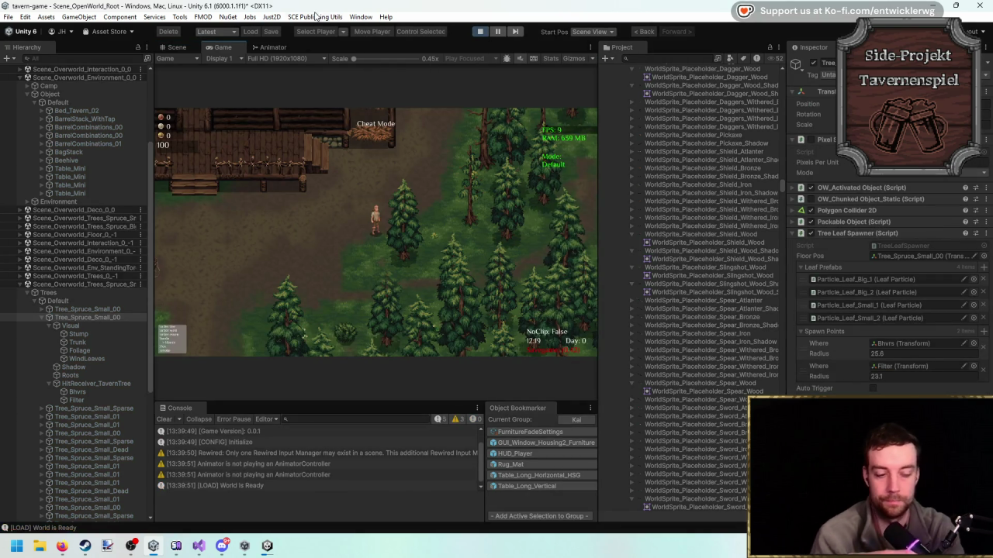
pyautogui.hotkey('shift', 'space')
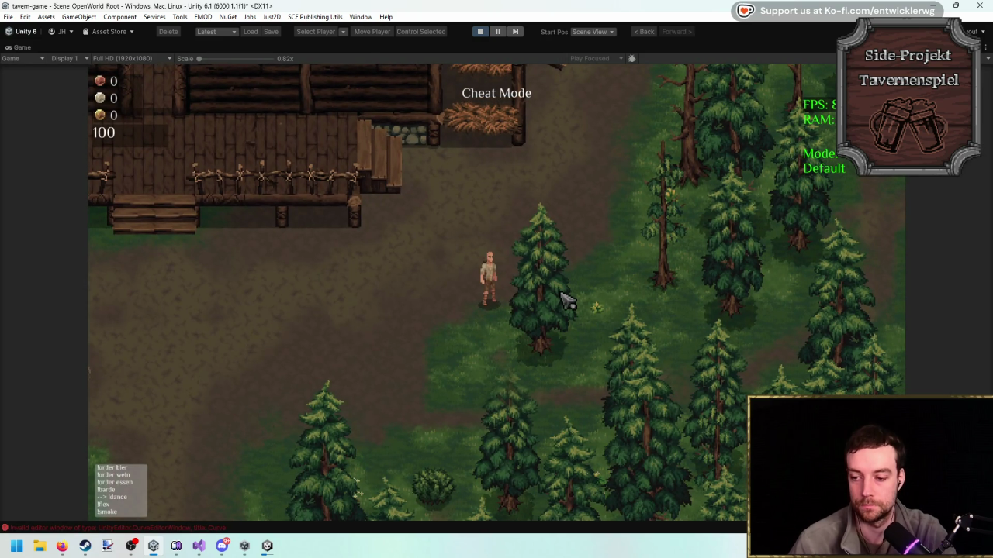
pyautogui.press('s')
pyautogui.click(613, 308)
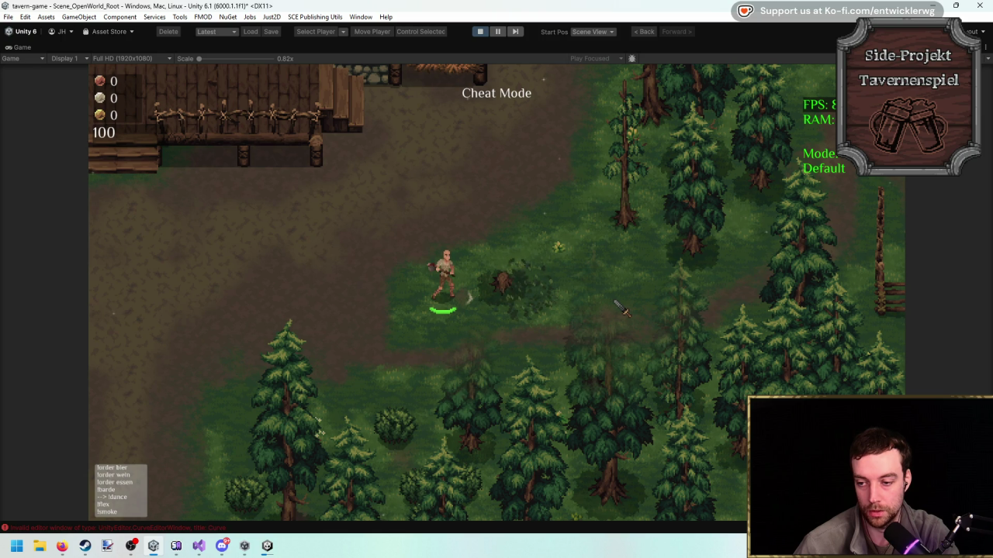
pyautogui.click(617, 308)
pyautogui.click(617, 308)
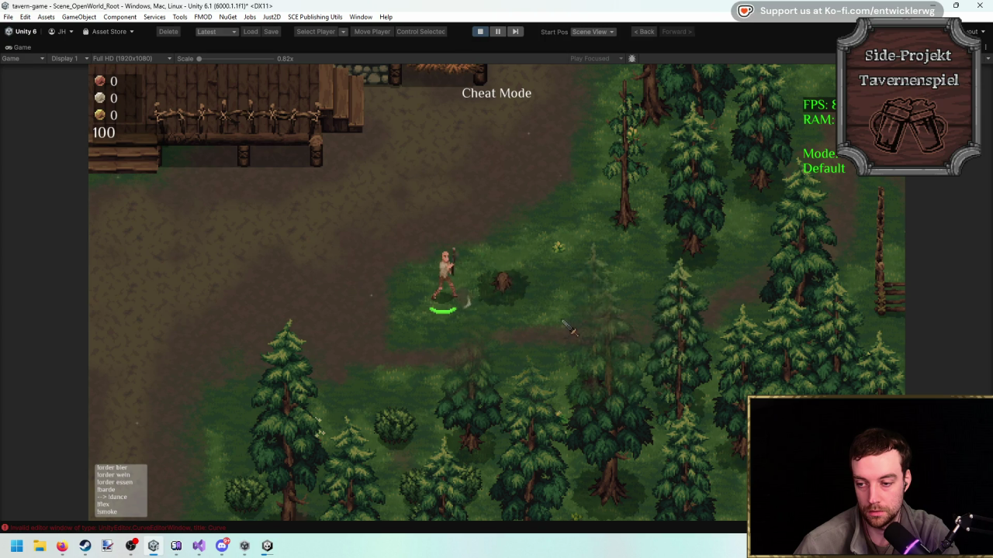
pyautogui.hotkey('w', 'd')
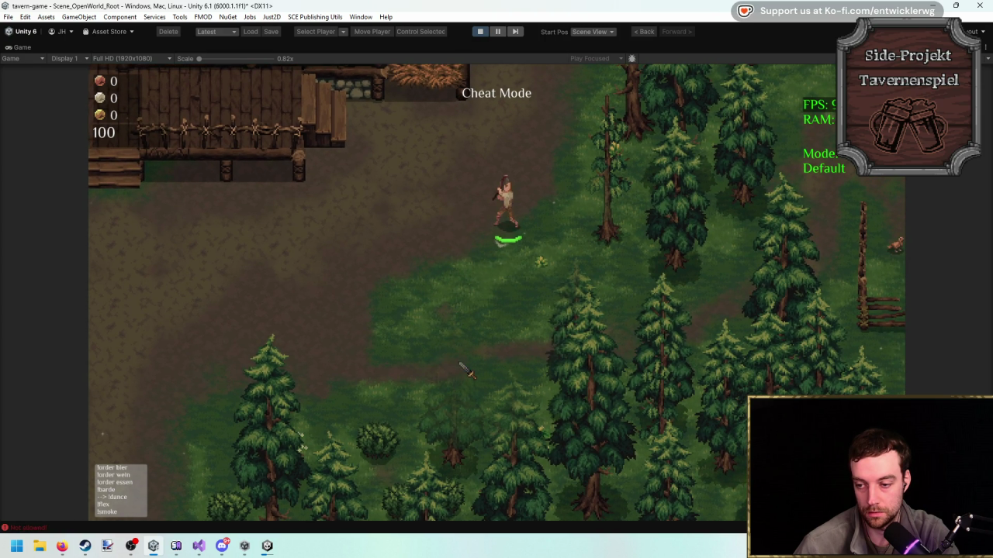
pyautogui.hotkey('w', 'a')
pyautogui.click(480, 31)
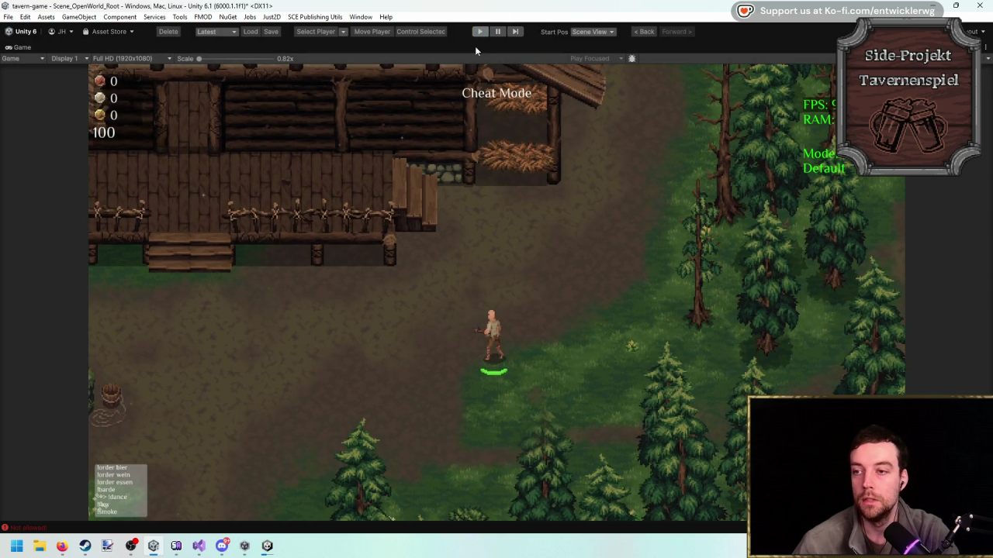
pyautogui.click(200, 545)
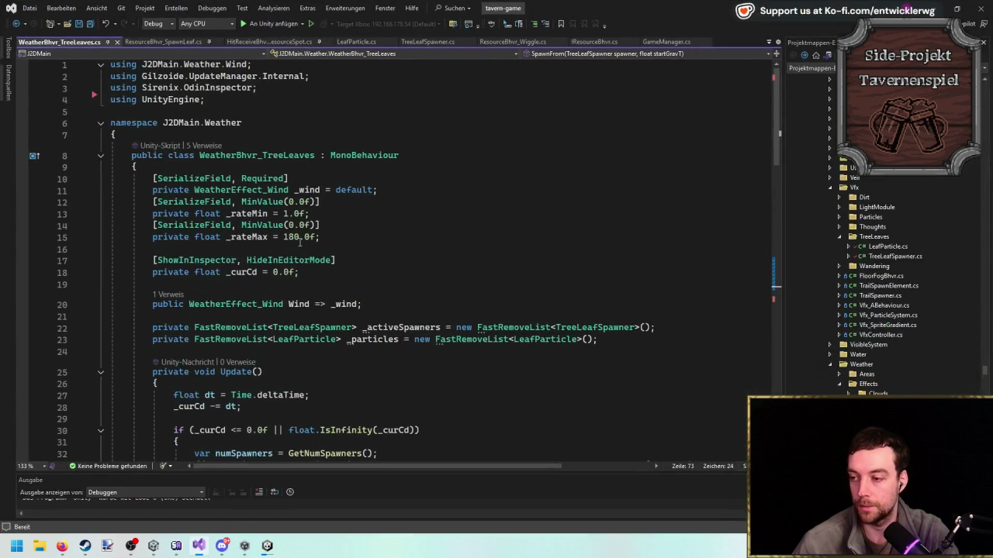
# Add TODO comments like 'scale tree down abit' and 'replace shadow when leaves' to HitReceiveBhvr_TavernResourceSpot.cs, then save.
pyautogui.click(179, 43)
pyautogui.click(280, 43)
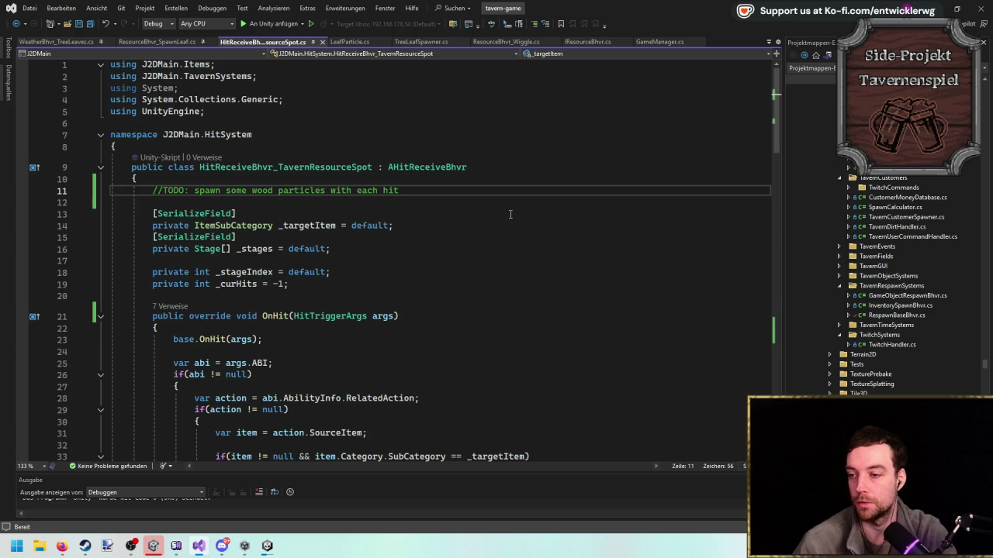
pyautogui.press('Return')
pyautogui.write('//TODO: saw')
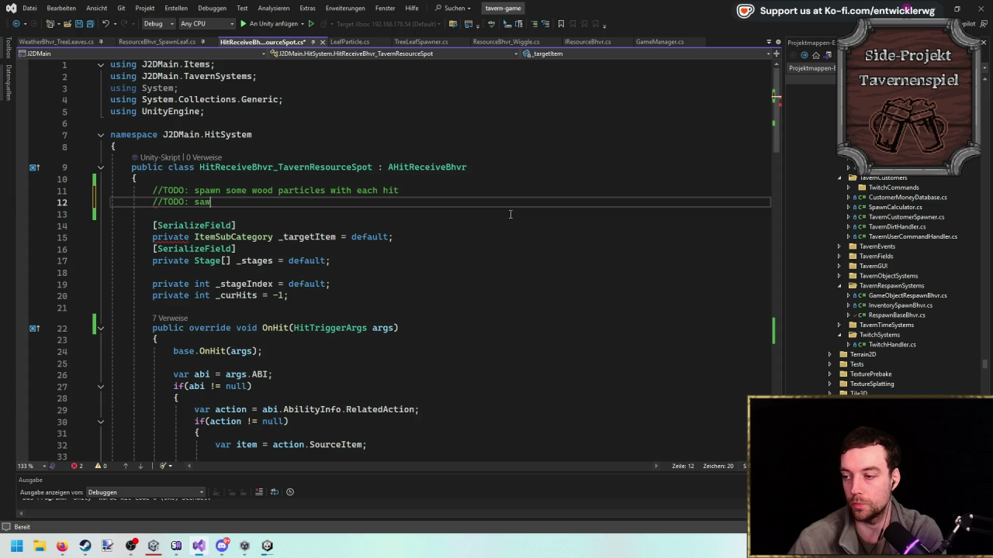
pyautogui.write('pawn items')
pyautogui.press('Return')
pyautogui.write('/TO')
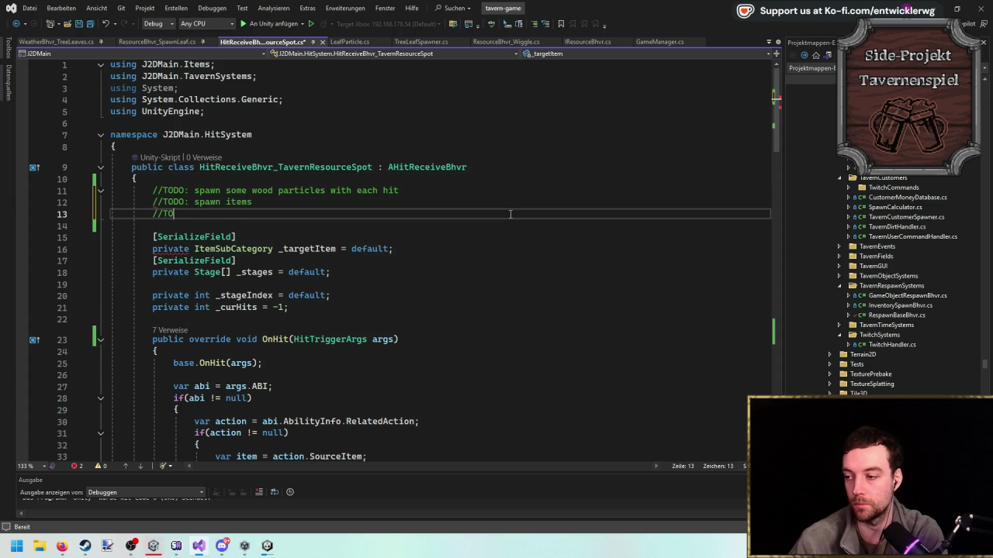
pyautogui.write('DO: scale tree down ab')
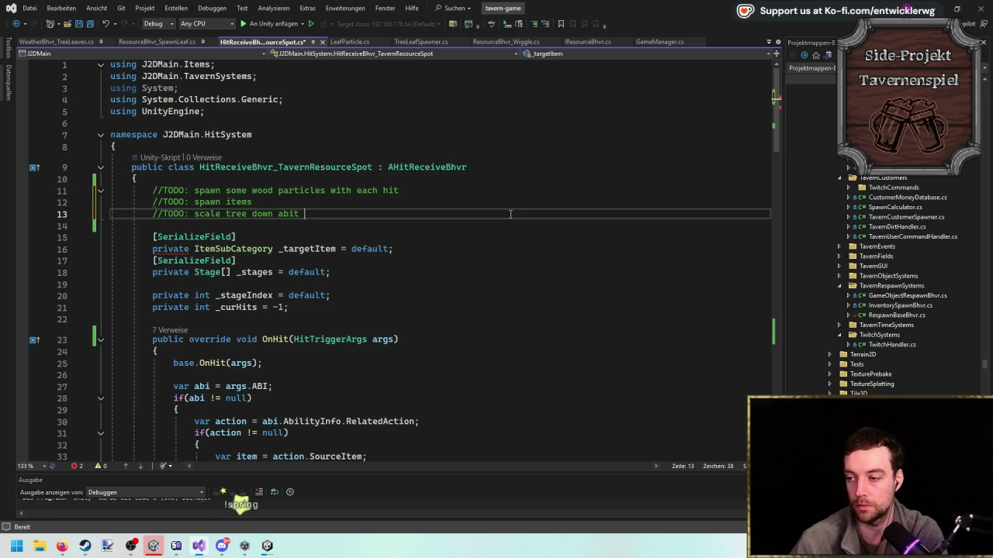
pyautogui.write('it')
pyautogui.press('Return')
pyautogui.write('//TODO')
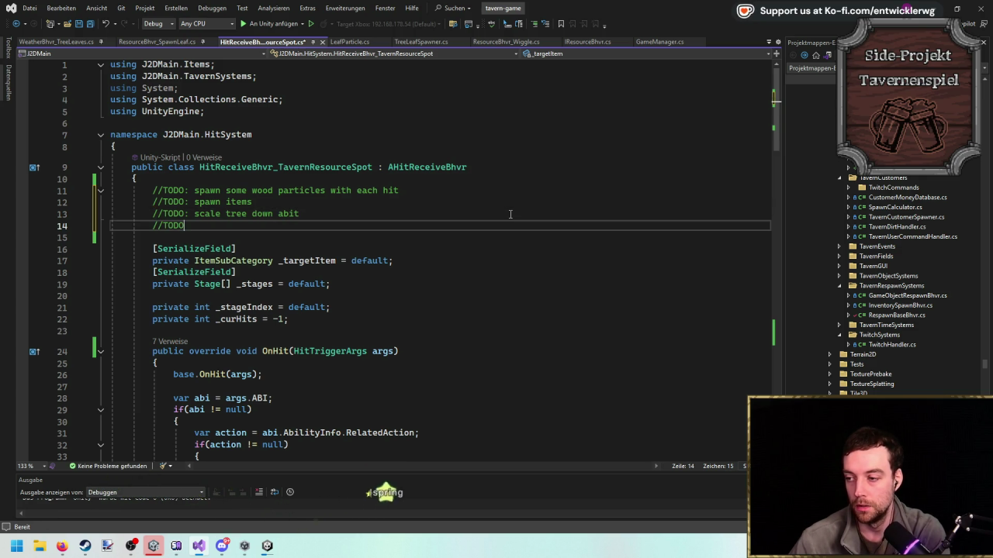
pyautogui.write(': replace ')
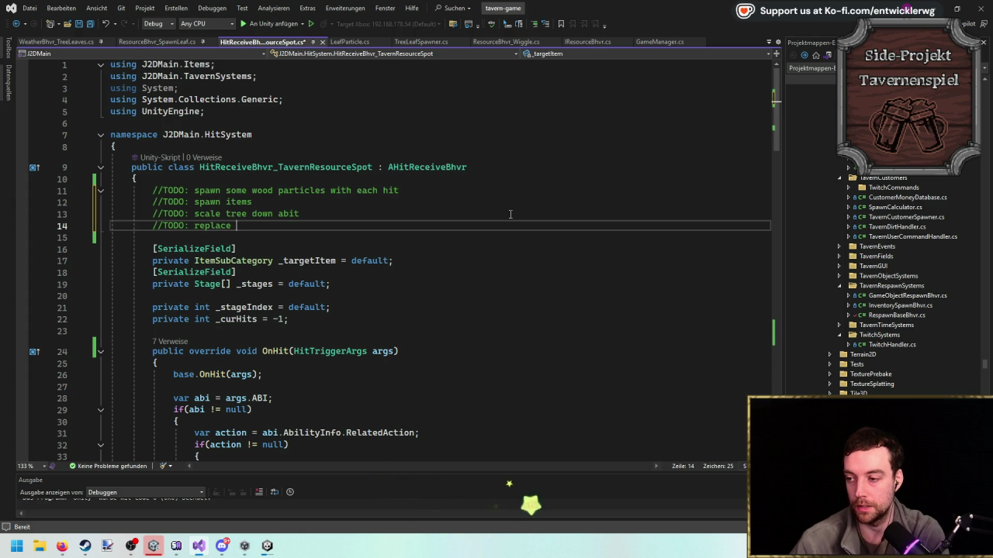
pyautogui.write('shadow when leaves are gone')
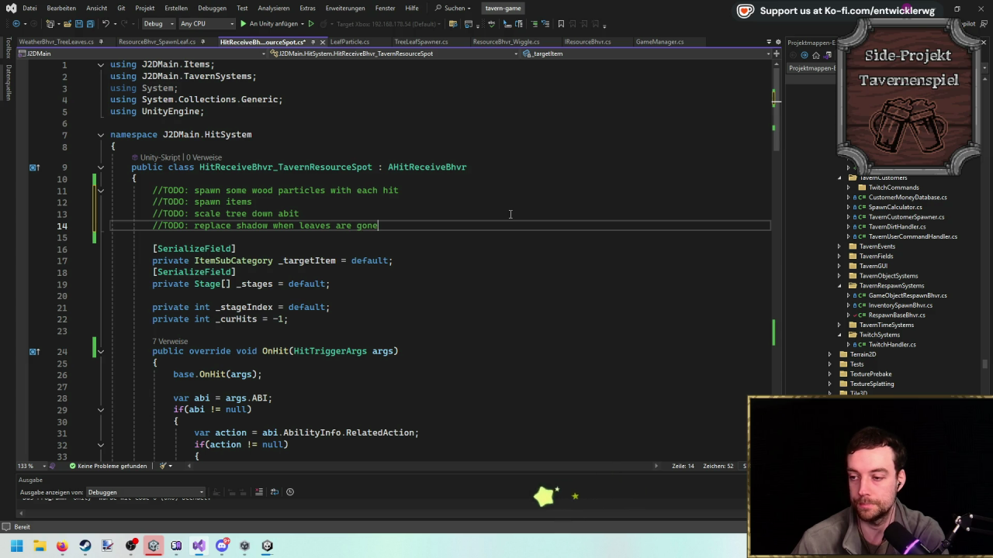
pyautogui.hotkey('ctrl', 's')
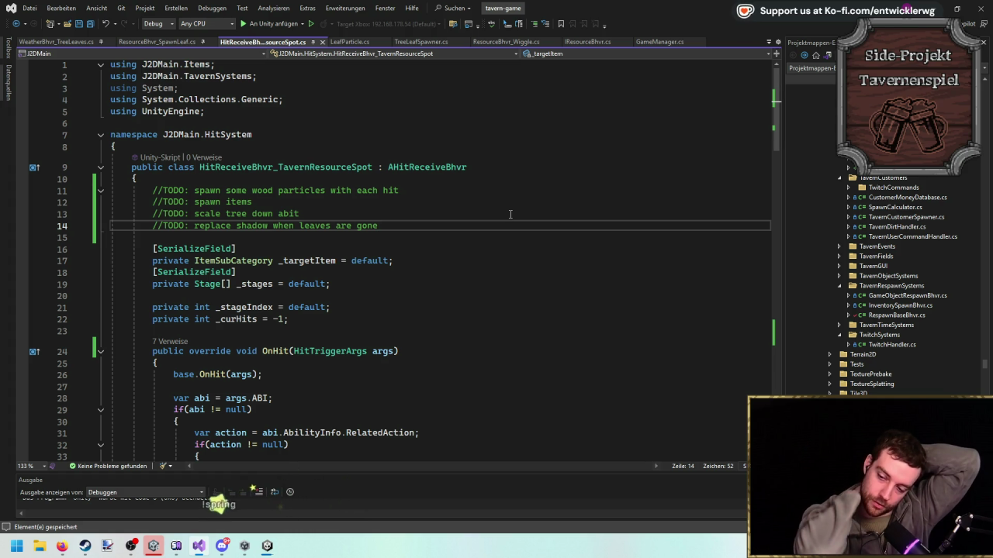
# Go to the Stage class definition and delete its _deactivateTarget field and attribute.
pyautogui.click(203, 284)
pyautogui.press('F12')
pyautogui.scroll(-3, 336, 233)
pyautogui.click(443, 213)
pyautogui.click(336, 201)
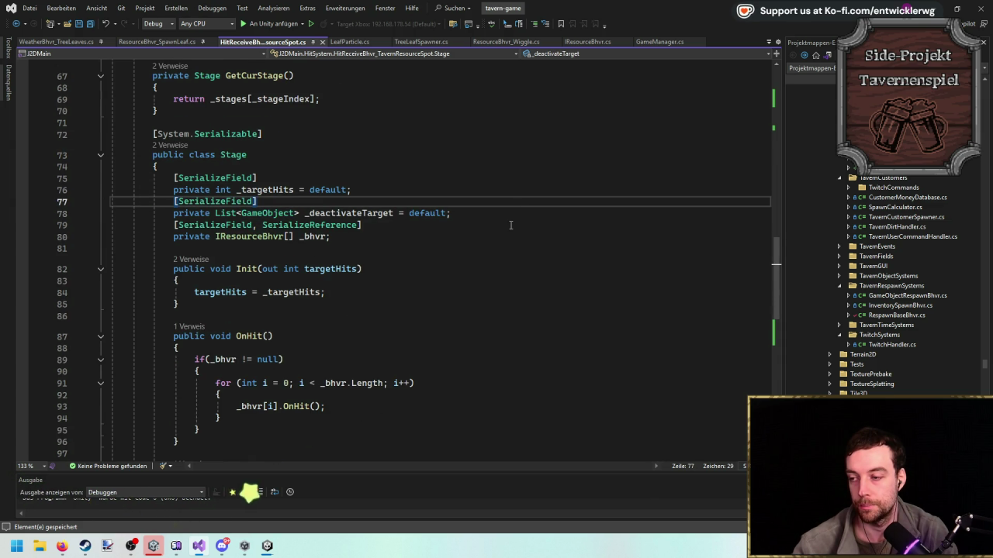
pyautogui.moveTo(472, 219); pyautogui.dragTo(6, 203)
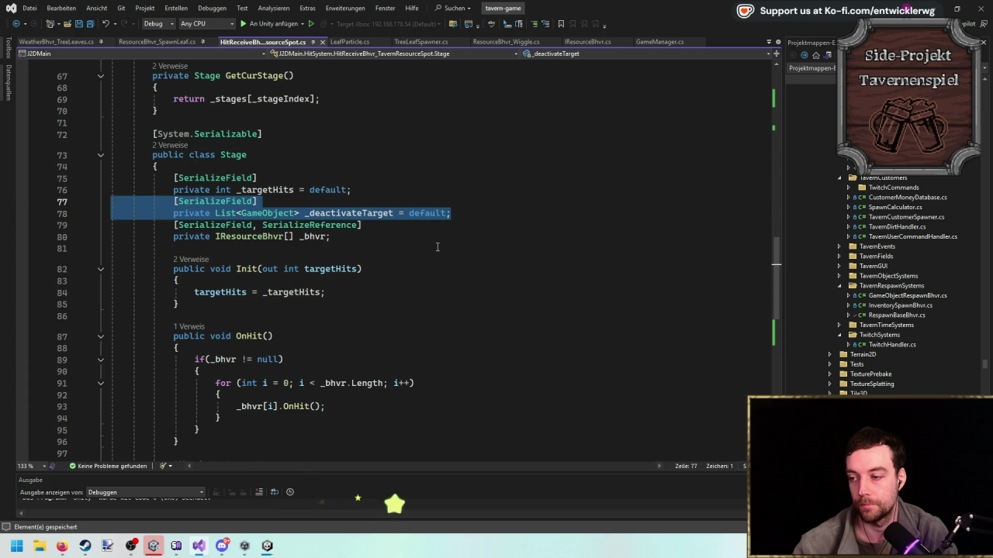
pyautogui.hotkey('ctrl', 'x')
pyautogui.press('Delete')
# Remove the deactivation loop from Stage's Finish(), leaving the OnStageEnd call.
pyautogui.scroll(-9, 442, 259)
pyautogui.moveTo(203, 251); pyautogui.dragTo(108, 215)
pyautogui.press('Delete')
pyautogui.doubleClick(318, 169)
pyautogui.scroll(6, 427, 241)
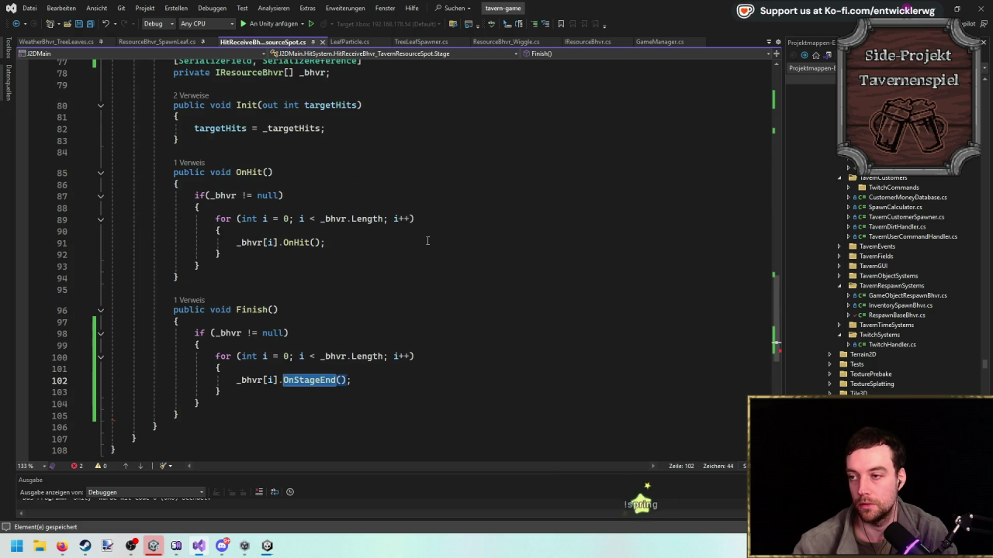
pyautogui.click(232, 208)
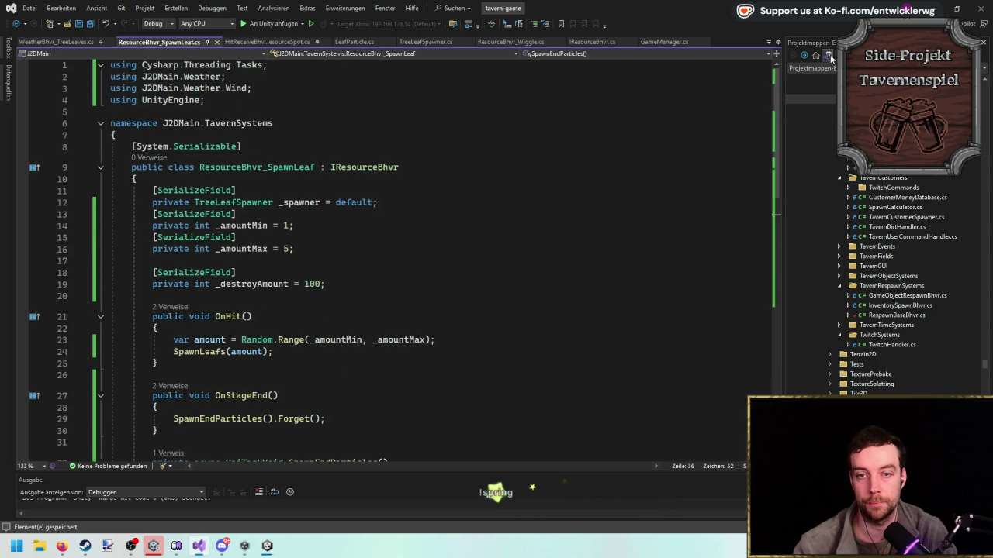
pyautogui.scroll(2, 904, 259)
pyautogui.rightClick(810, 129)
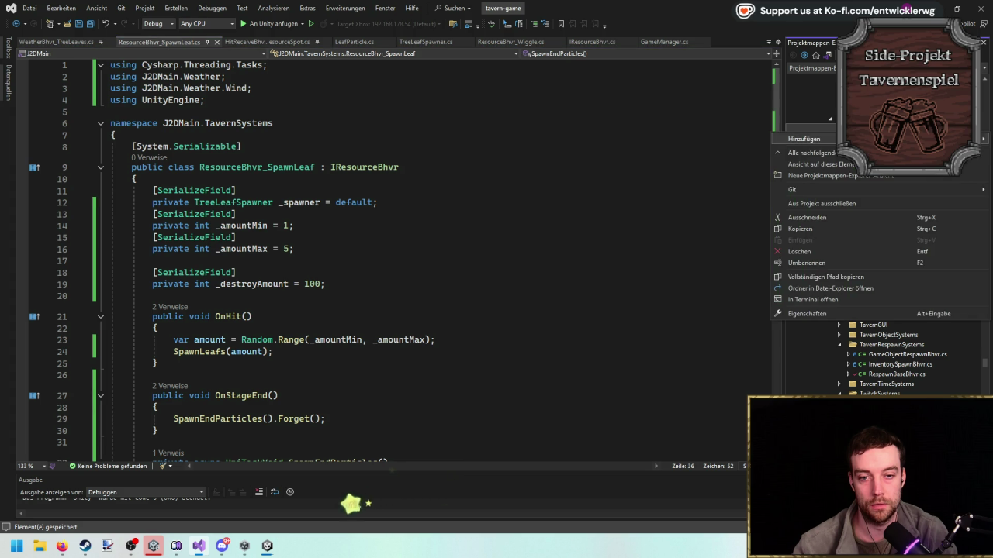
# Create a new ResourceBhvr_Deactivate script file, paste in the namespace and class skeleton, and save.
pyautogui.moveTo(791, 136)
pyautogui.click(606, 137)
pyautogui.write('Re')
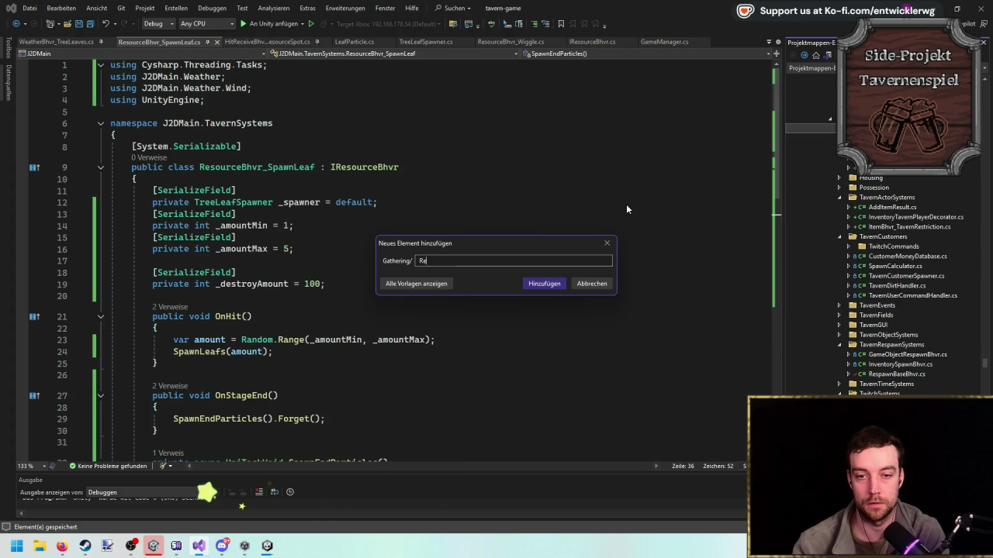
pyautogui.write('sourDeac')
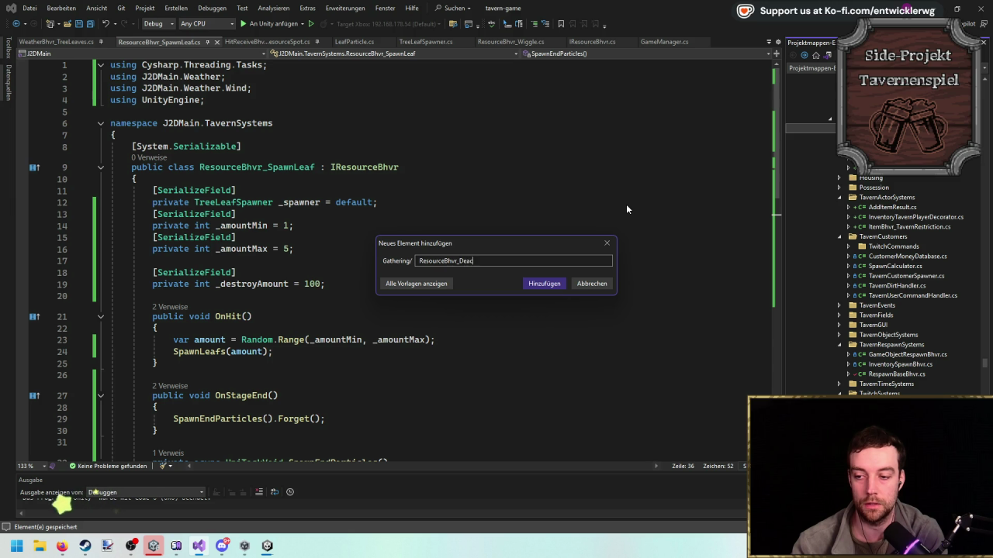
pyautogui.write('tivate')
pyautogui.press('Return')
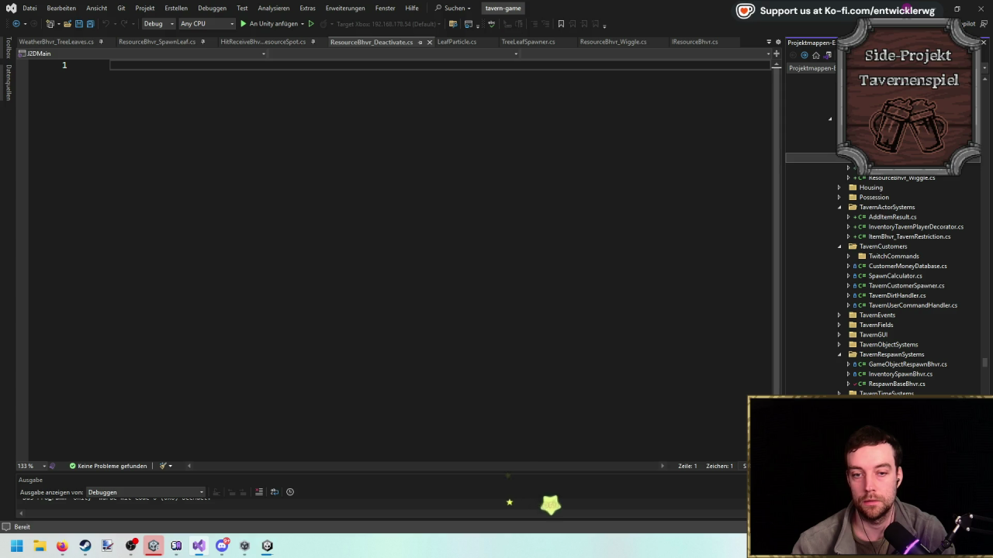
pyautogui.hotkey('ctrl', 'v')
pyautogui.write('}')
pyautogui.hotkey('ctrl', 's')
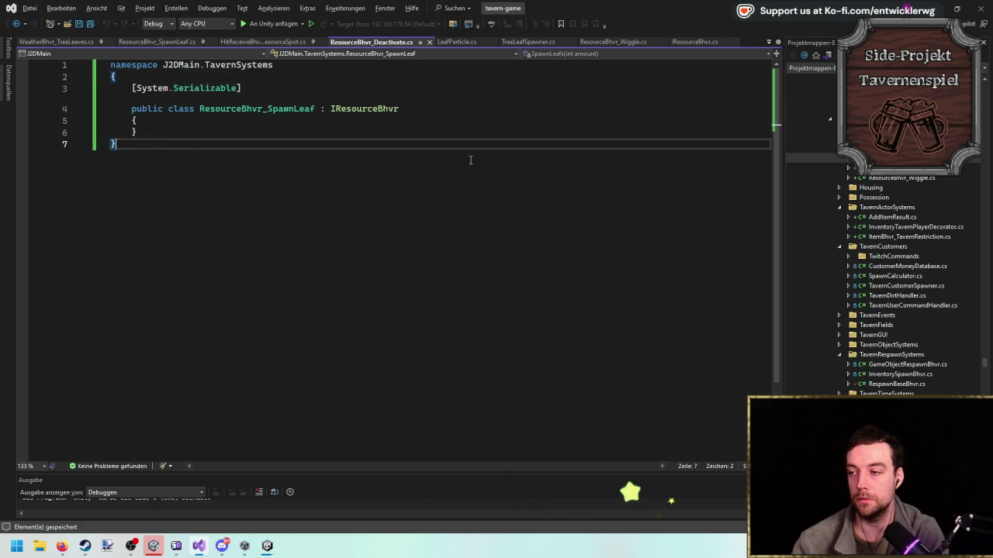
# Rename the class to ResourceBhvr_Deactivate and implement IResourceBhvr, removing the placeholder throws.
pyautogui.doubleClick(240, 110)
pyautogui.hotkey('ctrl', 'v')
pyautogui.hotkey('ctrl', '.')
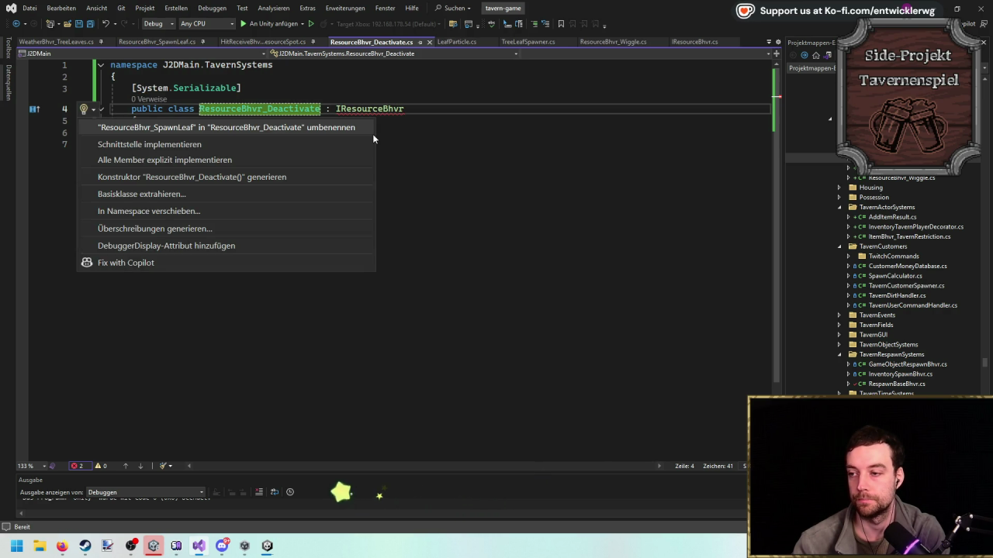
pyautogui.press('Return')
pyautogui.press('Return')
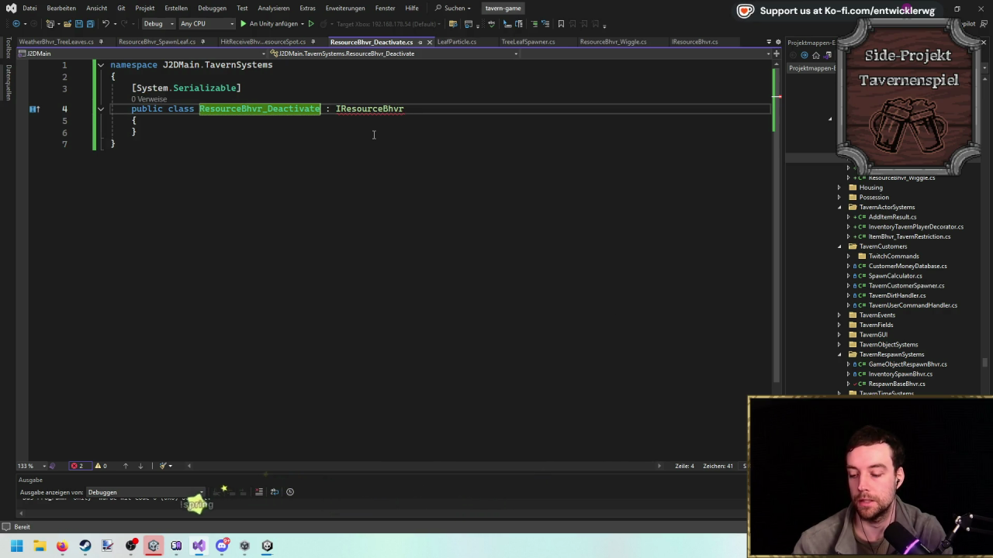
pyautogui.hotkey('ctrl', '.')
pyautogui.press('Down')
pyautogui.press('Up')
pyautogui.press('Return')
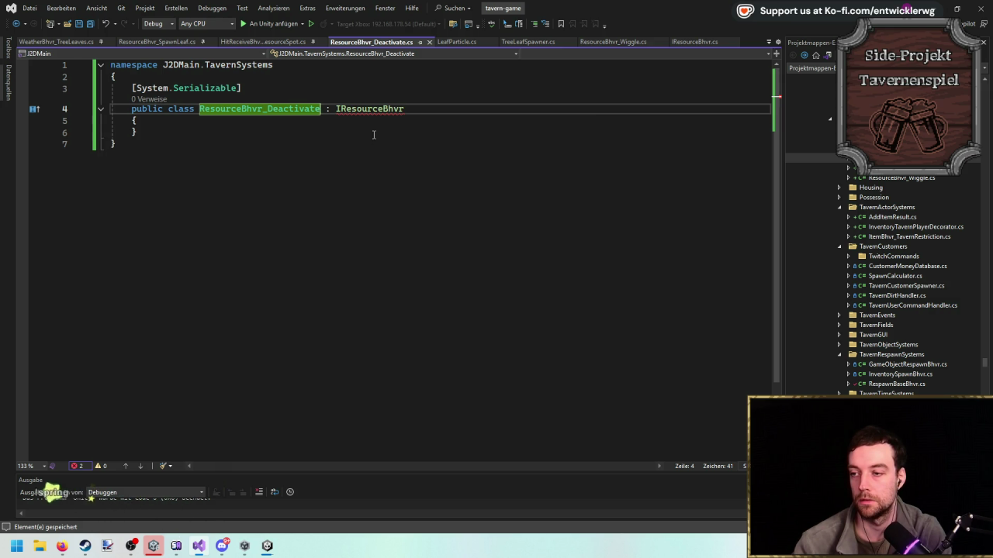
pyautogui.click(404, 165)
pyautogui.hotkey('ctrl', 'x')
pyautogui.click(407, 220)
pyautogui.hotkey('ctrl', 'x')
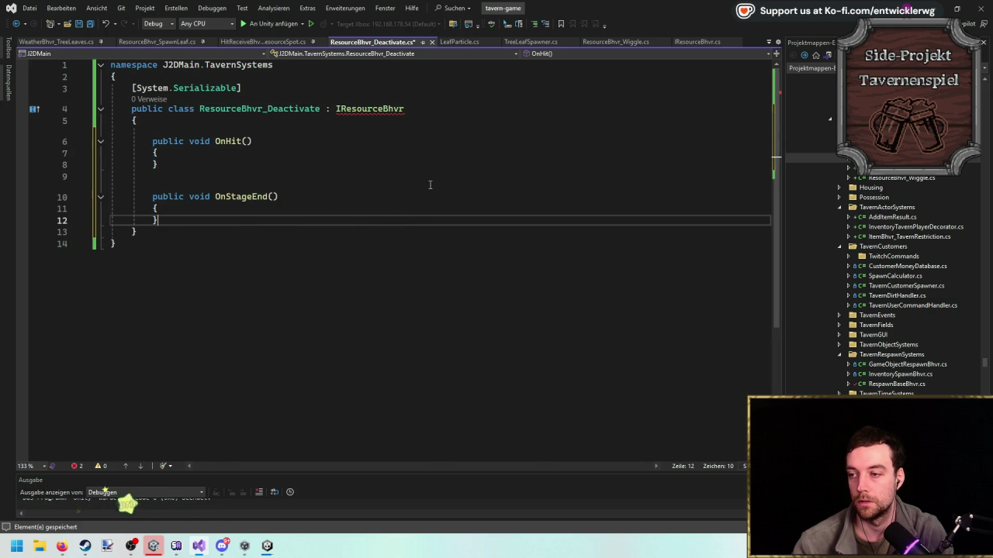
# Add a private serialized, Required GameObject[] _objects field.
pyautogui.click(350, 122)
pyautogui.press('Return')
pyautogui.write('Pate GameOb')
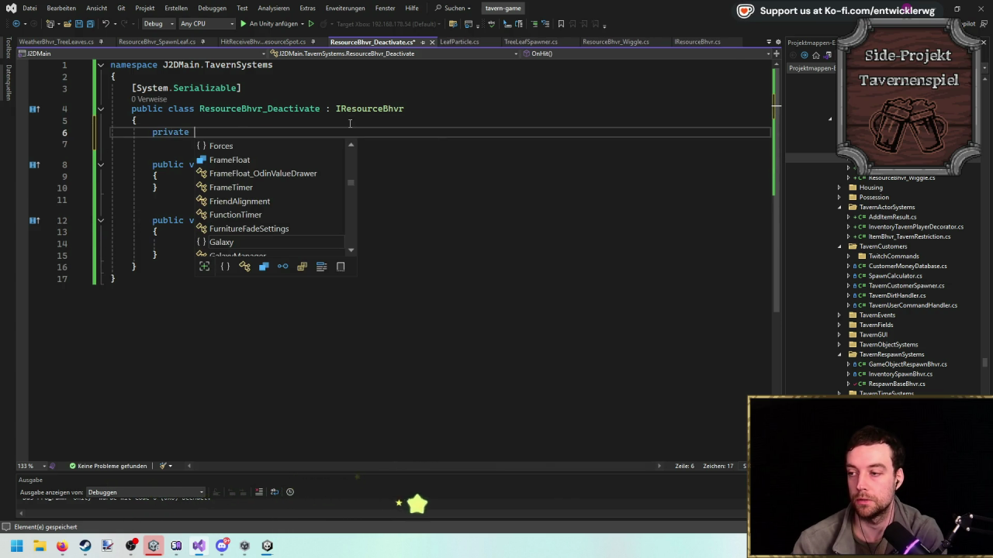
pyautogui.press('Down')
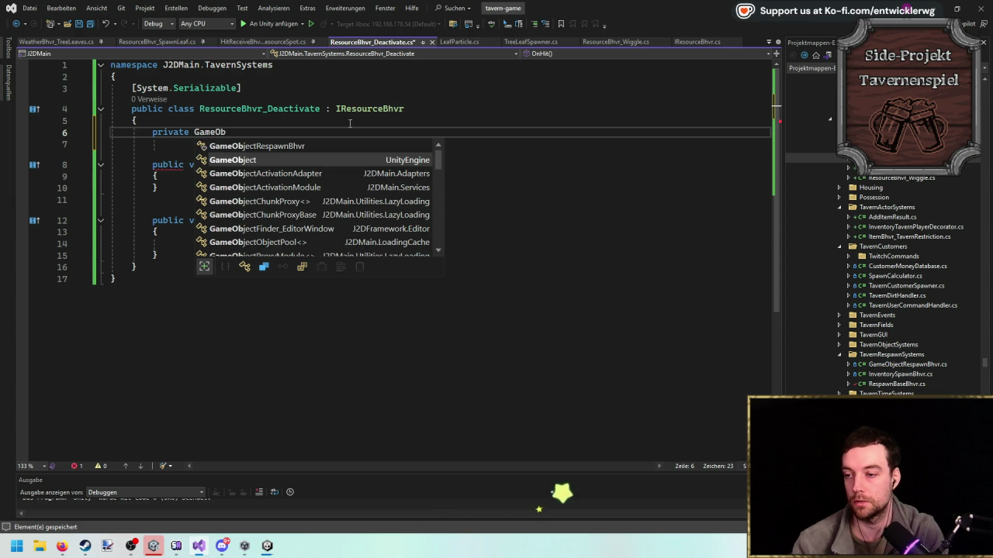
pyautogui.press('Tab')
pyautogui.write('[] _oj')
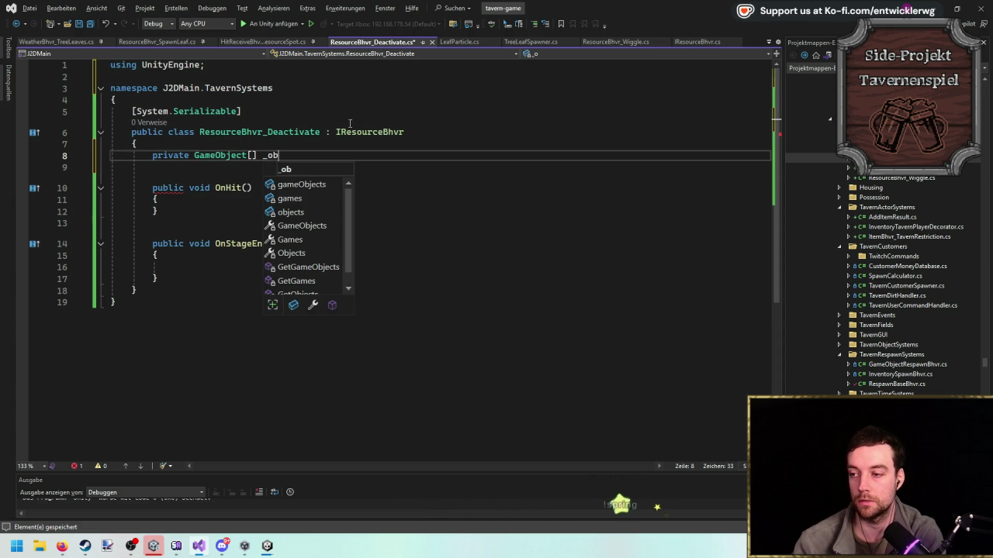
pyautogui.write(' ault;')
pyautogui.hotkey('ctrl', 'Return')
pyautogui.write('[Ser')
pyautogui.write(', Req')
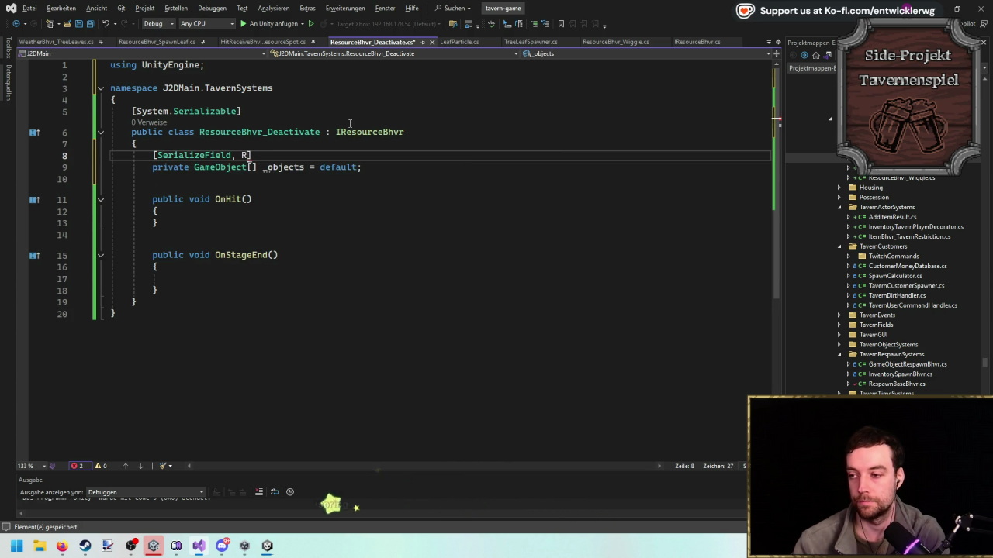
pyautogui.doubleClick(275, 224)
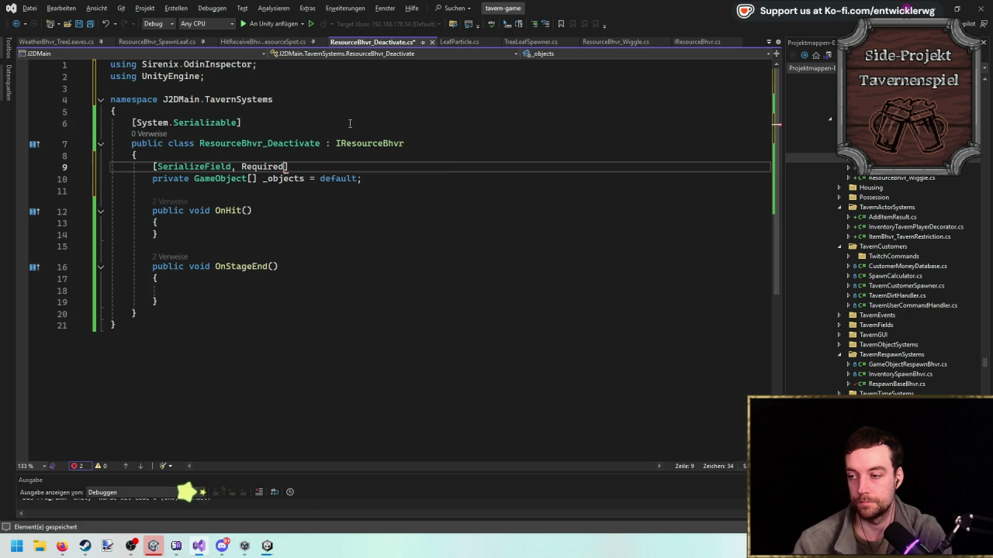
pyautogui.doubleClick(284, 178)
# Make OnStageEnd loop over _objects calling SetActive(false), then clear Unity's Console.
pyautogui.click(257, 290)
pyautogui.write('or')
pyautogui.press('Tab')
pyautogui.press('Tab')
pyautogui.write('_objects.Length')
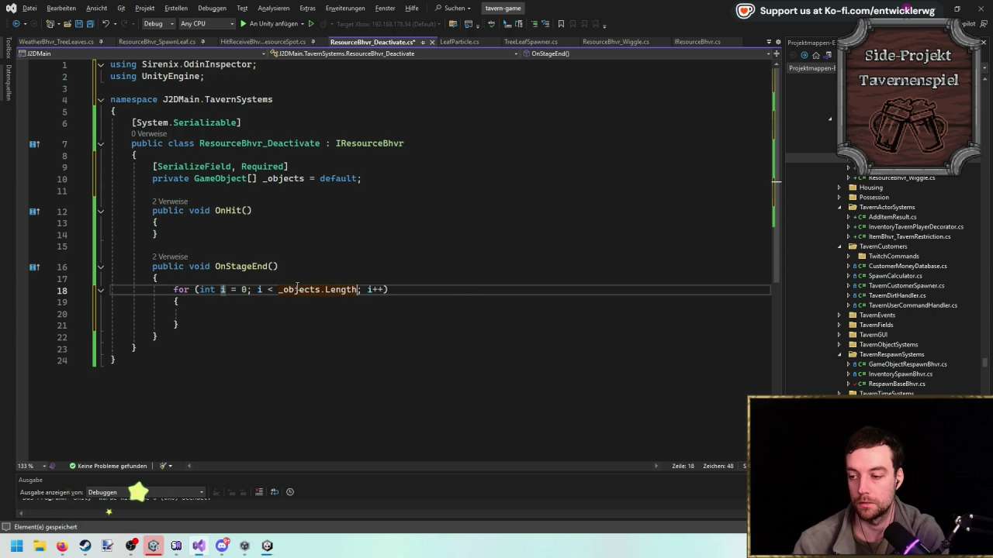
pyautogui.press('Return')
pyautogui.write('_objects[i].SetActive(false);')
pyautogui.click(422, 194)
pyautogui.click(394, 223)
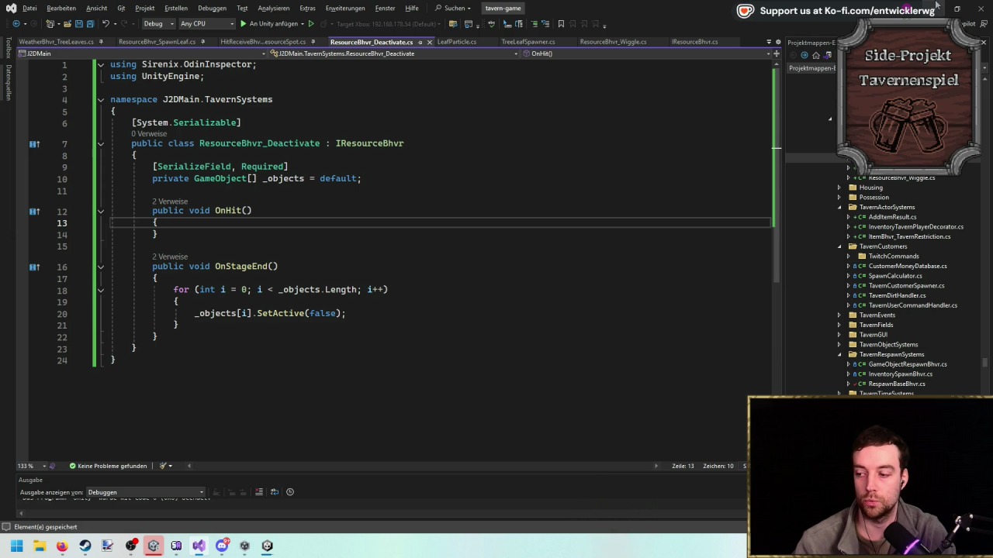
pyautogui.hotkey('alt', 'Tab')
pyautogui.click(179, 418)
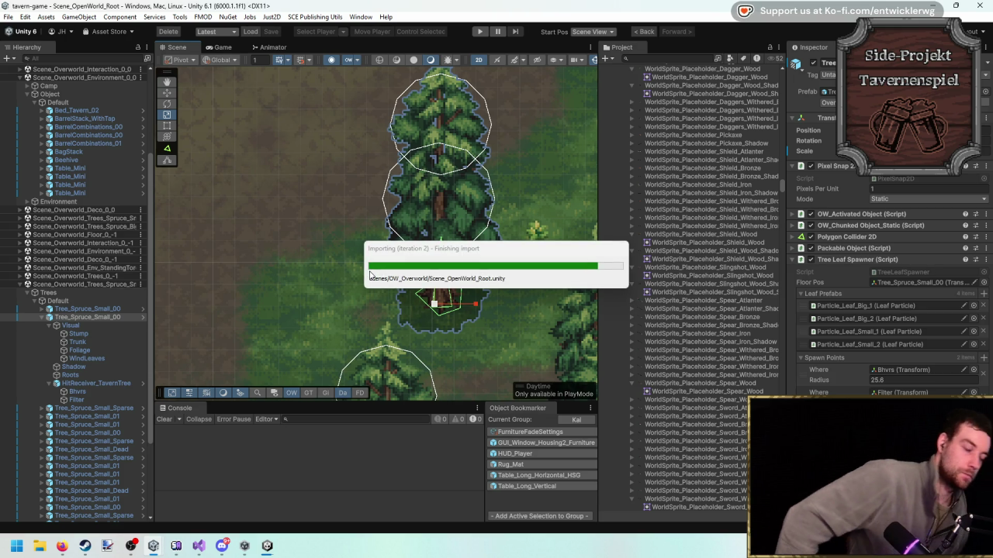
# Return to the ResourceBhvr_Deactivate code in Visual Studio after Unity's script reload.
pyautogui.hotkey('alt', 'Tab')
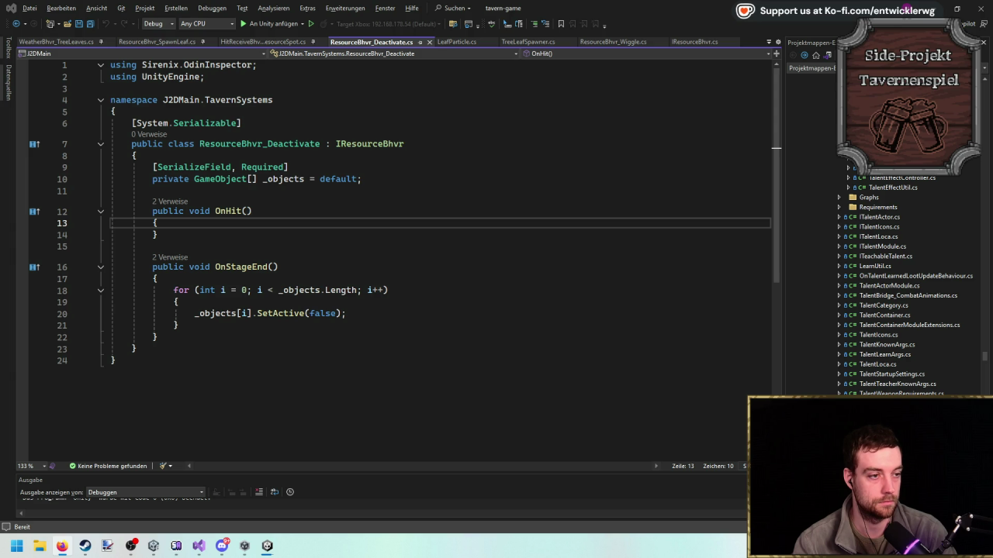
# Step around the OnHit method, then go back to Unity so ResourceBhvr_Deactivate gets imported.
pyautogui.press('Down')
pyautogui.press('Down')
pyautogui.press('Up')
pyautogui.press('Up')
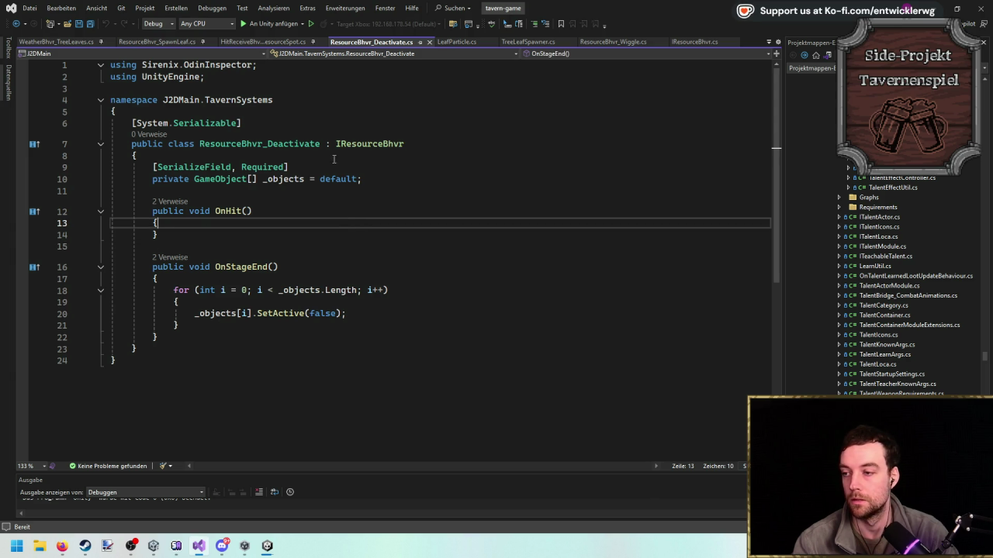
pyautogui.hotkey('alt', 'Tab')
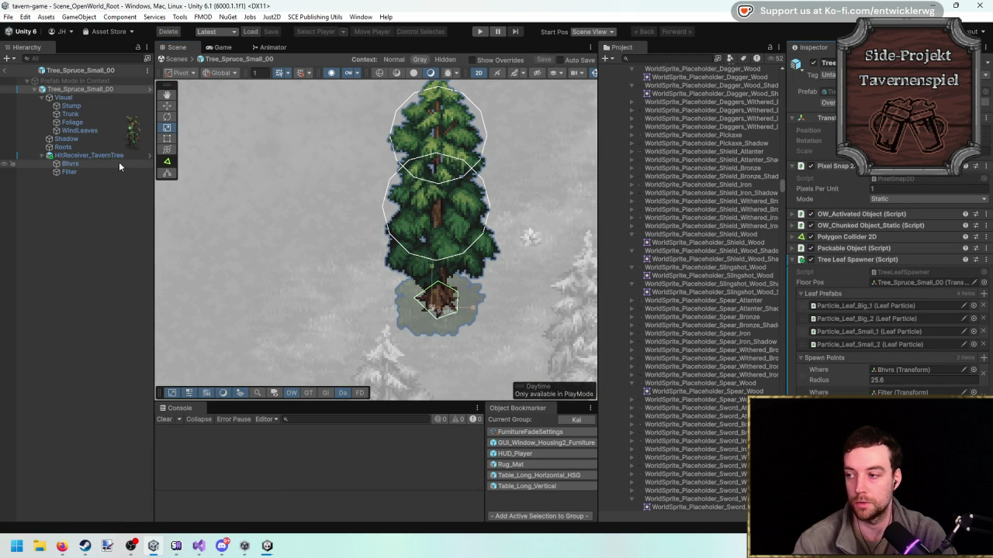
# Add a ResourceBhvr_Deactivate behaviour to the tree Bhvrs' first stage and expand its Objects list.
pyautogui.click(108, 164)
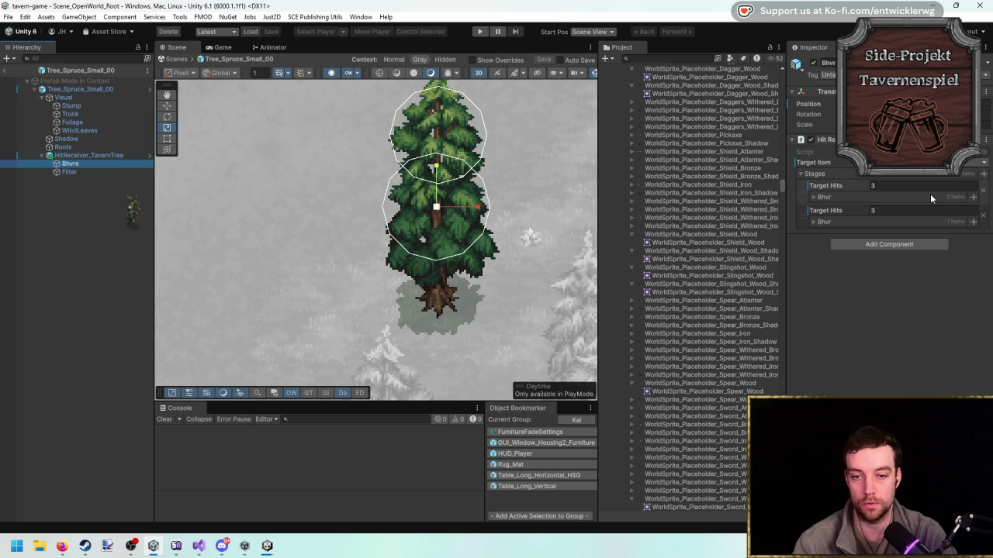
pyautogui.click(823, 197)
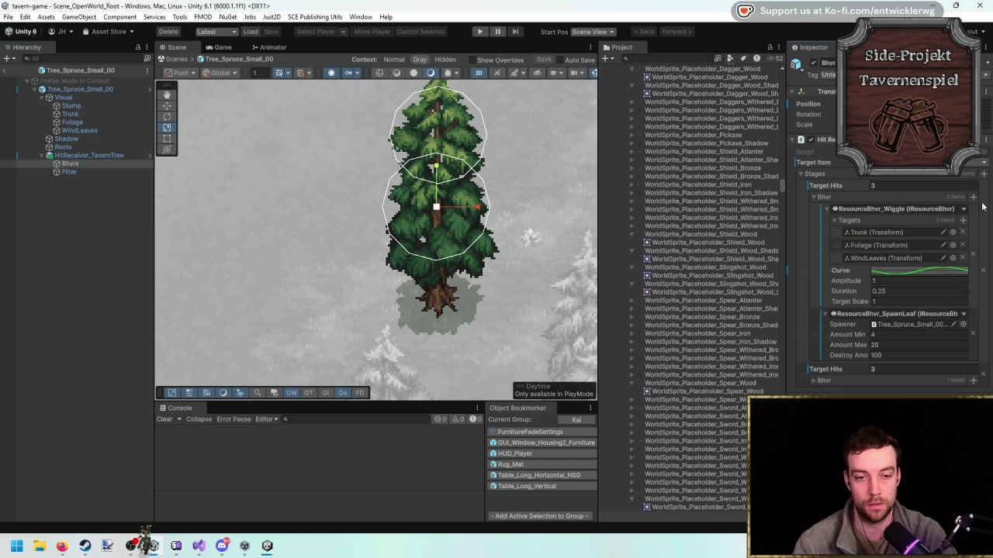
pyautogui.click(906, 234)
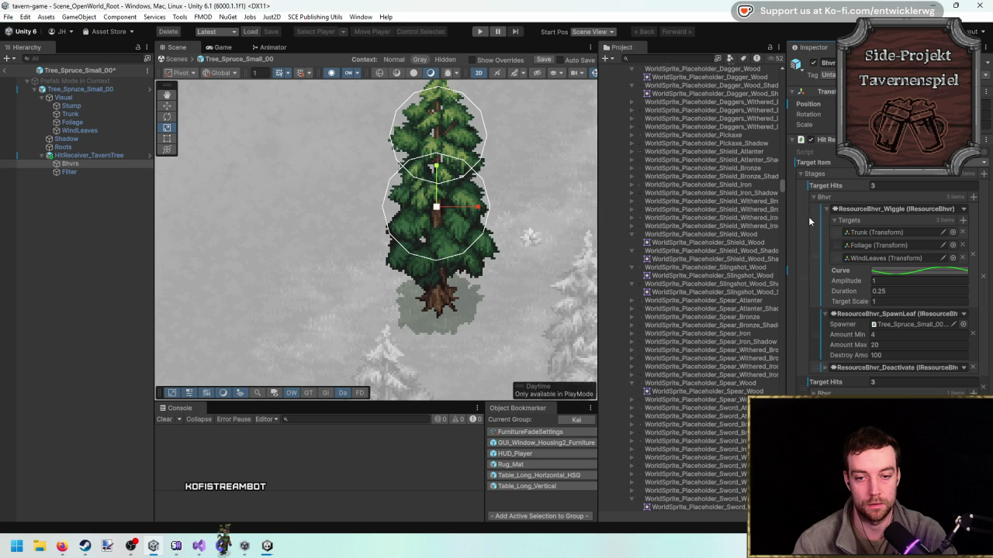
pyautogui.click(825, 210)
pyautogui.click(825, 222)
pyautogui.click(825, 235)
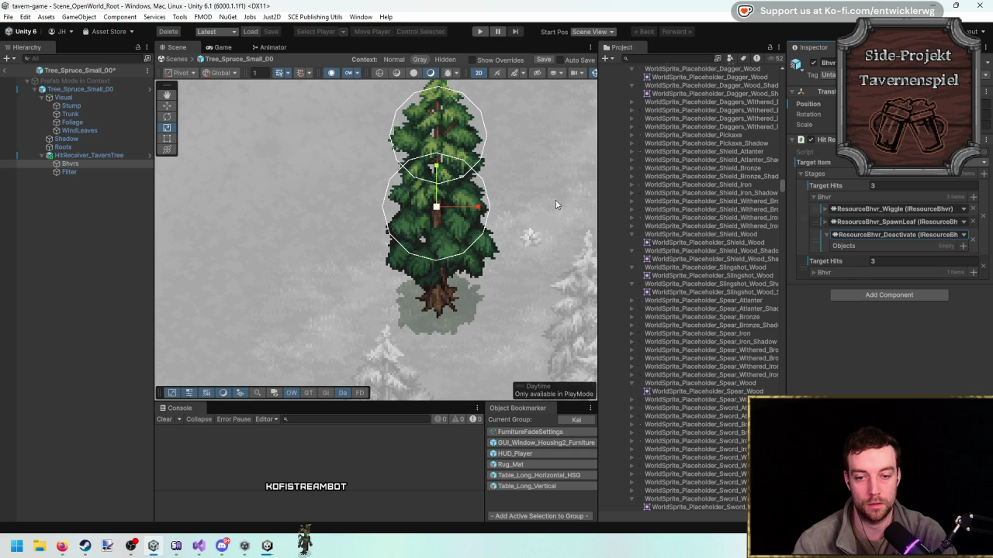
# Fill the Deactivate Objects with Trunk, Foliage, WindLeaves and Shadow, then exit the prefab and play.
pyautogui.moveTo(85, 113)
pyautogui.mouseDown()
pyautogui.moveTo(846, 237)
pyautogui.moveTo(846, 248)
pyautogui.mouseUp()
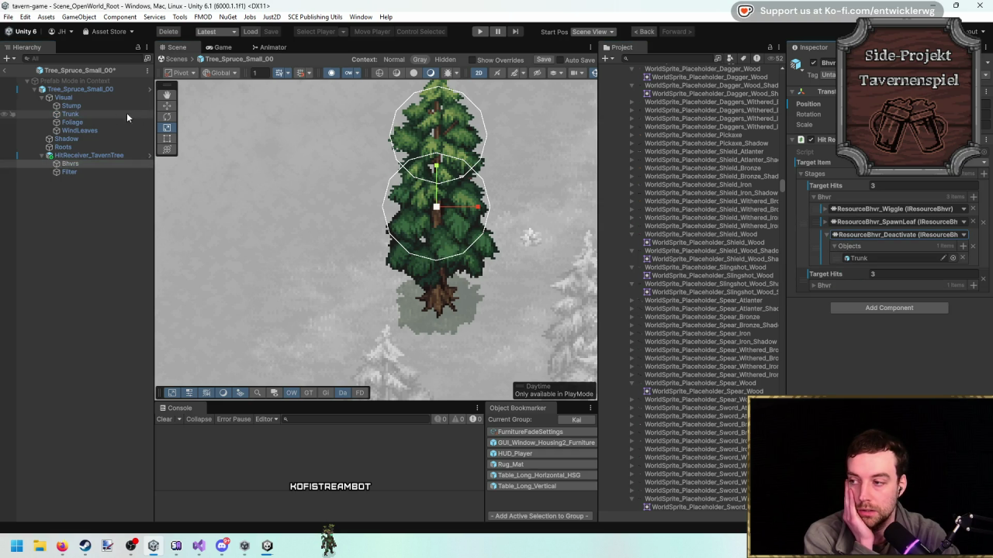
pyautogui.moveTo(96, 121)
pyautogui.mouseDown()
pyautogui.moveTo(576, 215)
pyautogui.moveTo(856, 254)
pyautogui.moveTo(266, 162)
pyautogui.moveTo(871, 249)
pyautogui.moveTo(846, 286)
pyautogui.mouseUp()
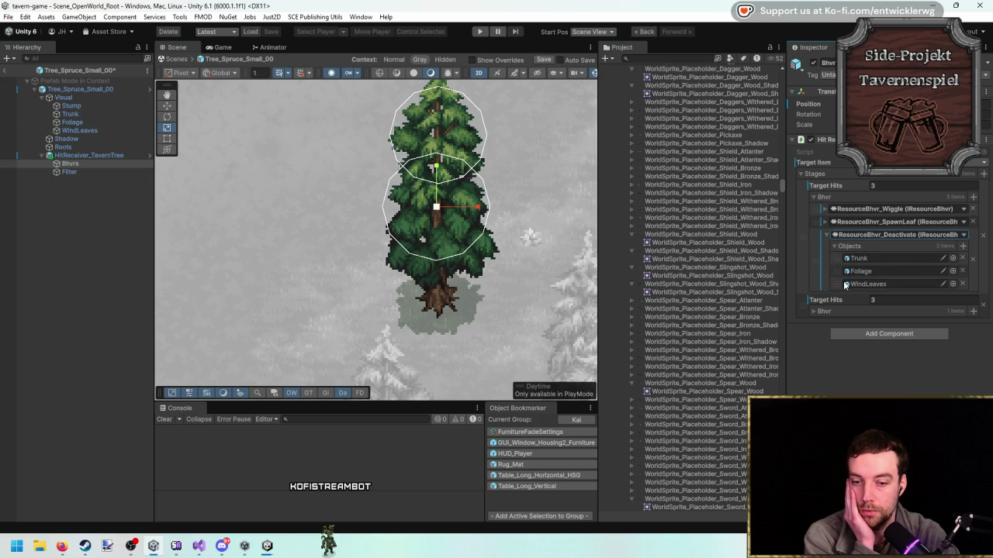
pyautogui.click(821, 312)
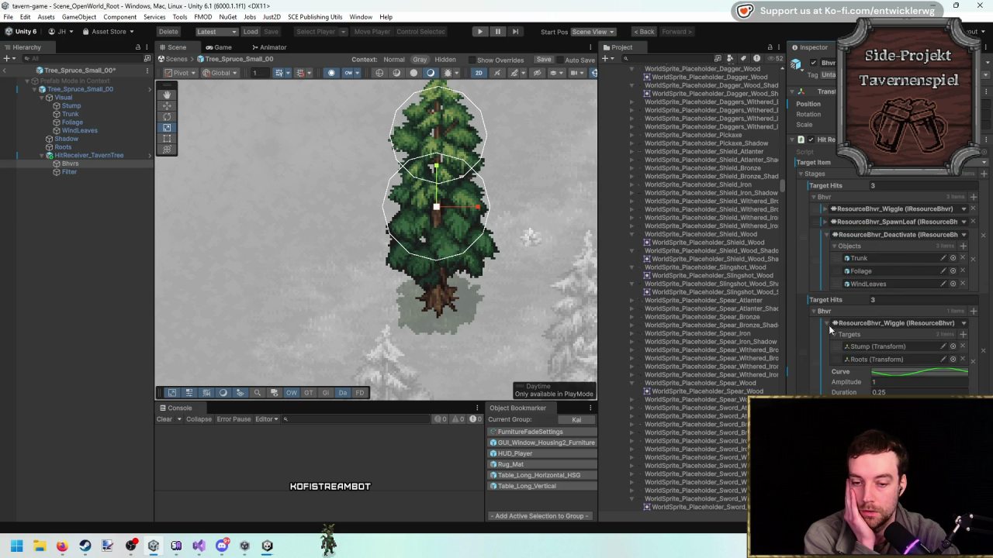
pyautogui.click(973, 312)
pyautogui.click(875, 367)
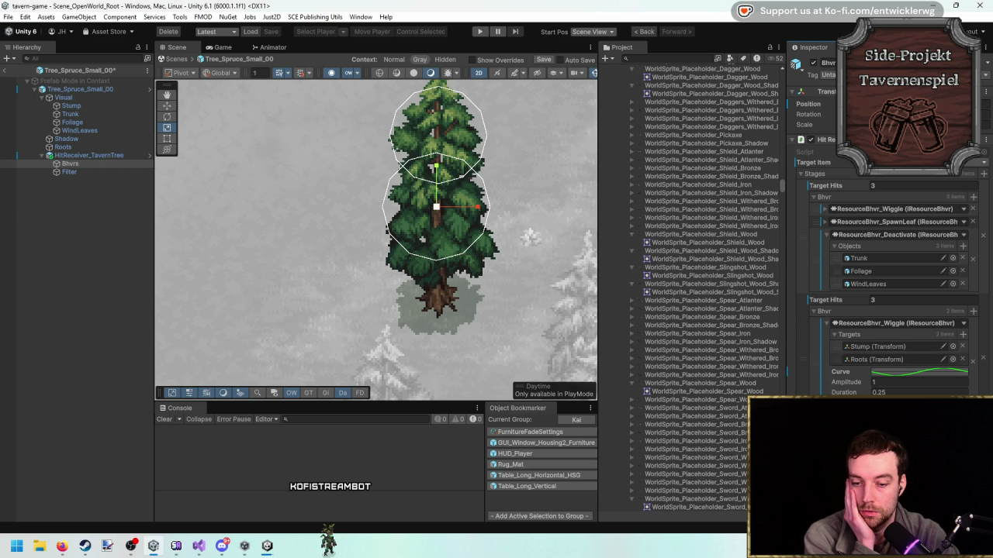
pyautogui.moveTo(96, 90); pyautogui.dragTo(719, 360)
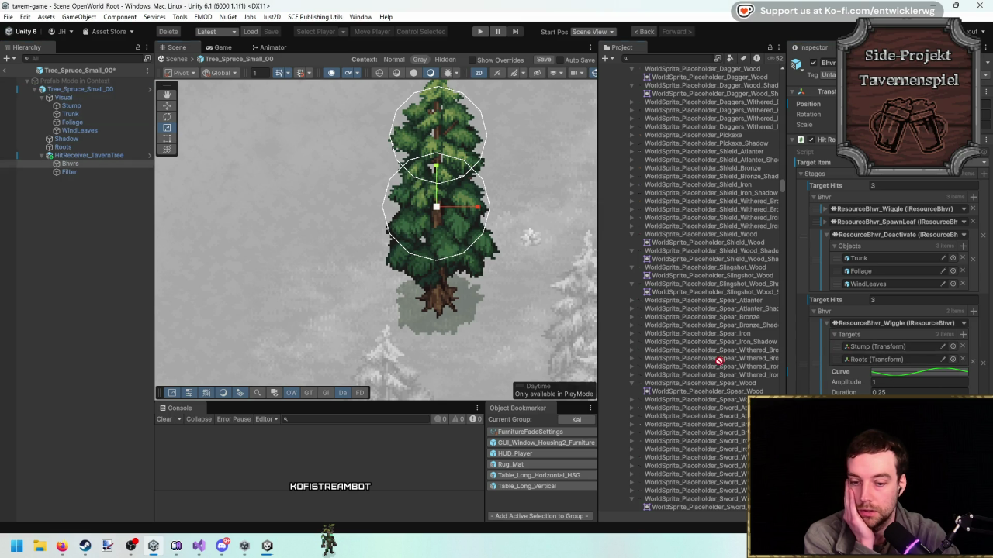
pyautogui.moveTo(66, 139)
pyautogui.mouseDown()
pyautogui.moveTo(860, 260)
pyautogui.moveTo(865, 245)
pyautogui.mouseUp()
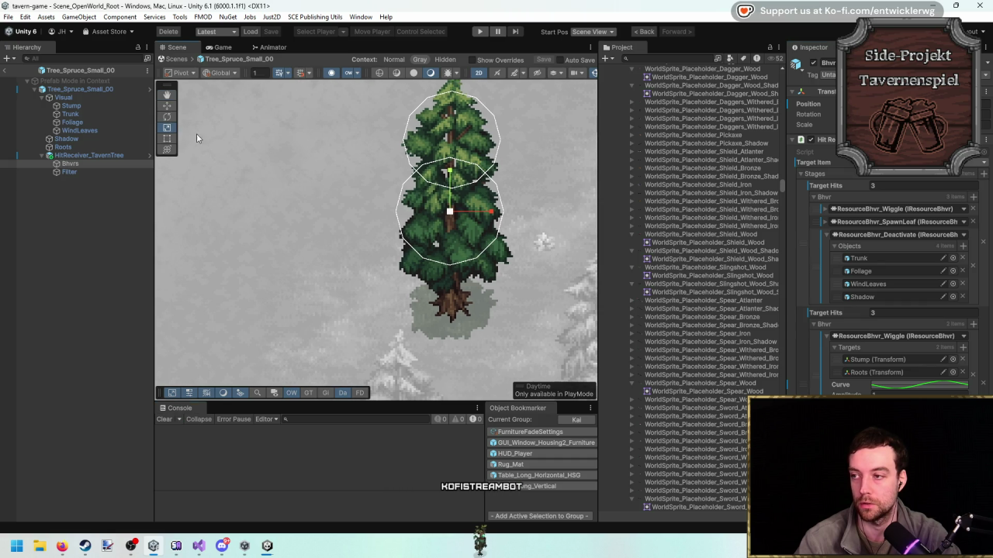
pyautogui.hotkey('ctrl', 'p')
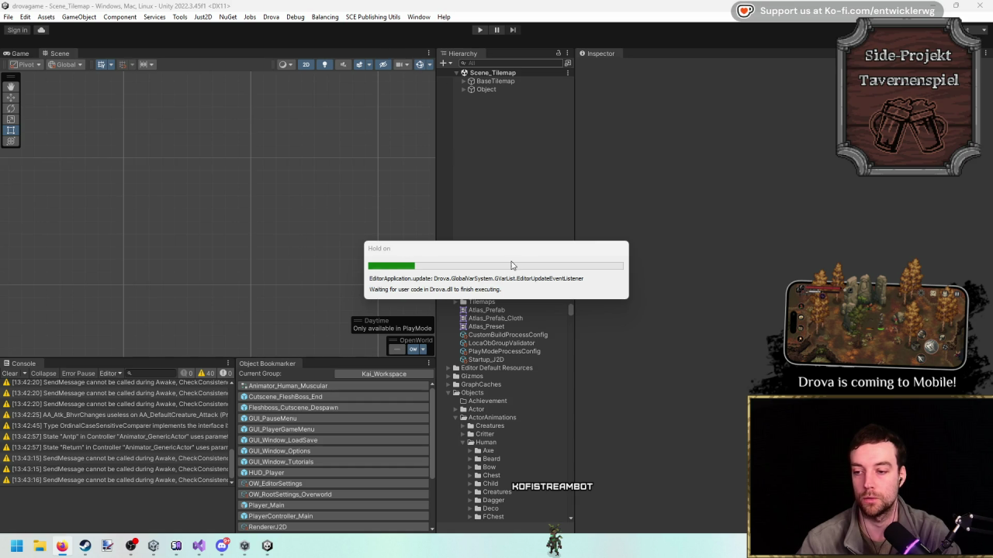
# With the Console cleared and Game view maximized, chop a spruce until its stump vanishes, then stop playing.
pyautogui.moveTo(267, 549)
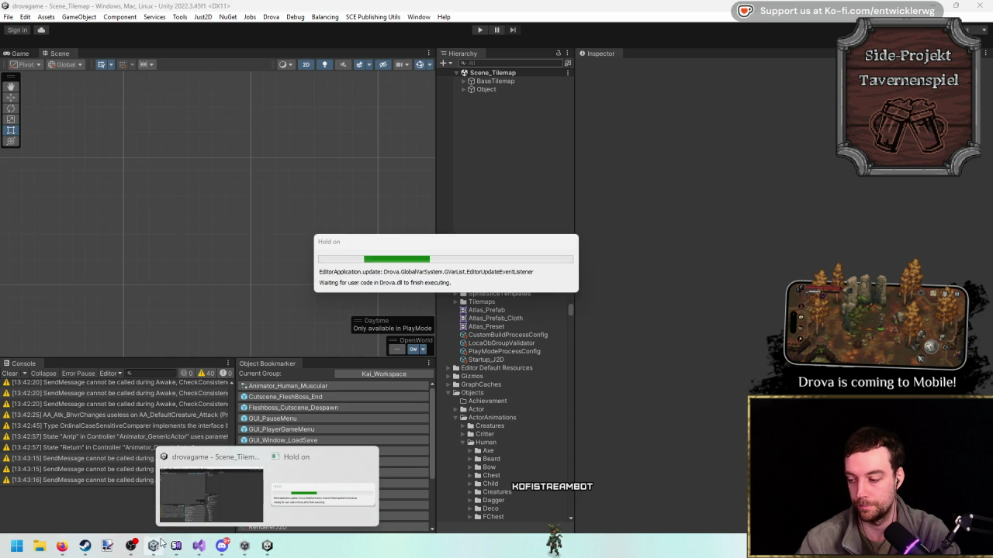
pyautogui.click(220, 511)
pyautogui.click(175, 419)
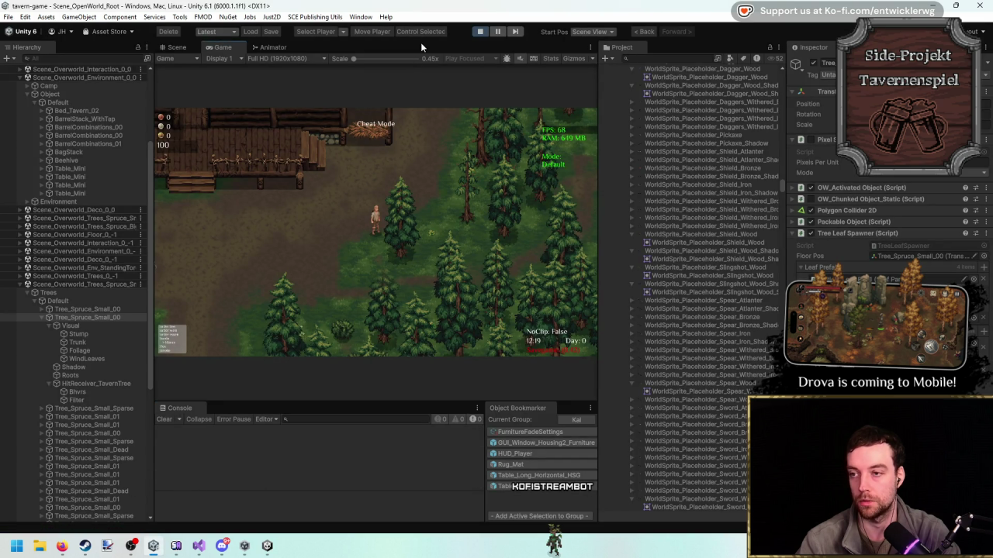
pyautogui.hotkey('shift', 'space')
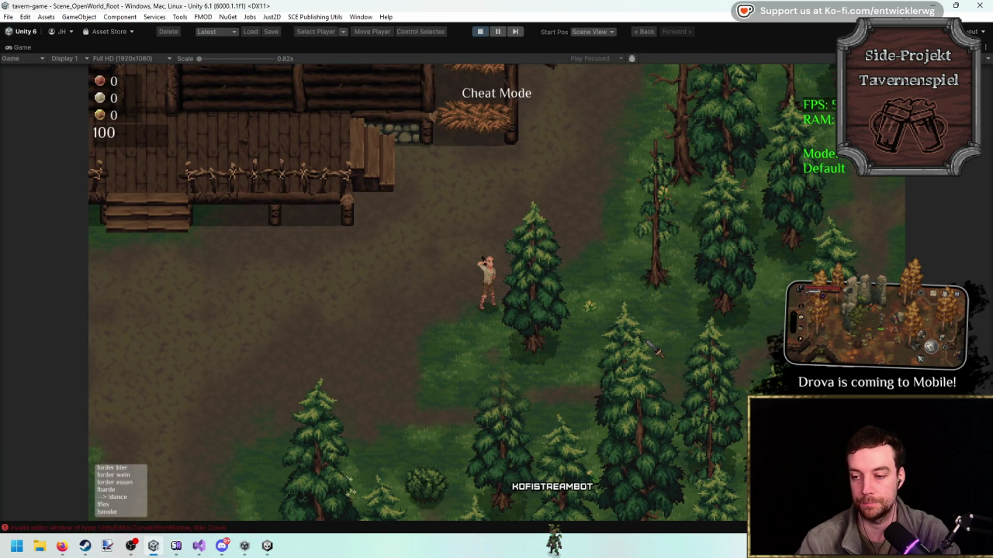
pyautogui.press('space')
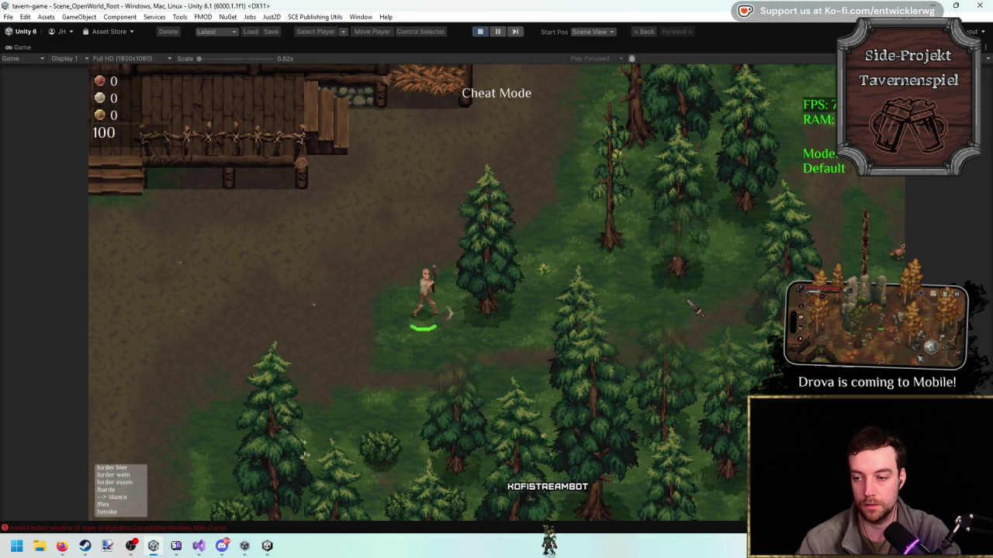
pyautogui.click(692, 309)
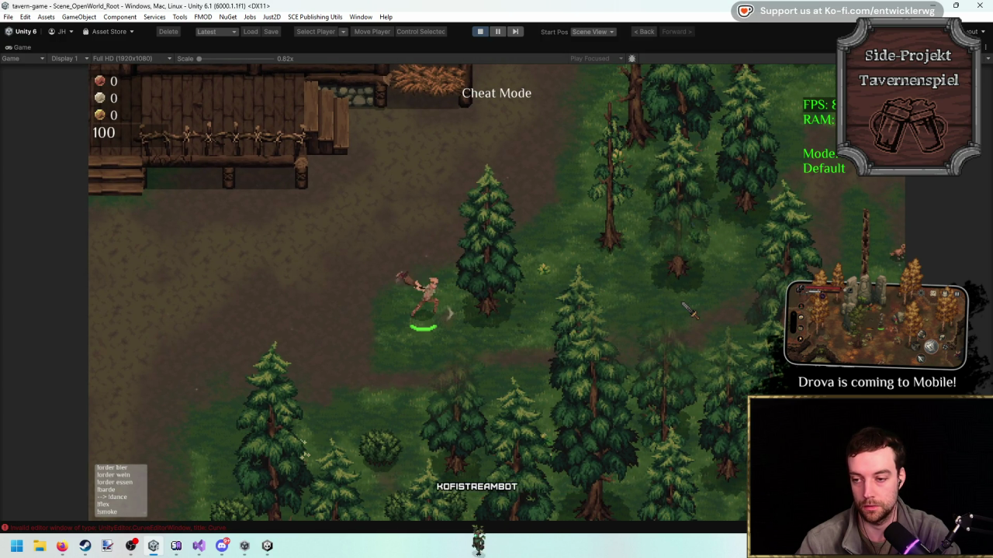
pyautogui.click(659, 322)
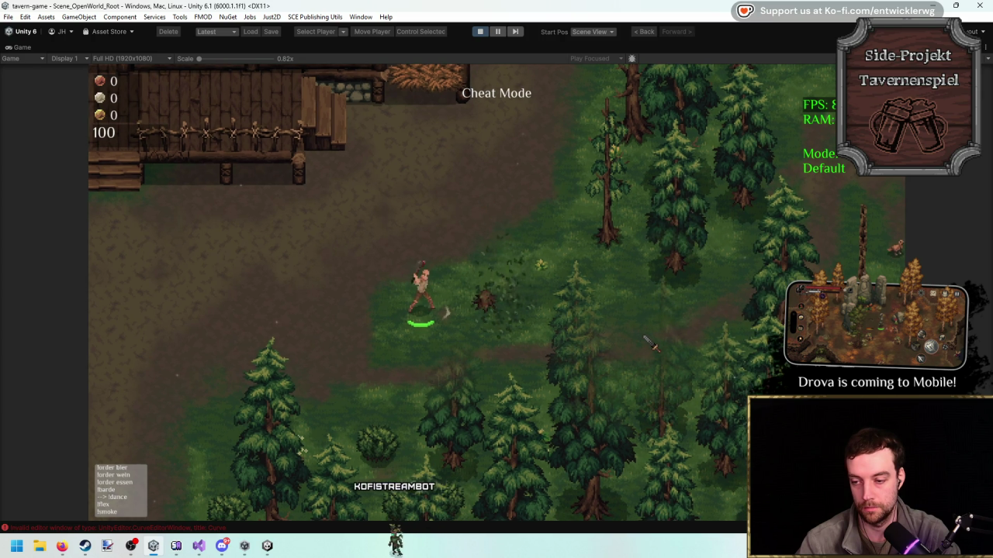
pyautogui.click(648, 342)
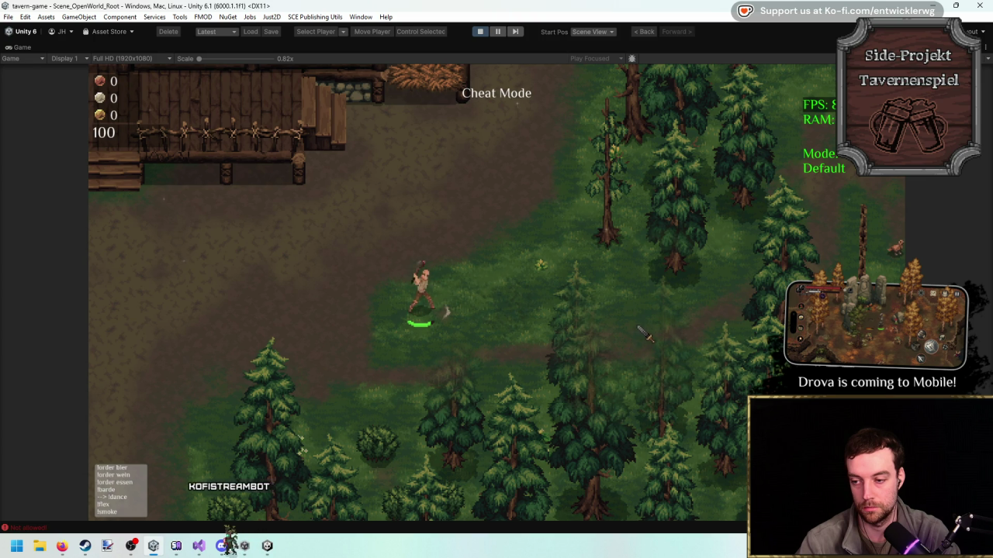
pyautogui.click(646, 332)
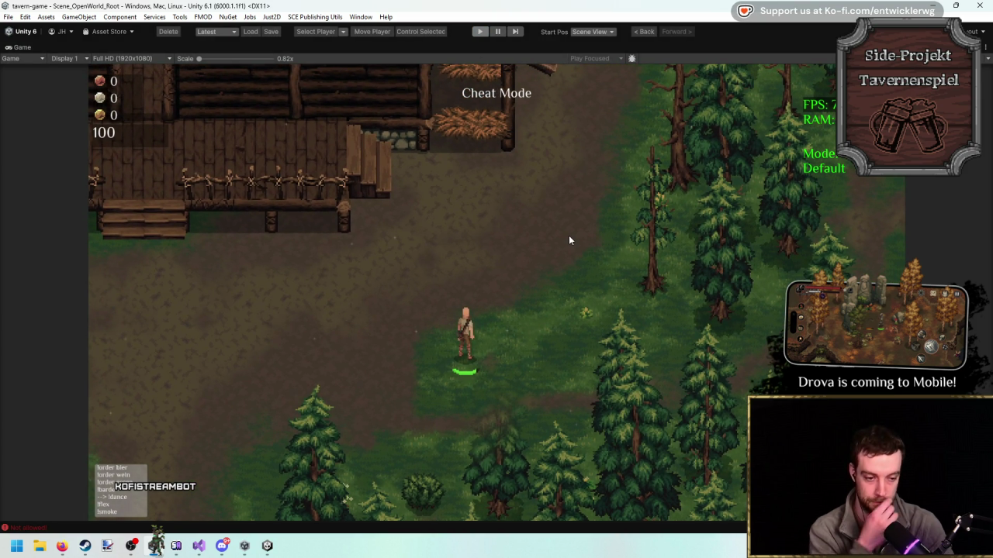
pyautogui.hotkey('ctrl', 'p')
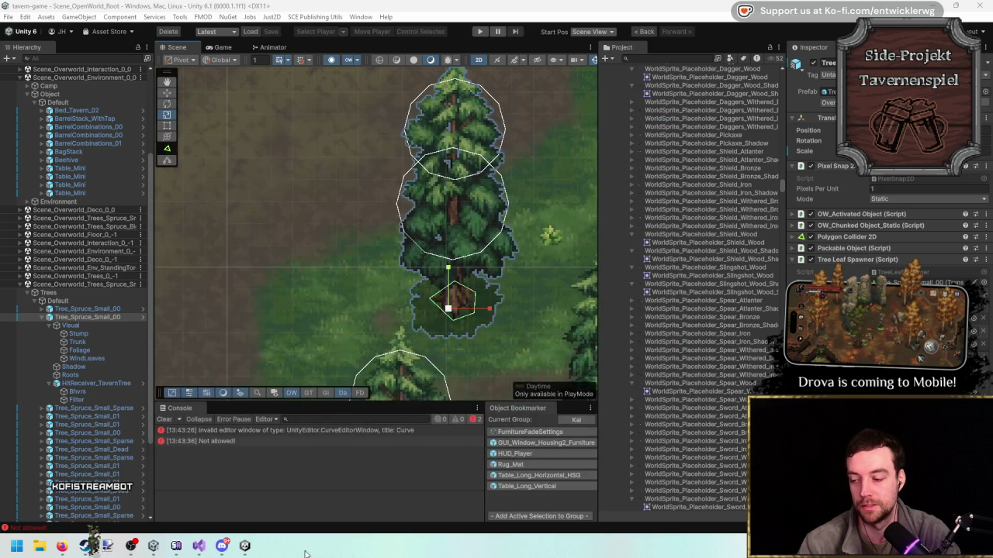
pyautogui.moveTo(245, 546)
pyautogui.moveTo(304, 507)
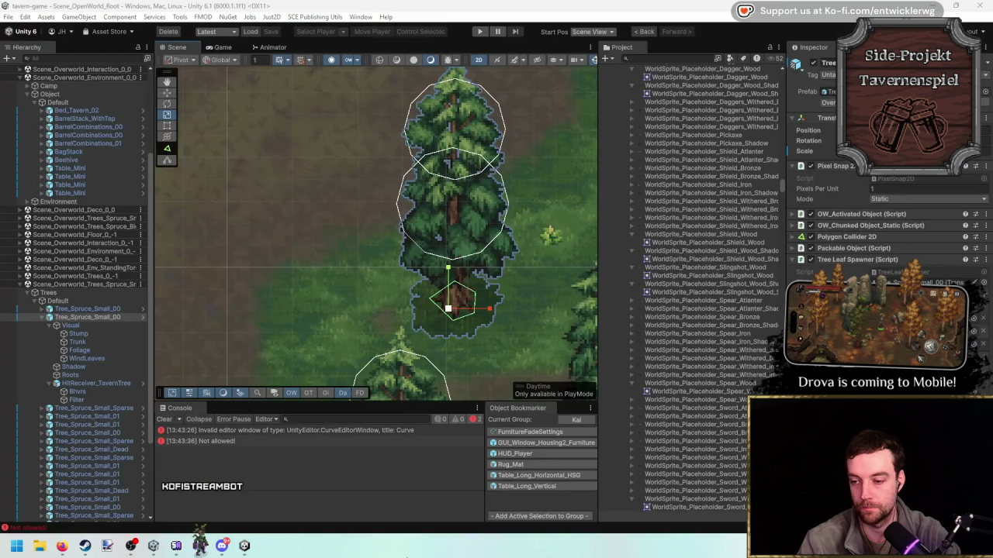
pyautogui.moveTo(201, 545)
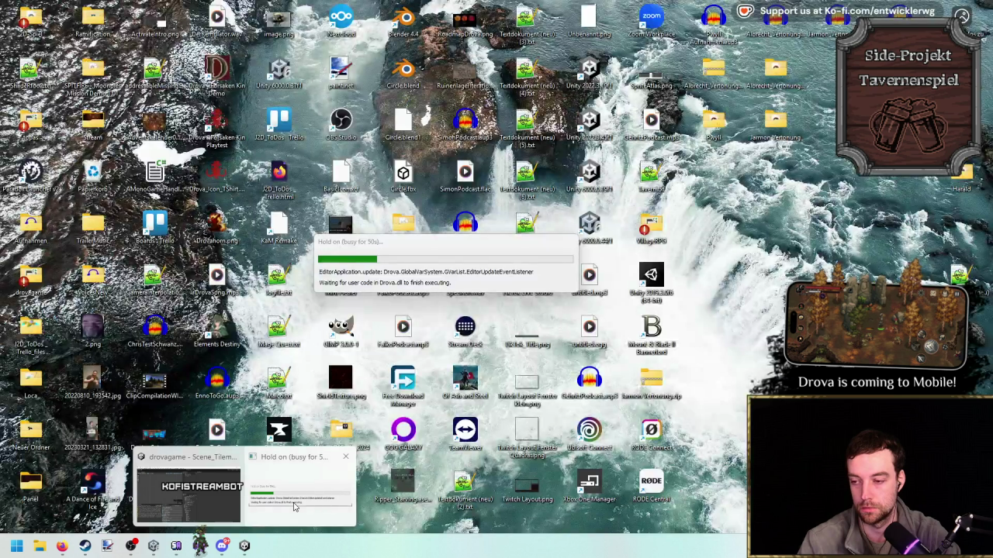
pyautogui.click(294, 504)
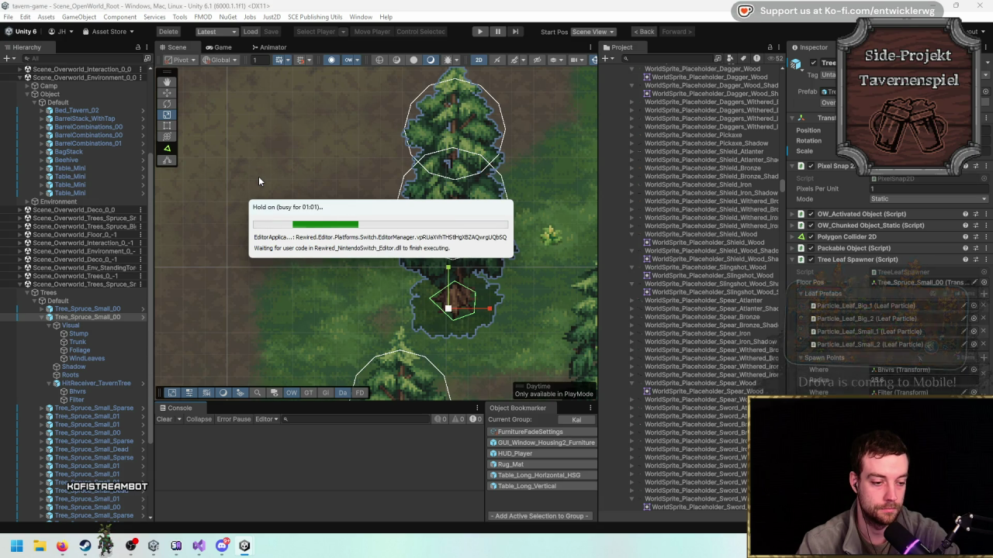
pyautogui.click(243, 547)
# Close the Rewired Nintendo Switch and GameCore plugin update prompts and move the busy dialog aside.
pyautogui.click(548, 292)
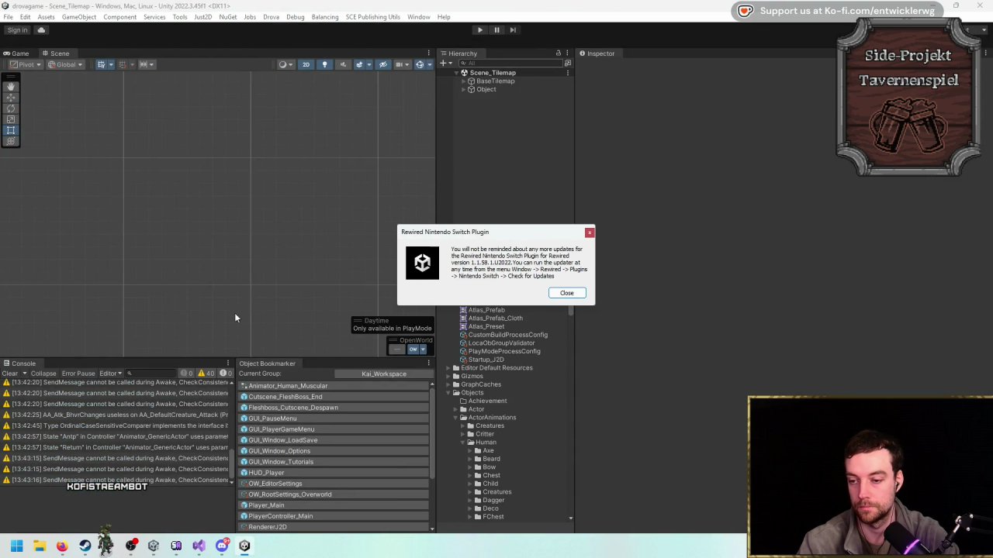
pyautogui.click(552, 294)
pyautogui.click(565, 292)
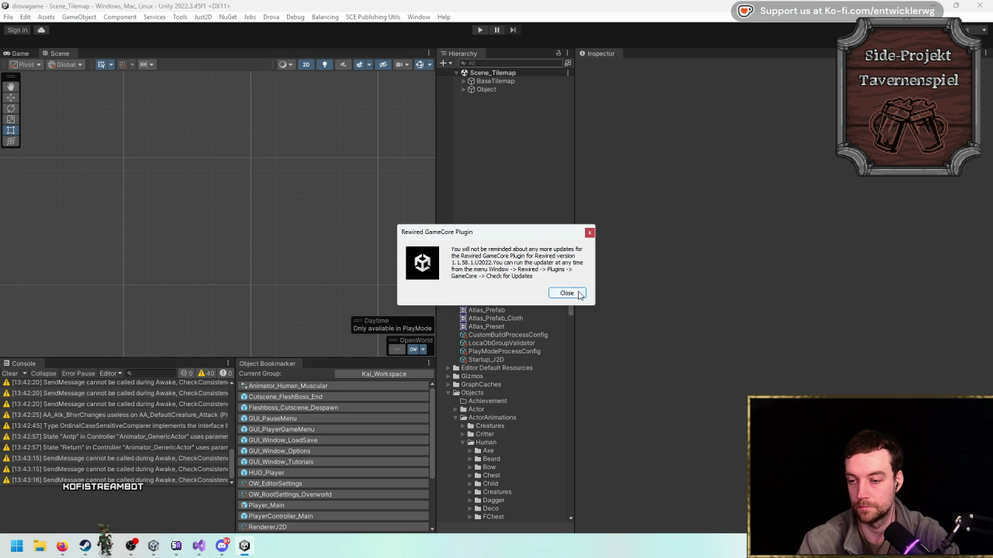
pyautogui.click(566, 295)
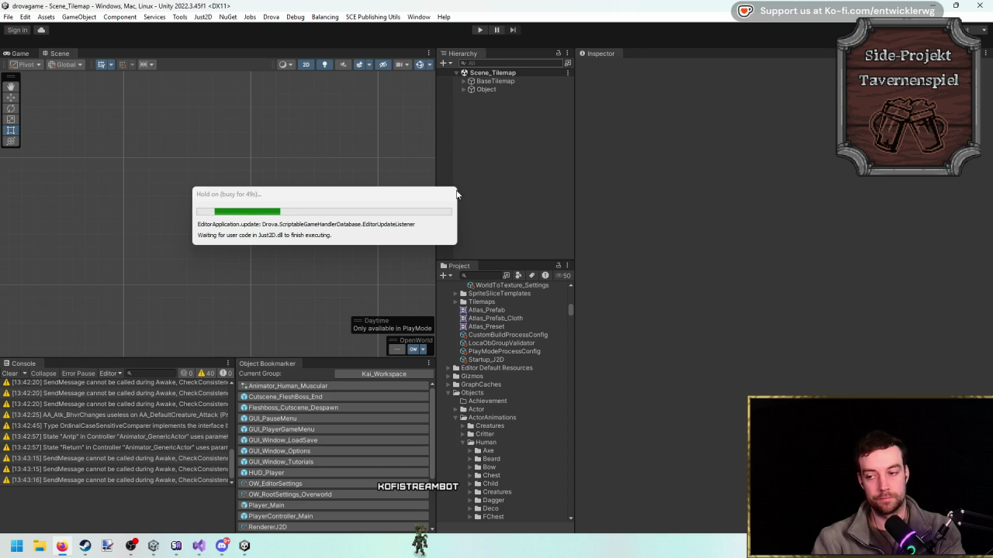
pyautogui.moveTo(456, 193); pyautogui.dragTo(227, 158)
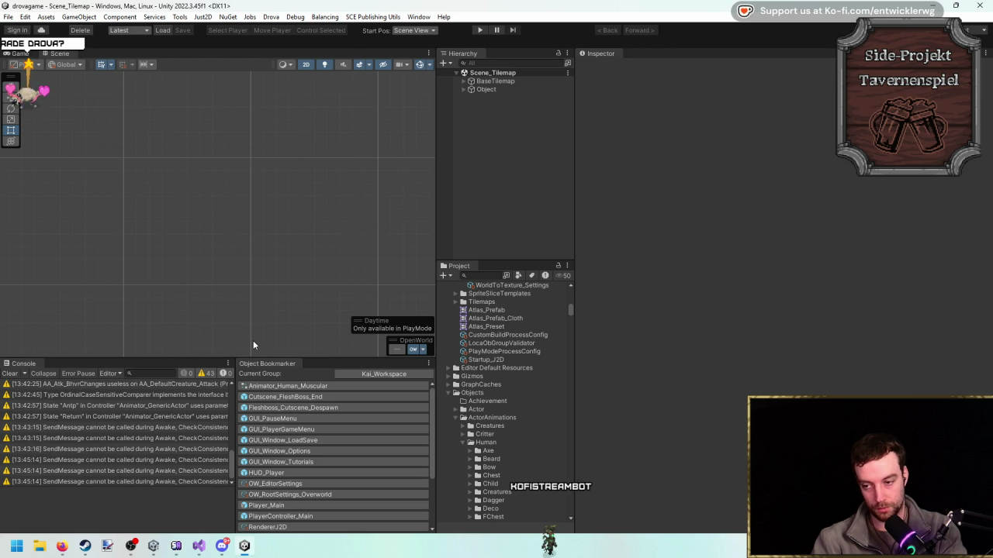
# Search the Project for 'pickup t:prefab wood' and select PickUp_LogWood_02 among the log wood results.
pyautogui.click(489, 275)
pyautogui.write('up')
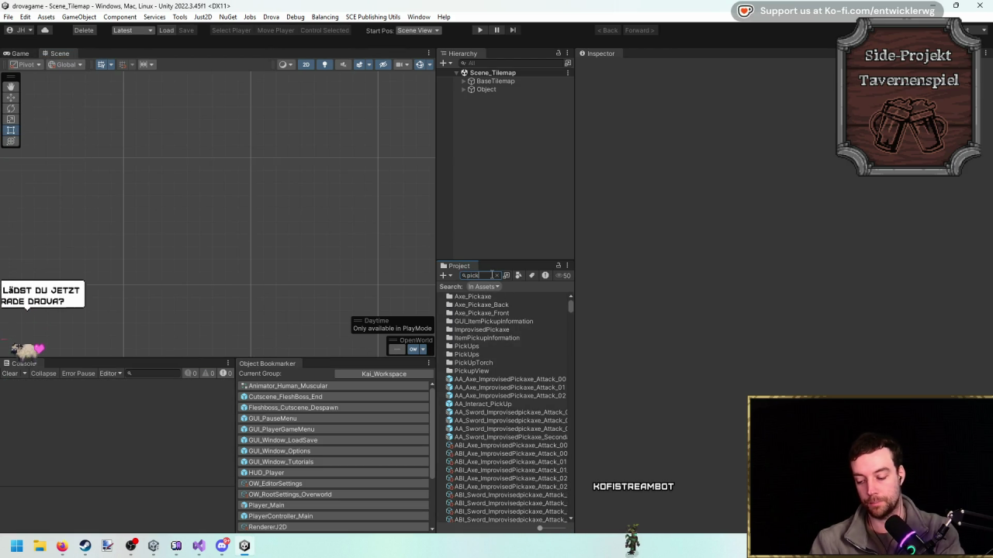
pyautogui.write(' t:')
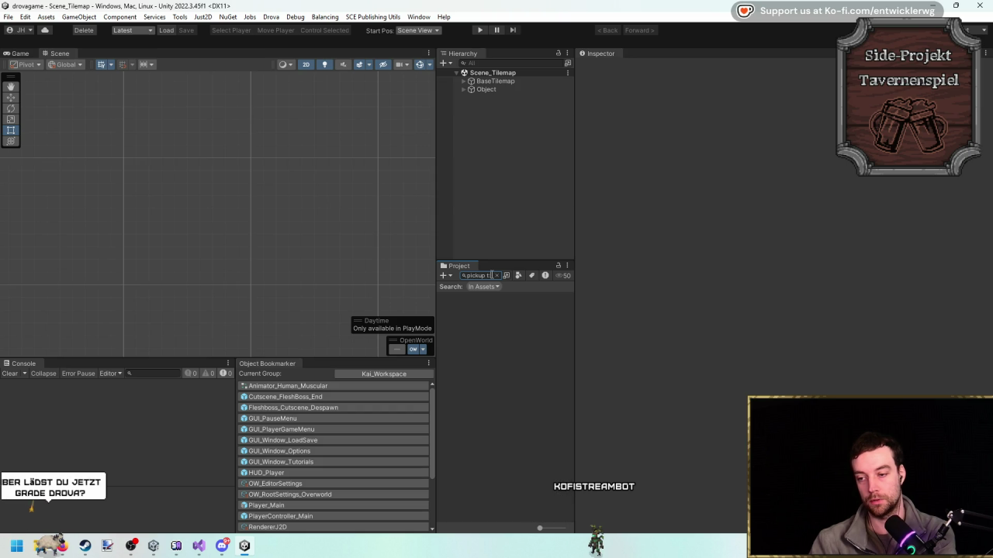
pyautogui.write('prefab wood')
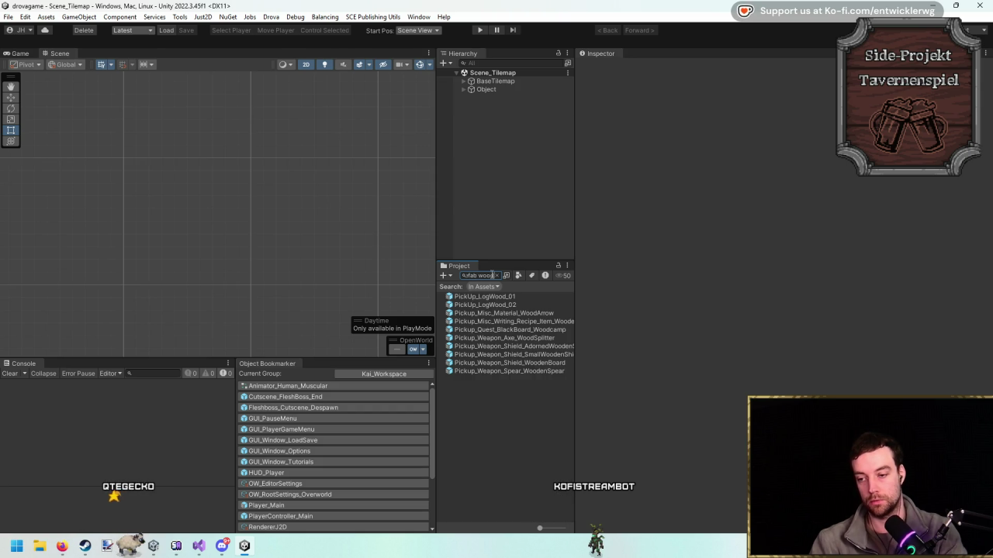
pyautogui.click(505, 297)
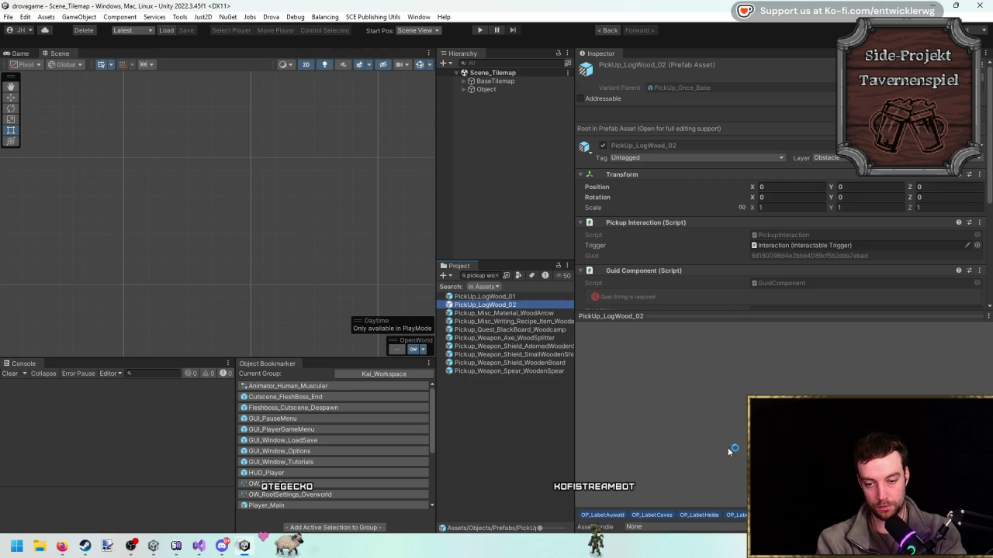
pyautogui.press('Down')
pyautogui.press('Down')
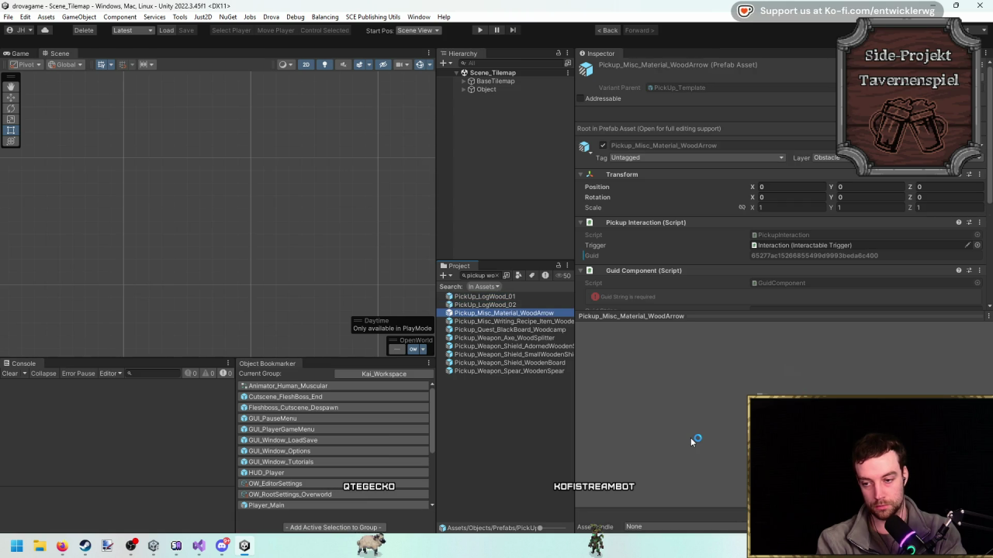
pyautogui.click(512, 305)
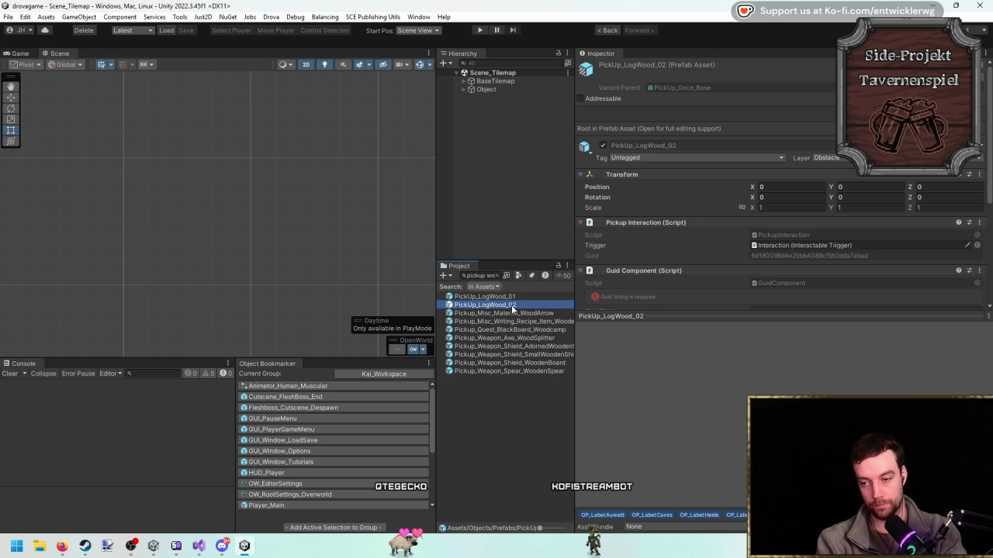
pyautogui.rightClick(512, 307)
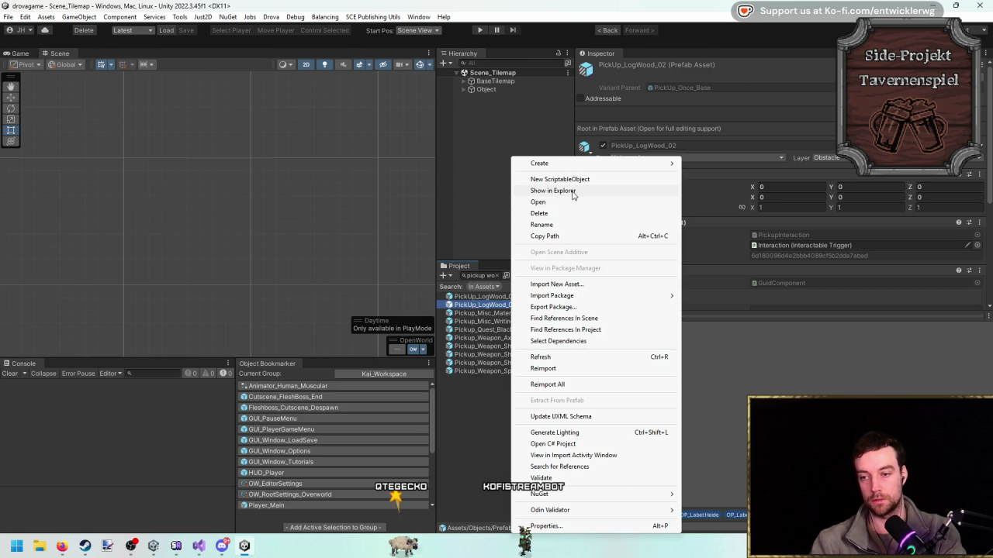
# Reveal PickUp_LogWood_02.prefab in File Explorer, then bring the Unity 6 project forward.
pyautogui.click(572, 192)
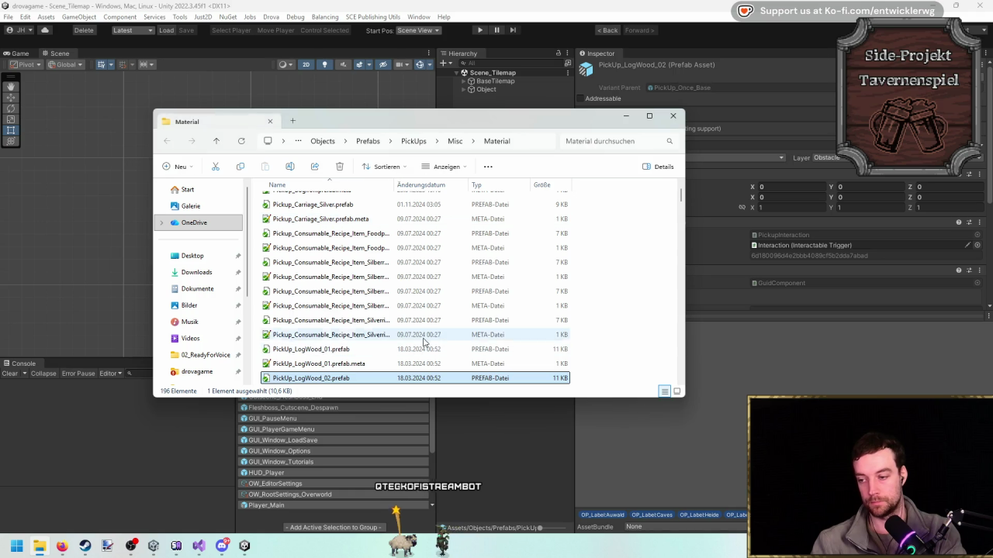
pyautogui.moveTo(558, 123)
pyautogui.mouseDown()
pyautogui.moveTo(461, 155)
pyautogui.moveTo(580, 160)
pyautogui.mouseUp()
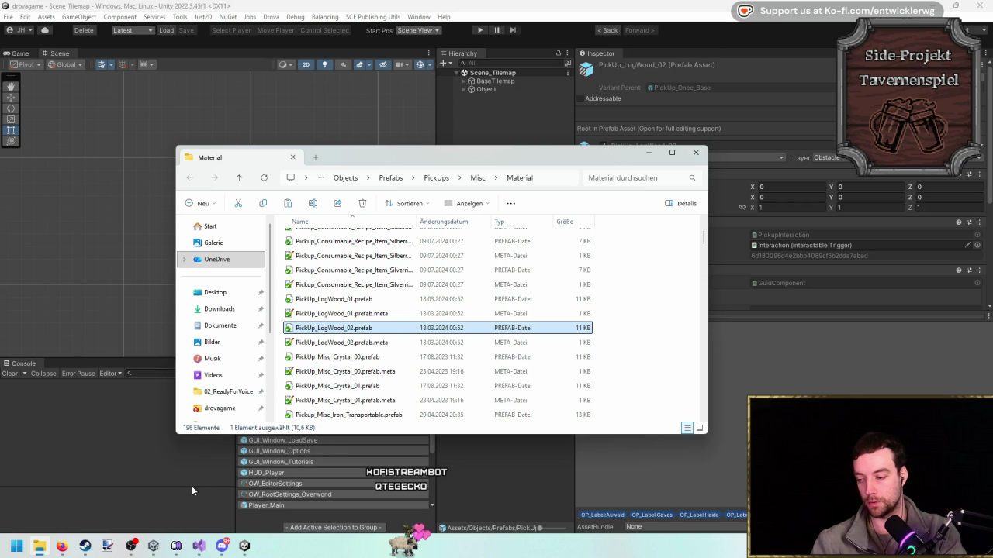
pyautogui.click(154, 546)
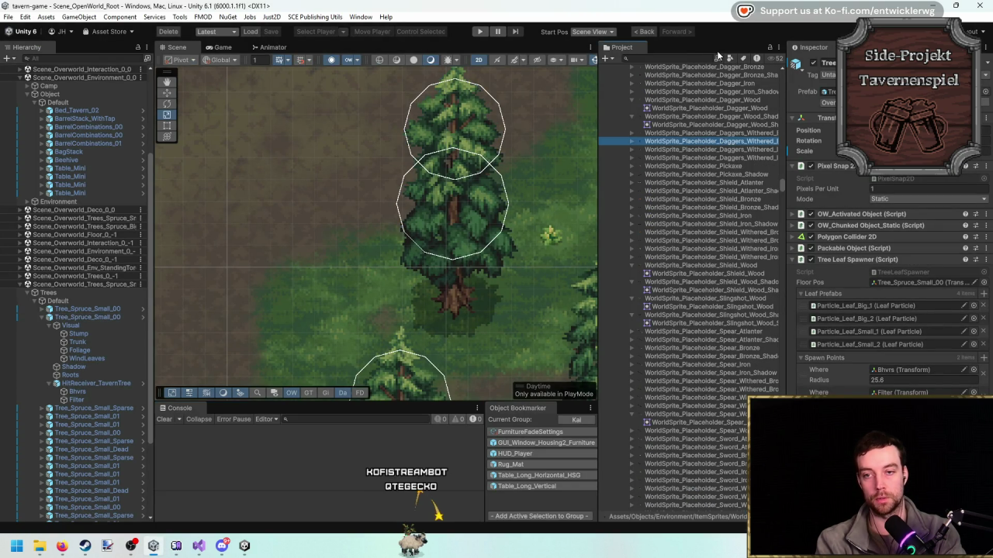
# Locate the _SortMe prefab folder via a 't:prefab pick up' search and open it in File Explorer.
pyautogui.scroll(15, 768, 294)
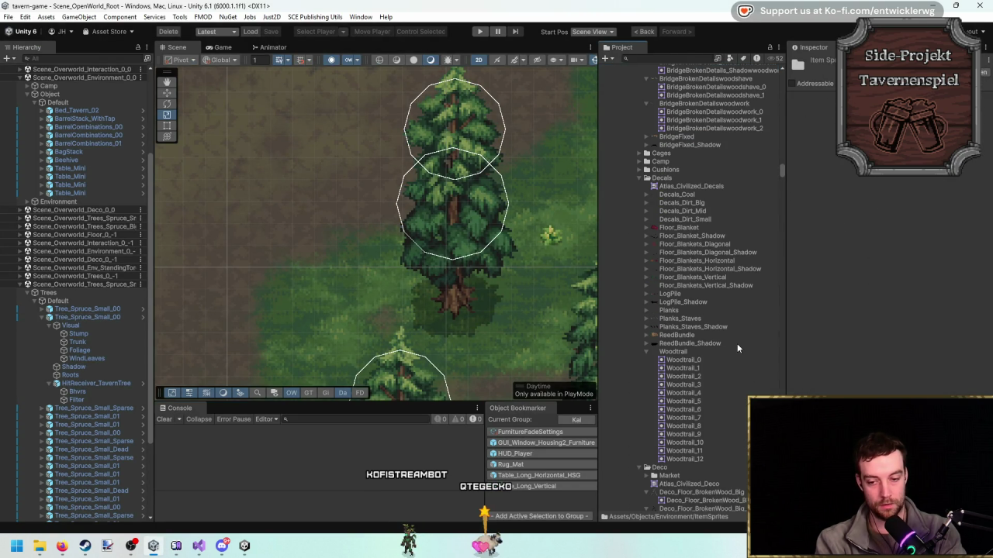
pyautogui.click(683, 298)
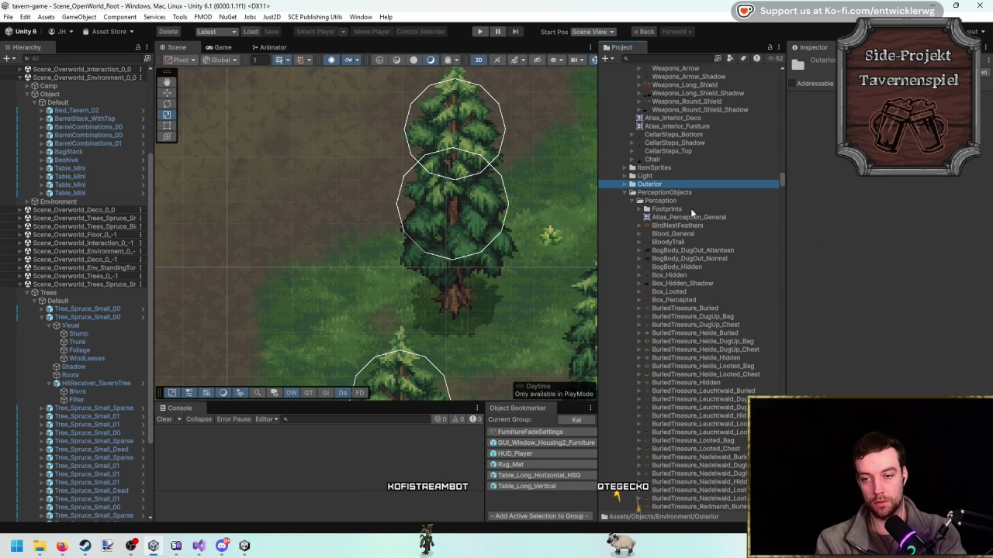
pyautogui.click(682, 194)
pyautogui.press('Left')
pyautogui.click(698, 56)
pyautogui.write('t:prefa')
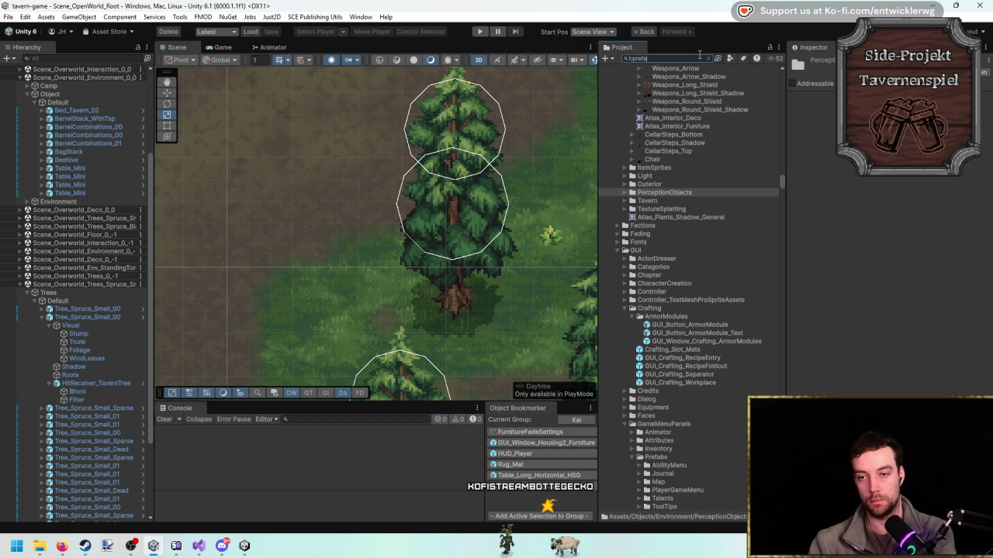
pyautogui.write('b pick up')
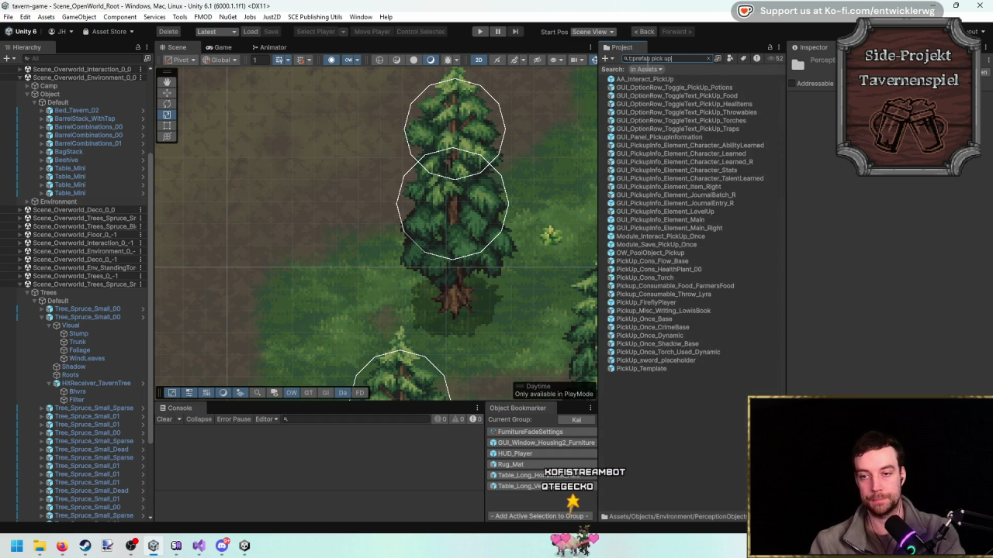
pyautogui.click(671, 304)
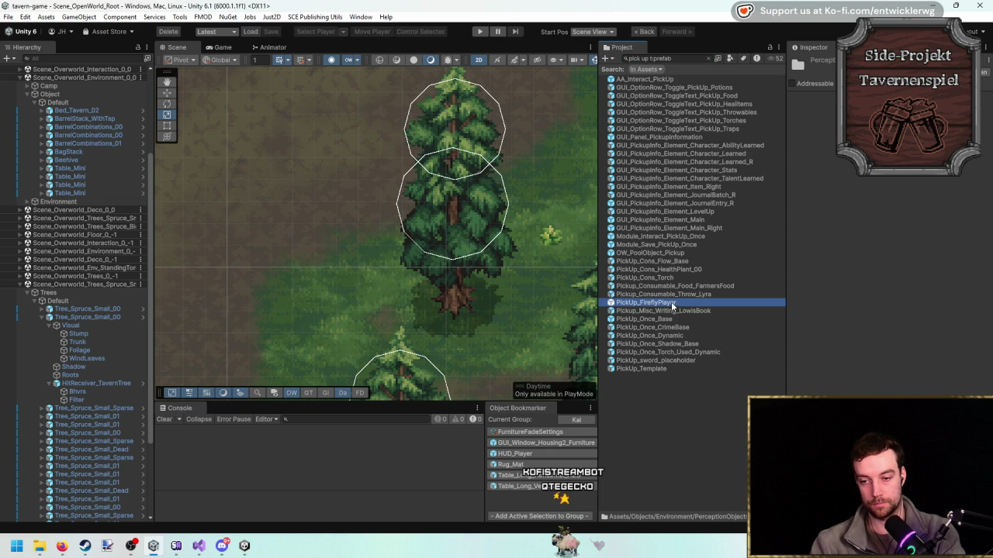
pyautogui.click(708, 59)
pyautogui.rightClick(661, 228)
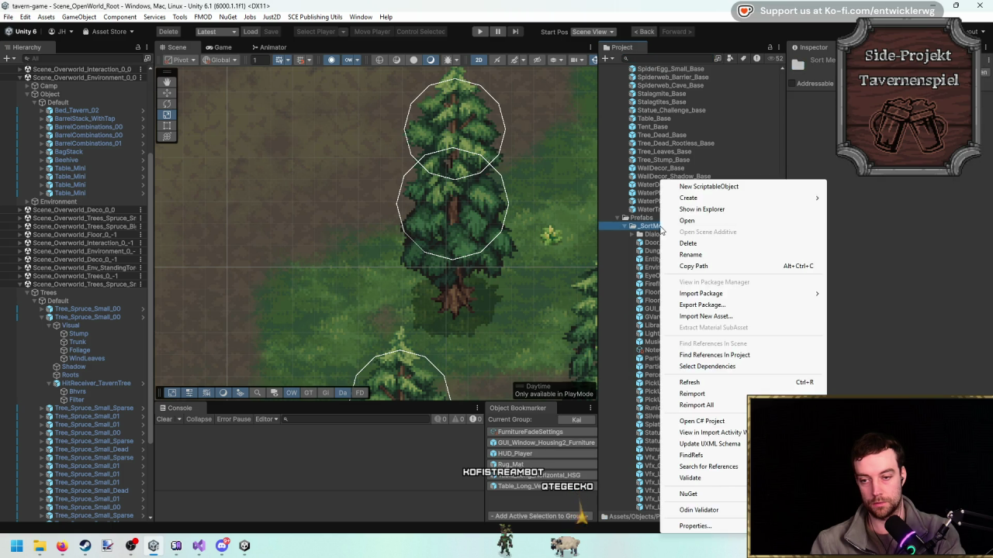
pyautogui.click(721, 208)
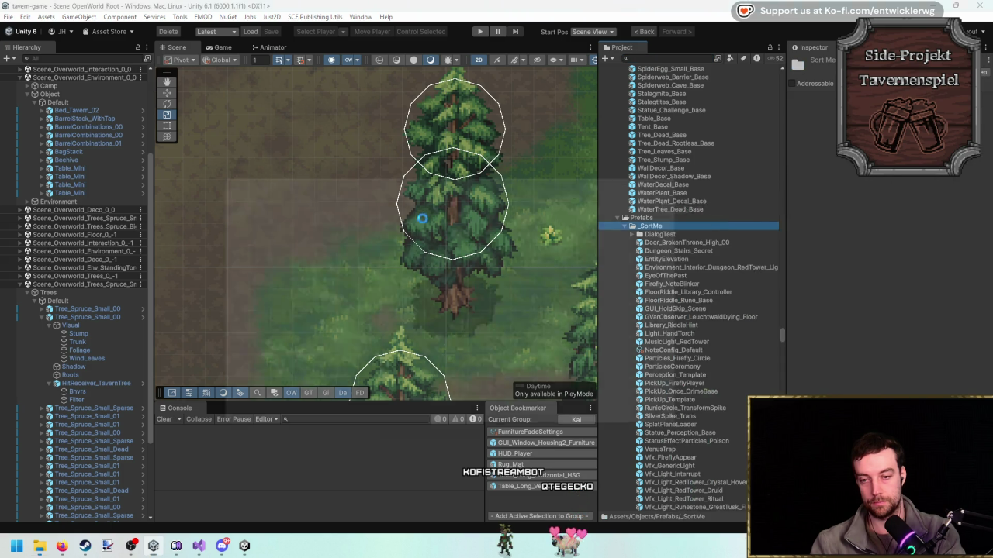
pyautogui.doubleClick(347, 253)
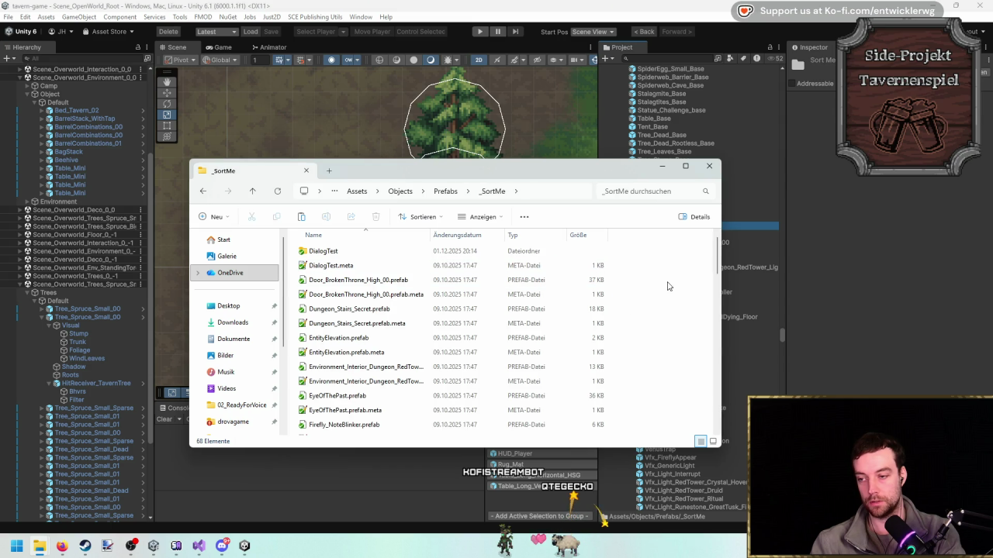
# Paste PickUp_LogWood_02.prefab into _SortMe and check it in Unity 6's Project window.
pyautogui.hotkey('ctrl', 'v')
pyautogui.click(707, 167)
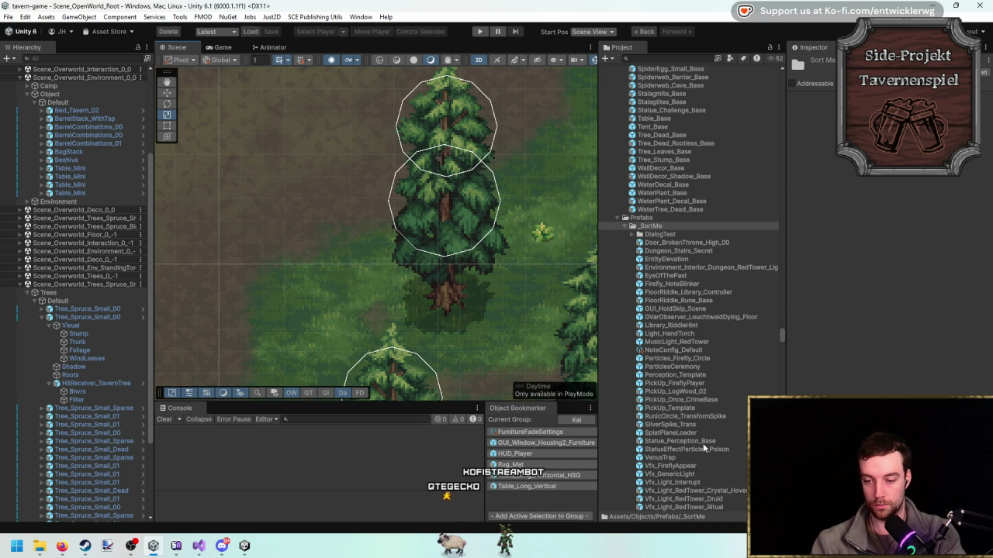
pyautogui.click(702, 392)
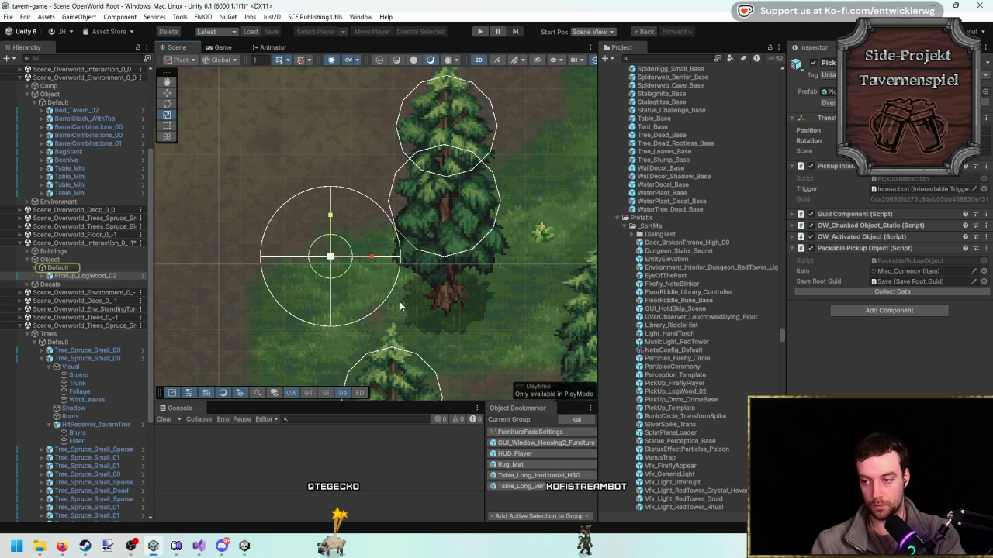
pyautogui.hotkey('alt', 'Tab')
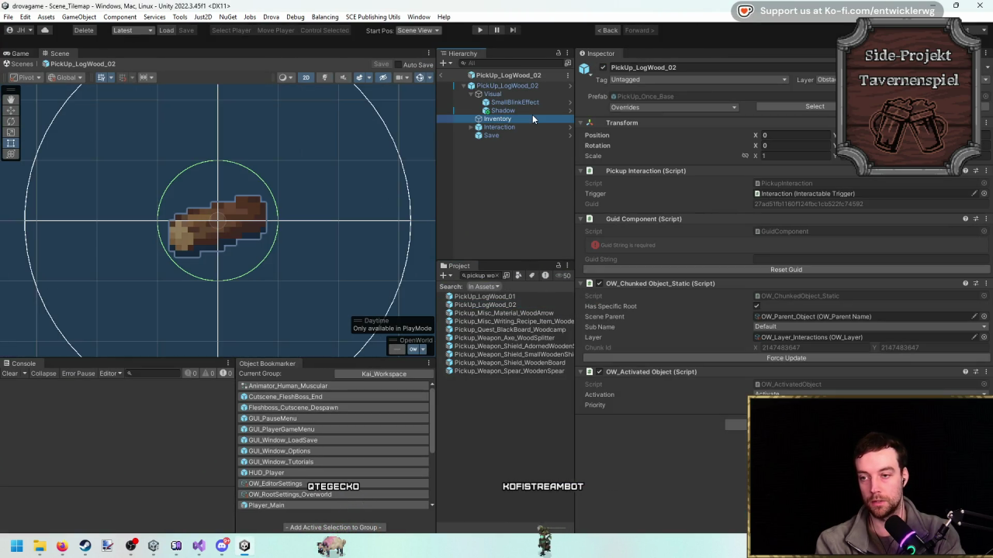
# Find the Visual child's WorldSprite_LogWood textures and reveal both in File Explorer.
pyautogui.click(532, 117)
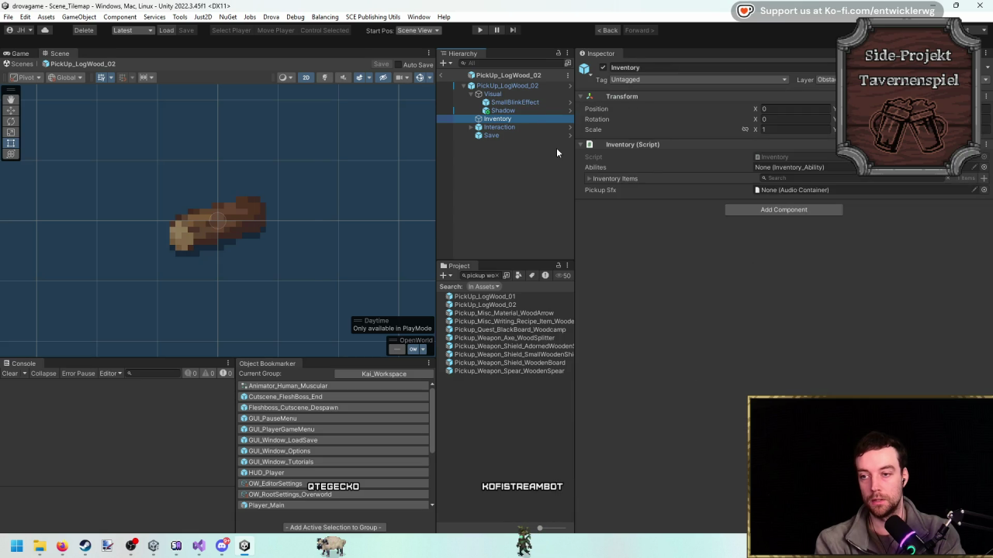
pyautogui.press('Up')
pyautogui.press('Up')
pyautogui.press('Up')
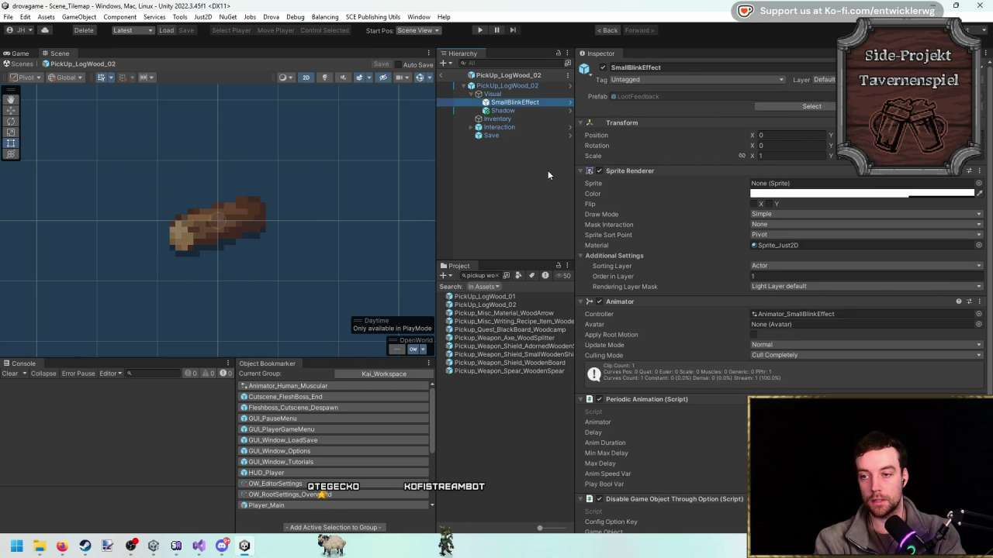
pyautogui.click(799, 157)
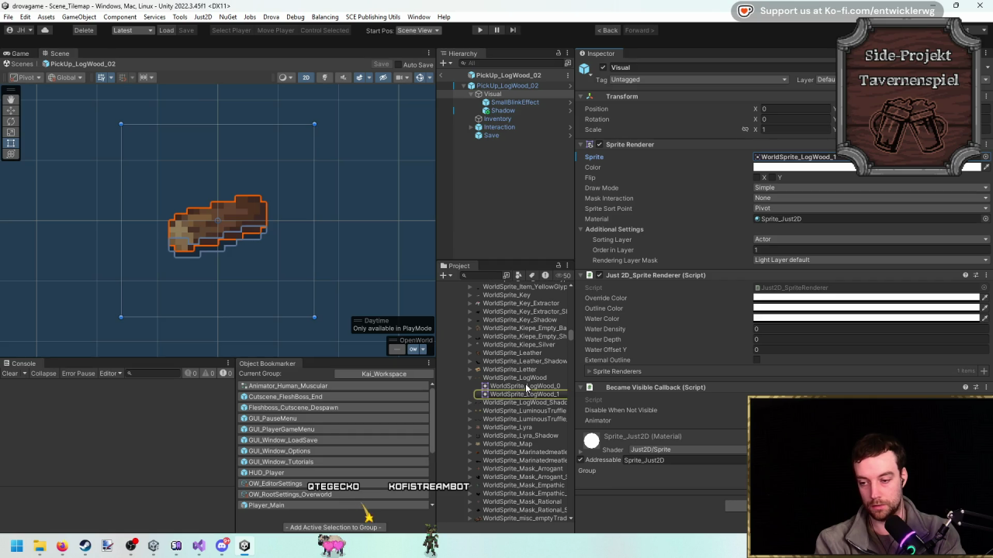
pyautogui.click(514, 378)
pyautogui.rightClick(535, 380)
pyautogui.click(550, 388)
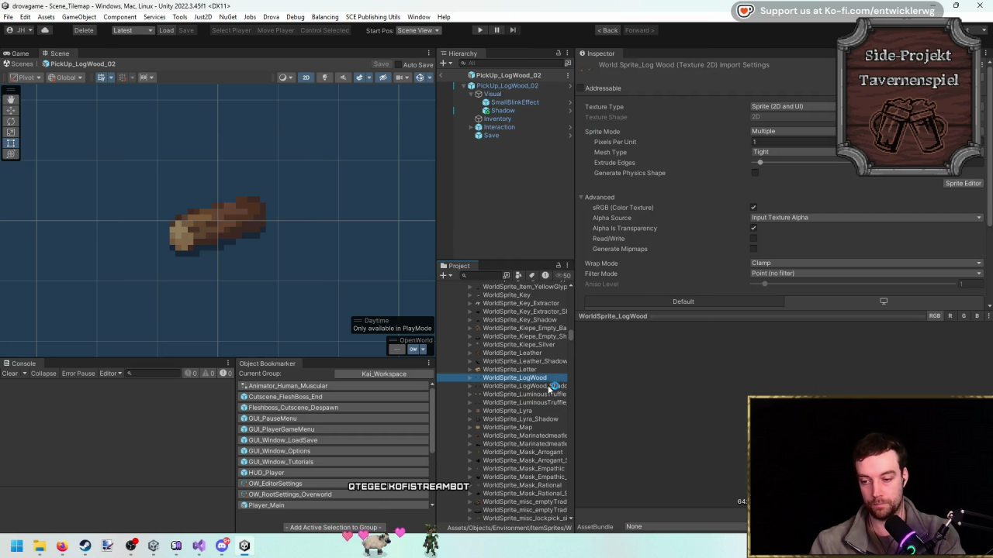
pyautogui.keyDown('ctrl'); pyautogui.click(549, 386); pyautogui.keyUp('ctrl')
pyautogui.rightClick(550, 387)
pyautogui.click(624, 40)
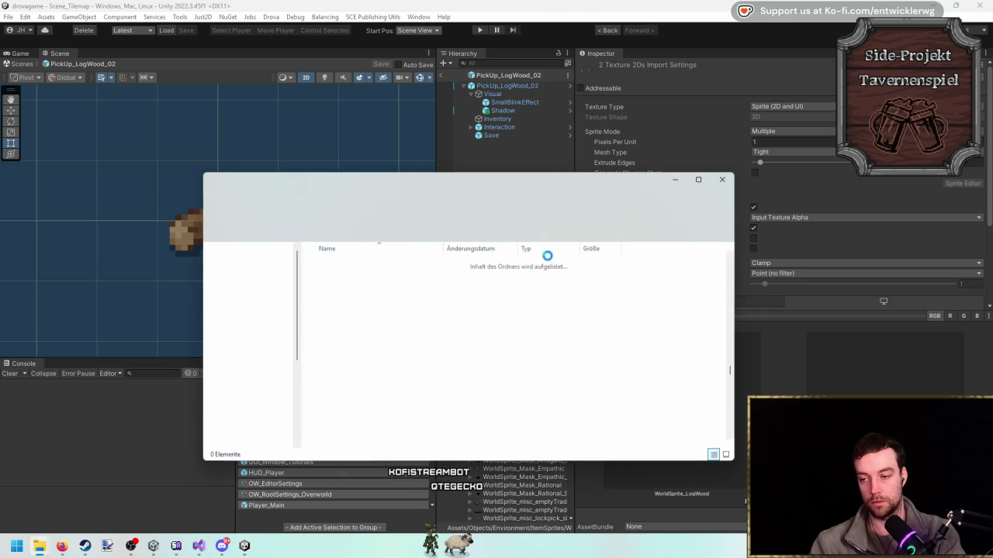
# Copy the WorldSprite_LogWood textures and meta files into Prefabs/_SortMe to import them.
pyautogui.keyDown('ctrl'); pyautogui.click(372, 326); pyautogui.keyUp('ctrl')
pyautogui.keyDown('ctrl'); pyautogui.click(436, 354); pyautogui.keyUp('ctrl')
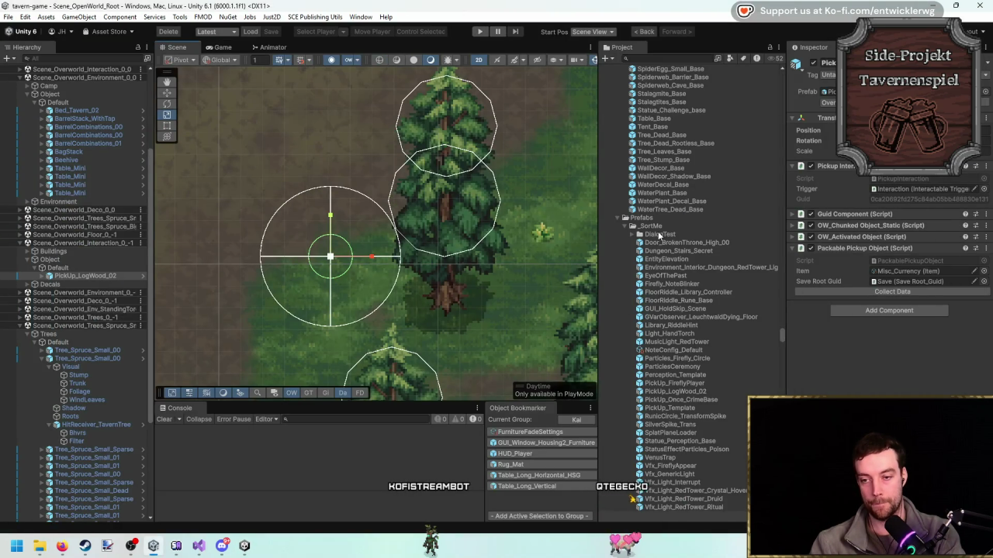
pyautogui.rightClick(655, 226)
pyautogui.click(698, 211)
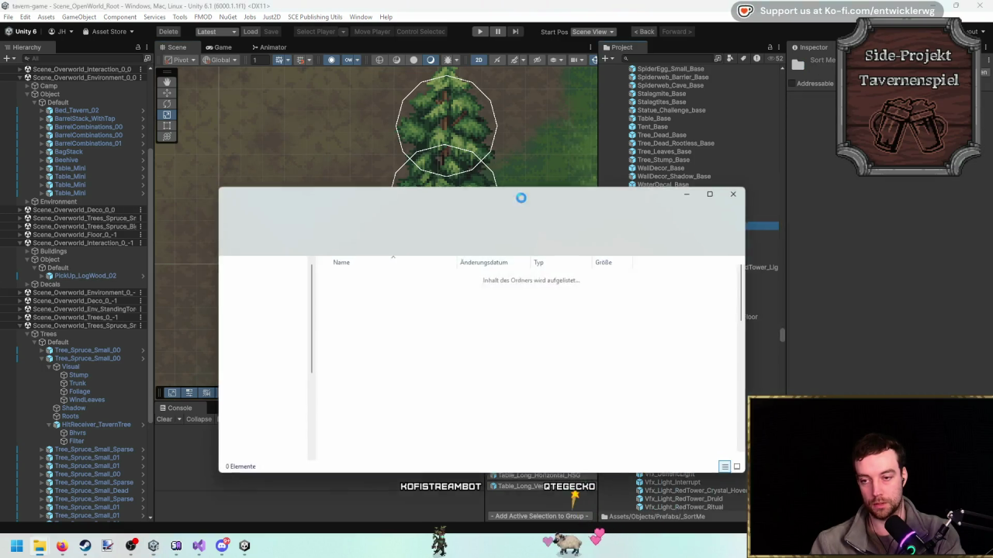
pyautogui.doubleClick(379, 281)
pyautogui.hotkey('ctrl', 'v')
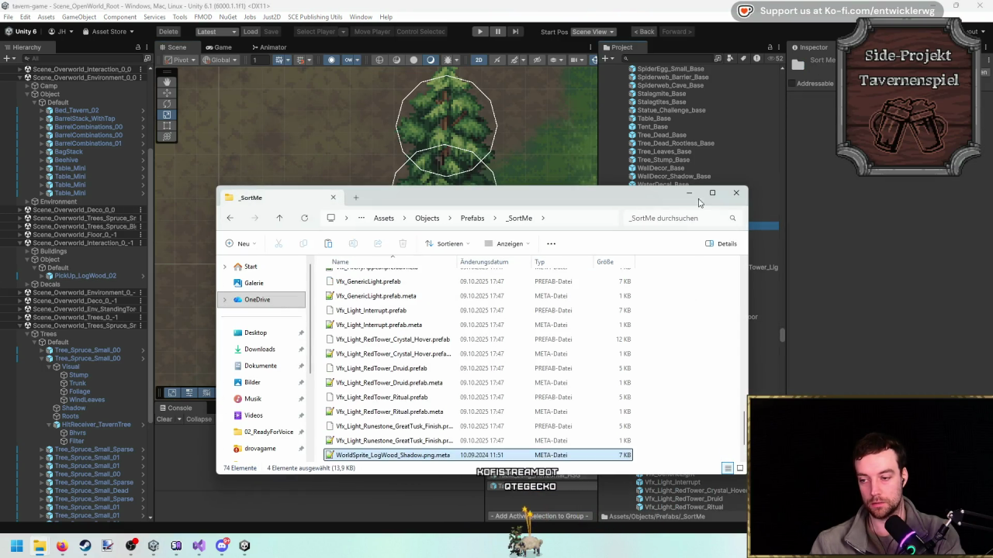
pyautogui.click(689, 193)
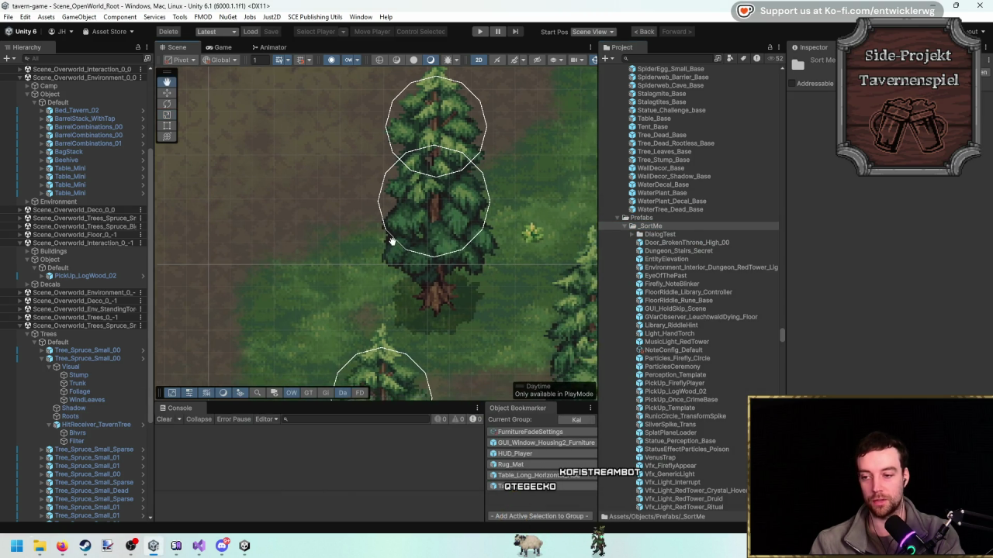
pyautogui.moveTo(333, 354); pyautogui.dragTo(438, 335)
# Test-move the PickUp_LogWood_02 log onto the spruce, then undo it back to the clearing.
pyautogui.press('t')
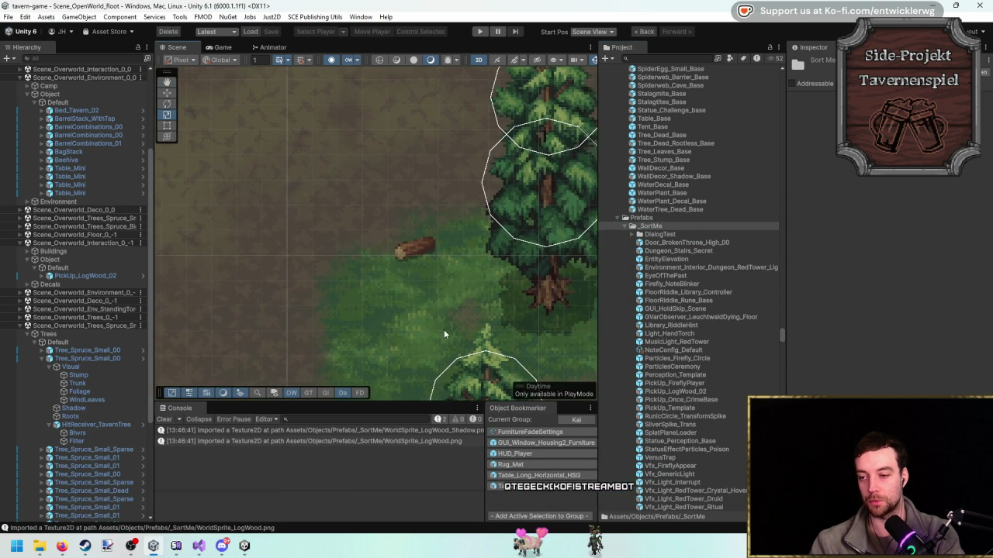
pyautogui.click(164, 419)
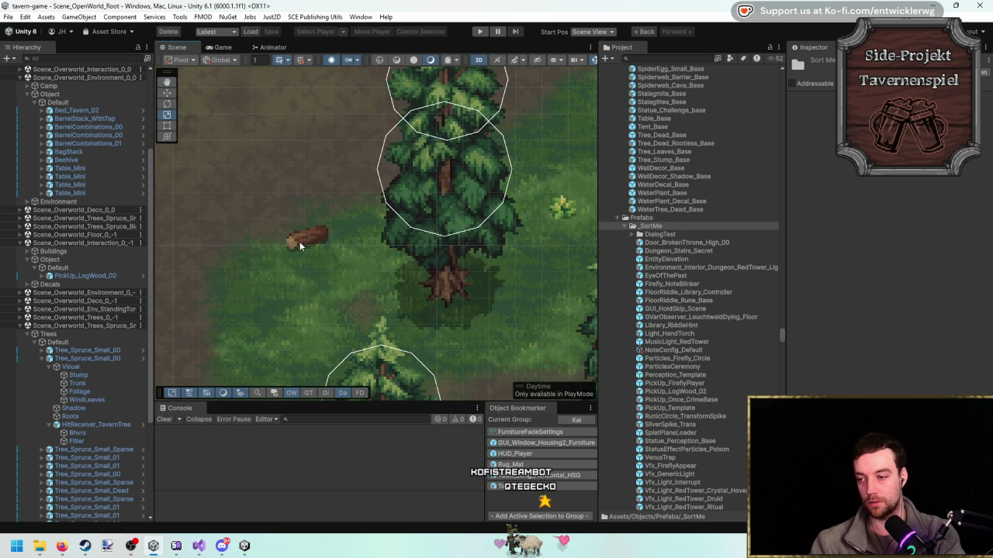
pyautogui.click(301, 247)
pyautogui.press('w')
pyautogui.moveTo(301, 247)
pyautogui.mouseDown()
pyautogui.moveTo(411, 286)
pyautogui.moveTo(490, 299)
pyautogui.moveTo(444, 186)
pyautogui.moveTo(418, 246)
pyautogui.moveTo(483, 285)
pyautogui.moveTo(433, 179)
pyautogui.moveTo(416, 223)
pyautogui.moveTo(416, 297)
pyautogui.moveTo(439, 218)
pyautogui.mouseUp()
pyautogui.hotkey('ctrl', 'z')
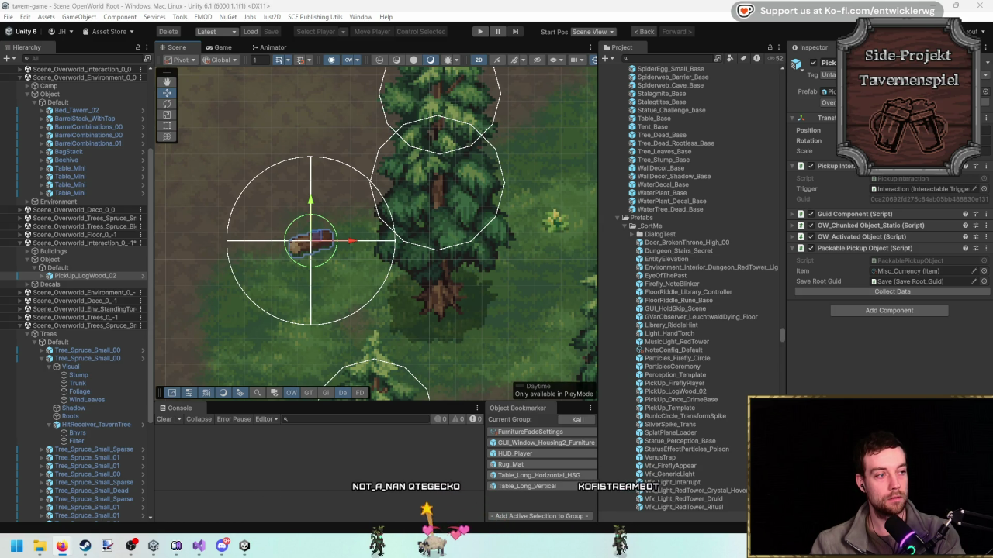
pyautogui.hotkey('alt', 'Tab')
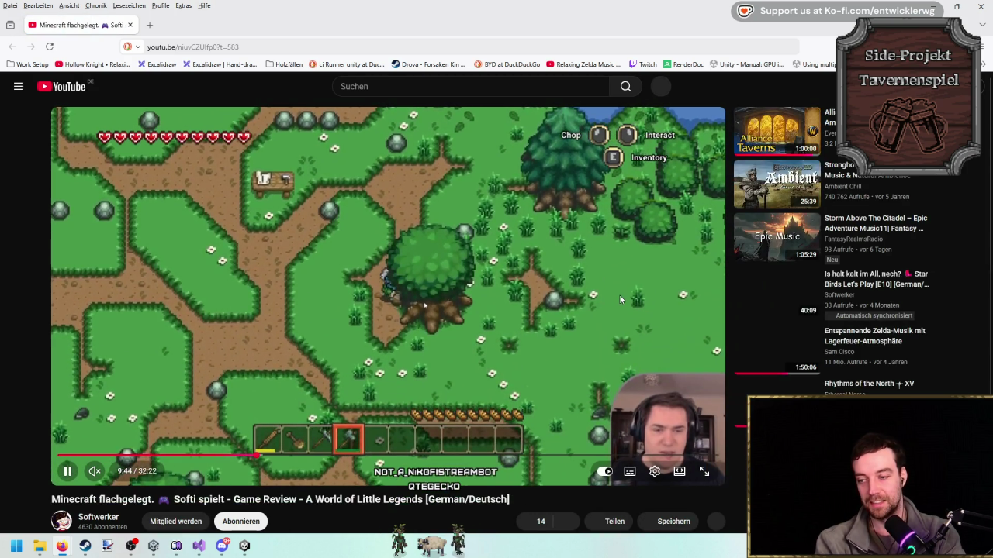
# Pause the Little Legends review at its log-chopping scene around 9:49 and step back slightly.
pyautogui.click(554, 306)
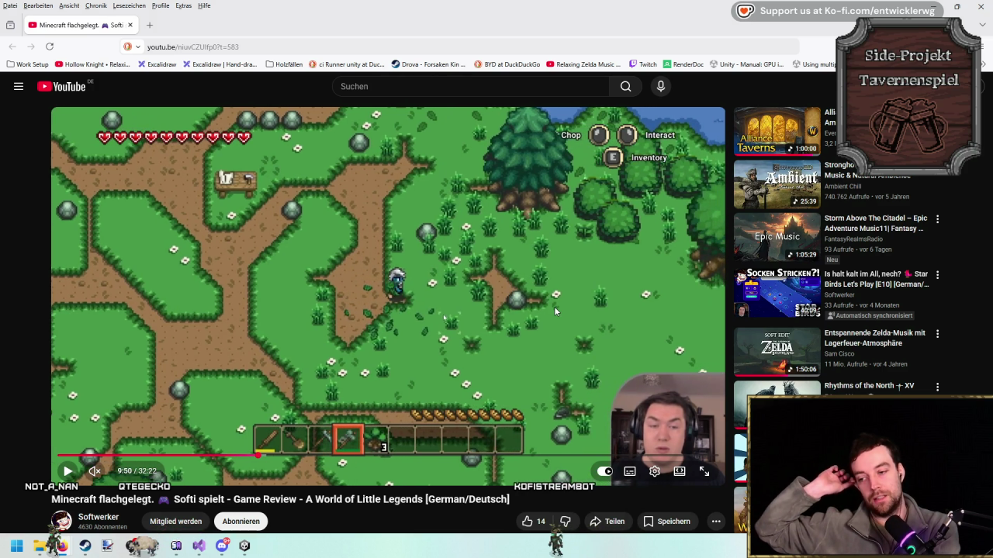
pyautogui.press('Left')
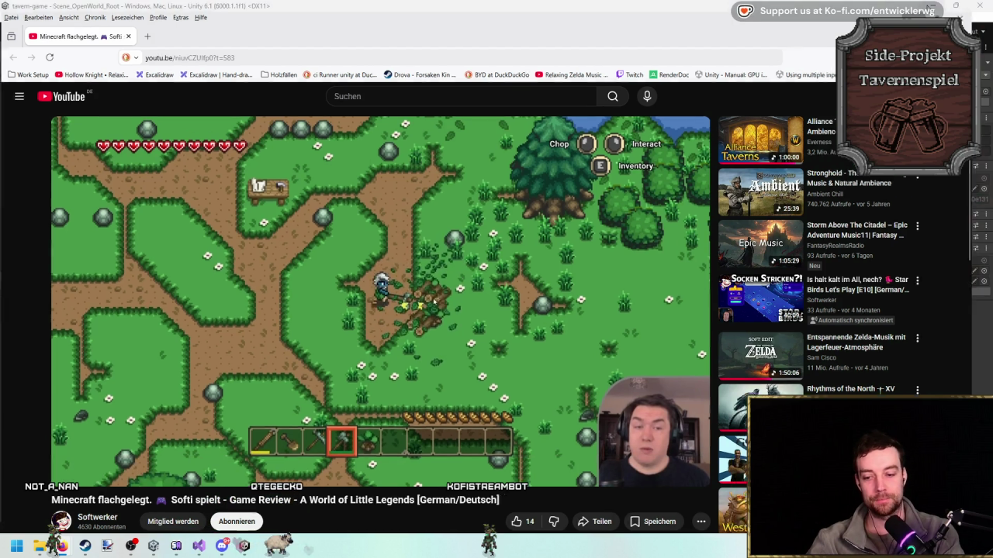
pyautogui.click(930, 7)
pyautogui.moveTo(386, 272); pyautogui.dragTo(406, 246)
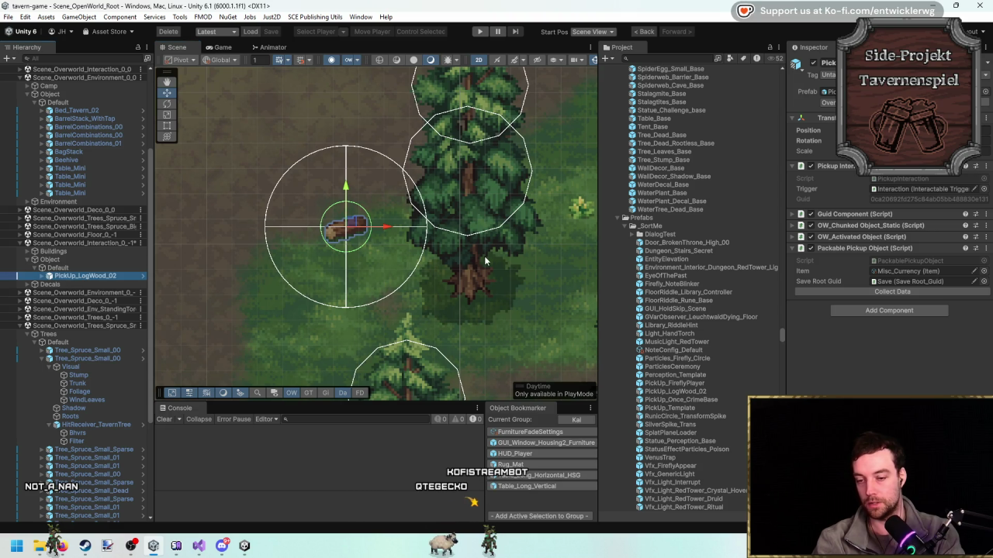
# Delete the log from the scene, then add a new ResourceBhvr_SpawnPrefab script to Gathering.
pyautogui.press('Delete')
pyautogui.moveTo(467, 284); pyautogui.dragTo(450, 305)
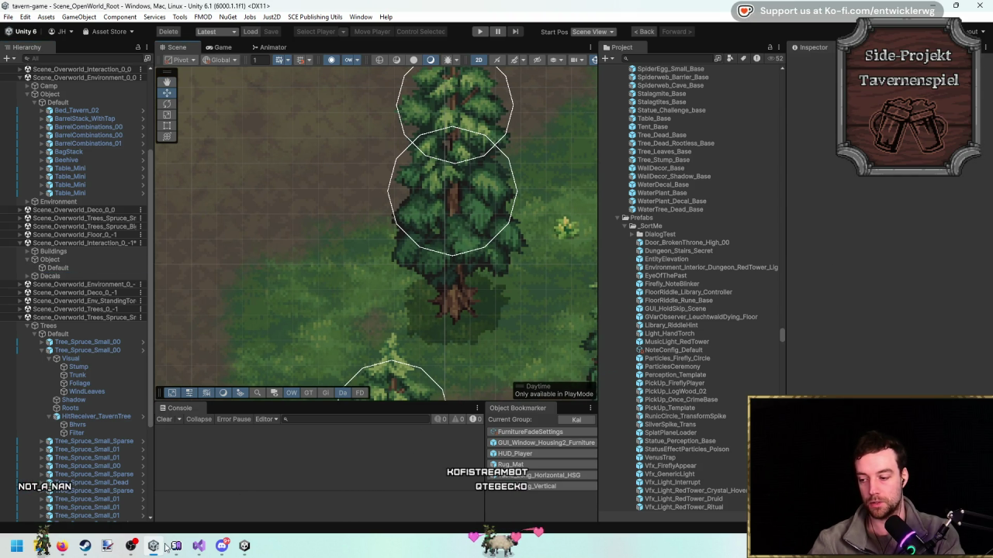
pyautogui.click(199, 546)
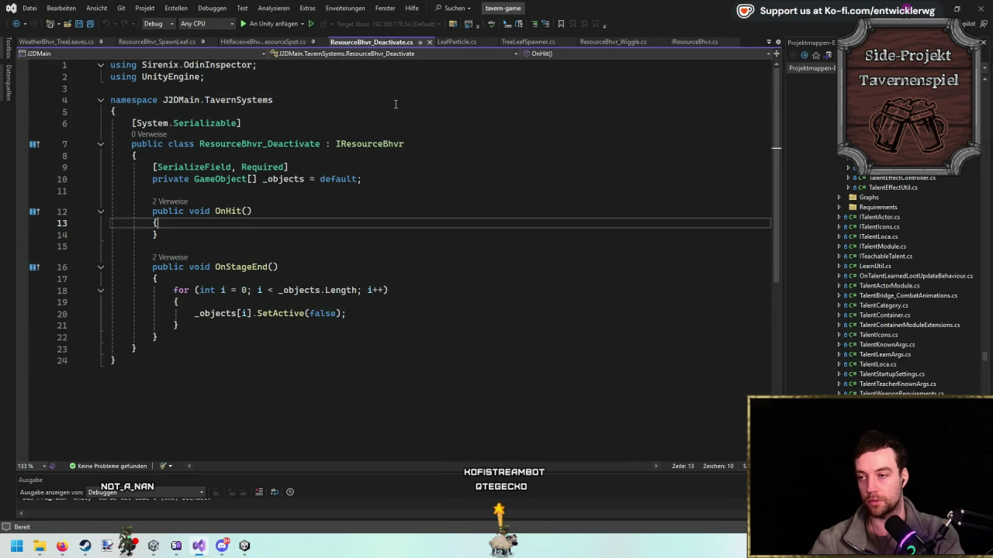
pyautogui.scroll(-2, 917, 332)
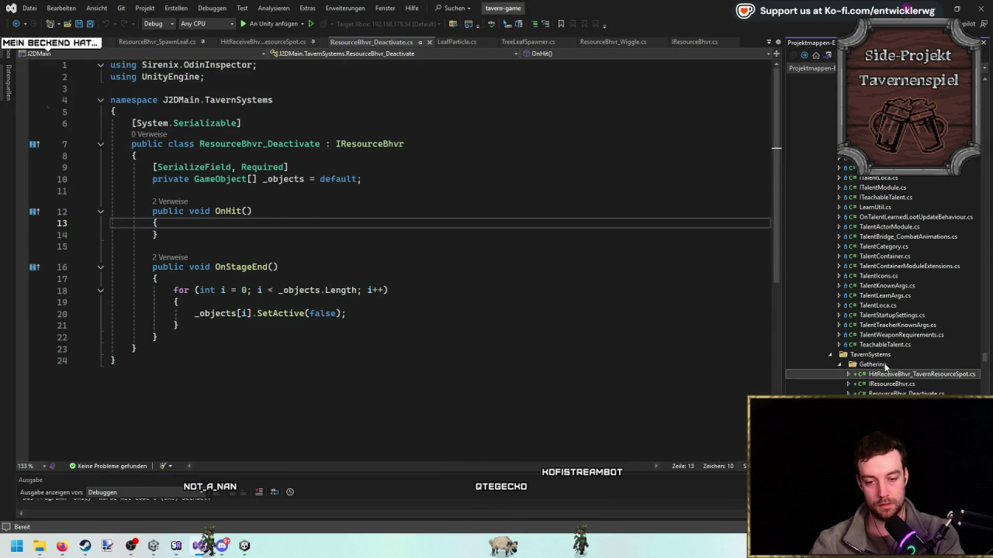
pyautogui.rightClick(886, 336)
pyautogui.moveTo(846, 339)
pyautogui.click(649, 338)
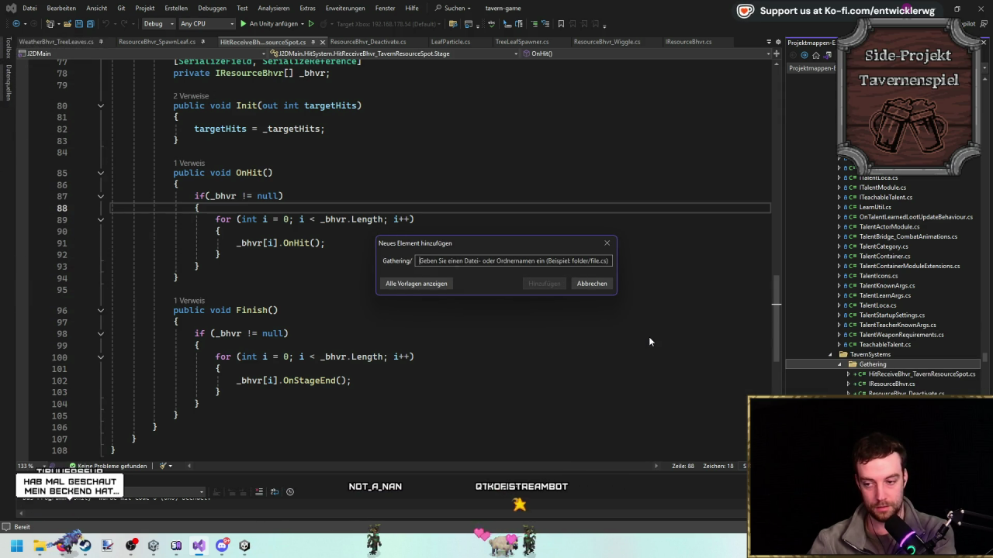
pyautogui.write('ResourceB')
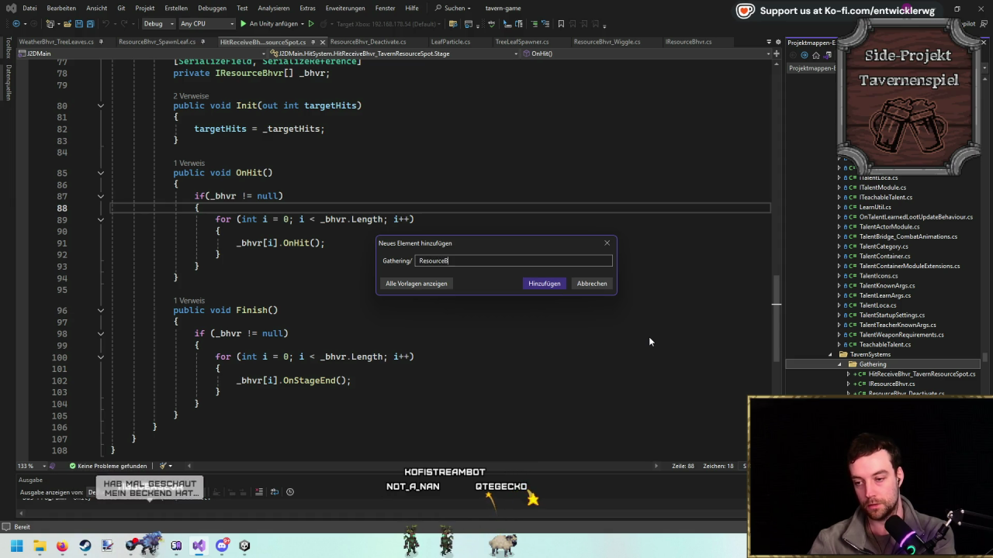
pyautogui.write('hvr_Spawn')
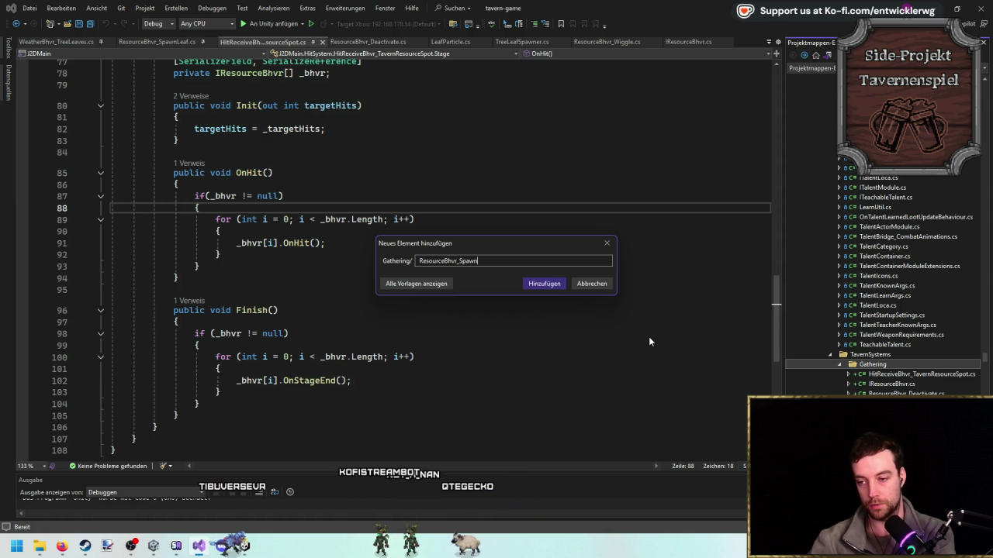
pyautogui.write('Prefabs.c')
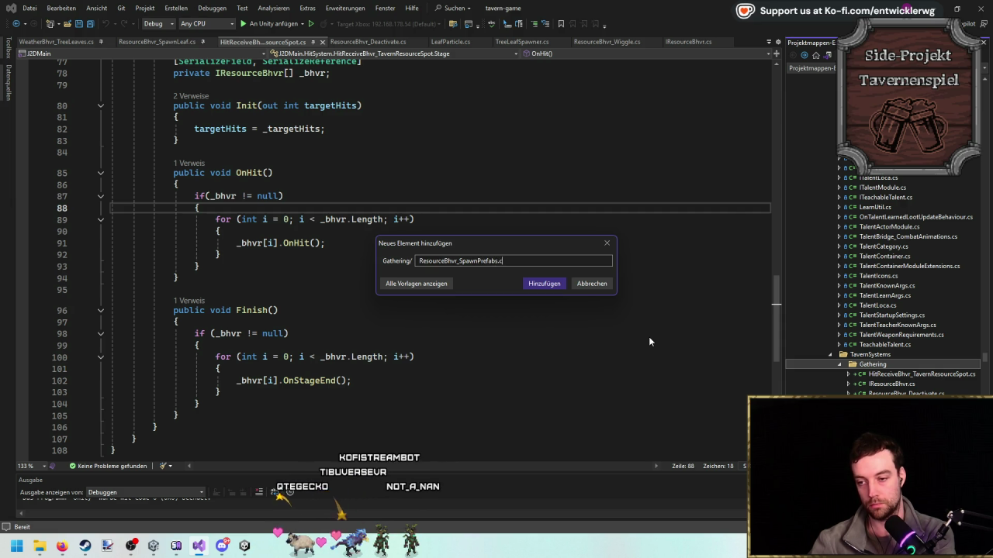
pyautogui.press('Return')
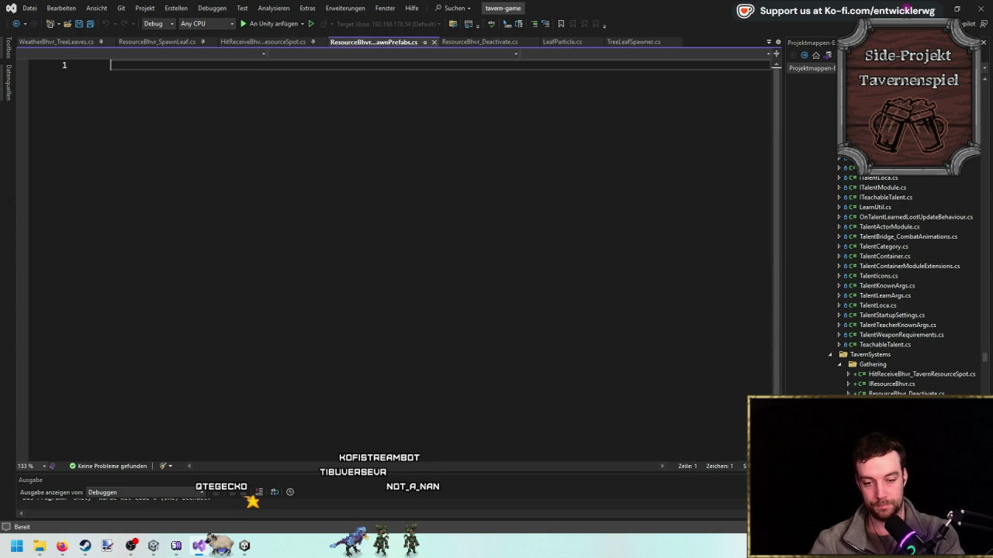
# Copy the class header from ResourceBhvr_SpawnLeaf and rename the class to ResourceBhvr_SpawnPrefabs.
pyautogui.click(159, 41)
pyautogui.moveTo(147, 175); pyautogui.dragTo(82, 133)
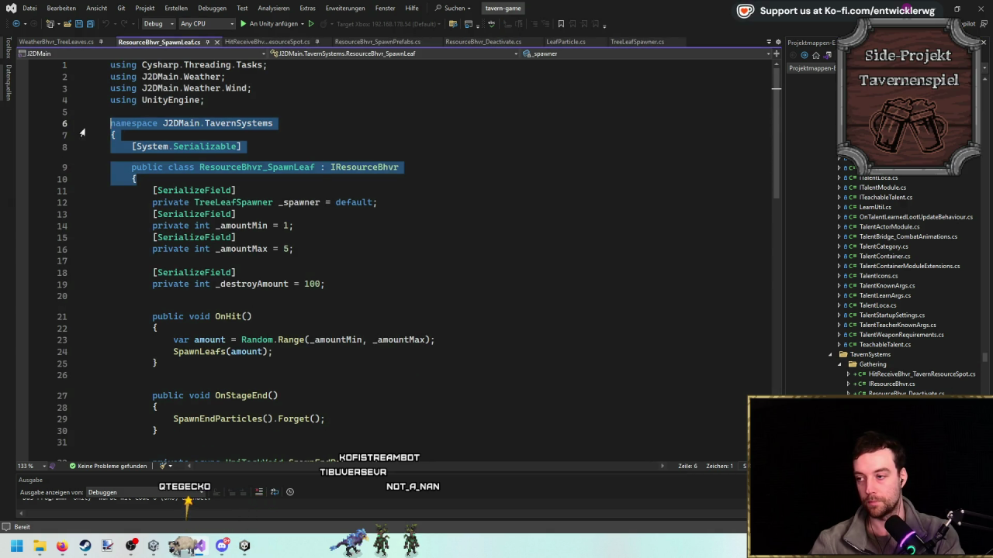
pyautogui.hotkey('ctrl', 'c')
pyautogui.click(377, 41)
pyautogui.hotkey('ctrl', 'v')
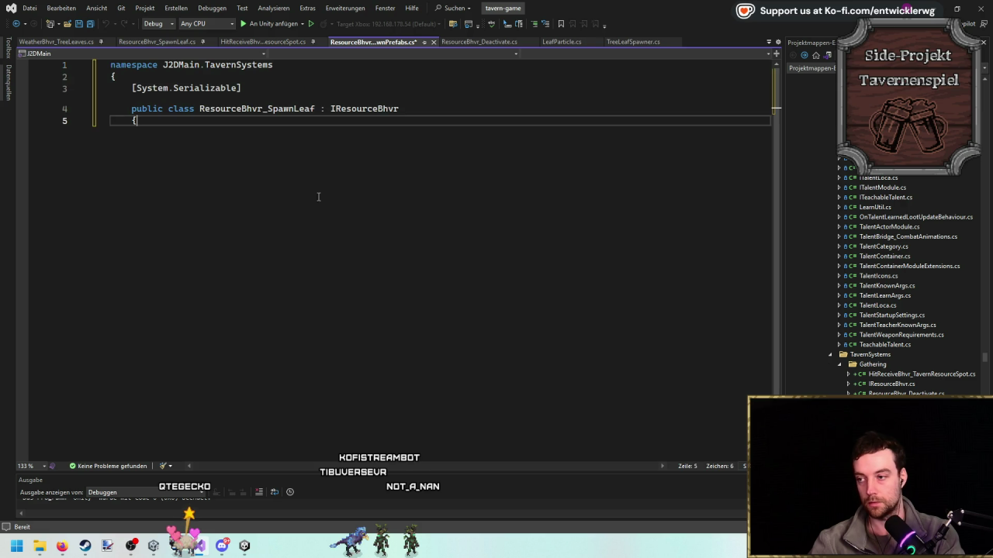
pyautogui.press('Return')
pyautogui.press('Return')
pyautogui.write('}')
pyautogui.press('Return')
pyautogui.write('}')
pyautogui.hotkey('ctrl', 's')
pyautogui.moveTo(315, 109); pyautogui.dragTo(243, 108)
pyautogui.write('SpawnPrefabs')
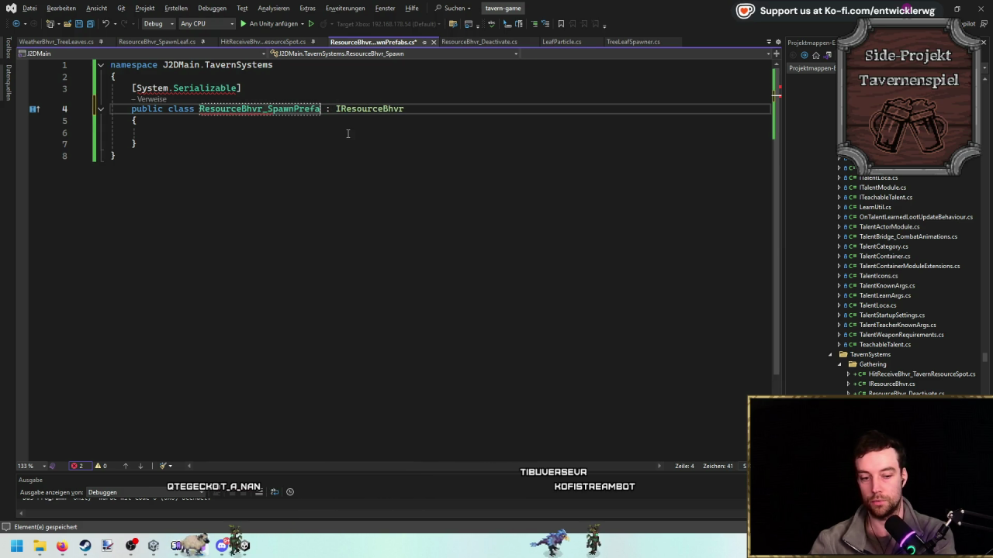
pyautogui.hotkey('ctrl', 's')
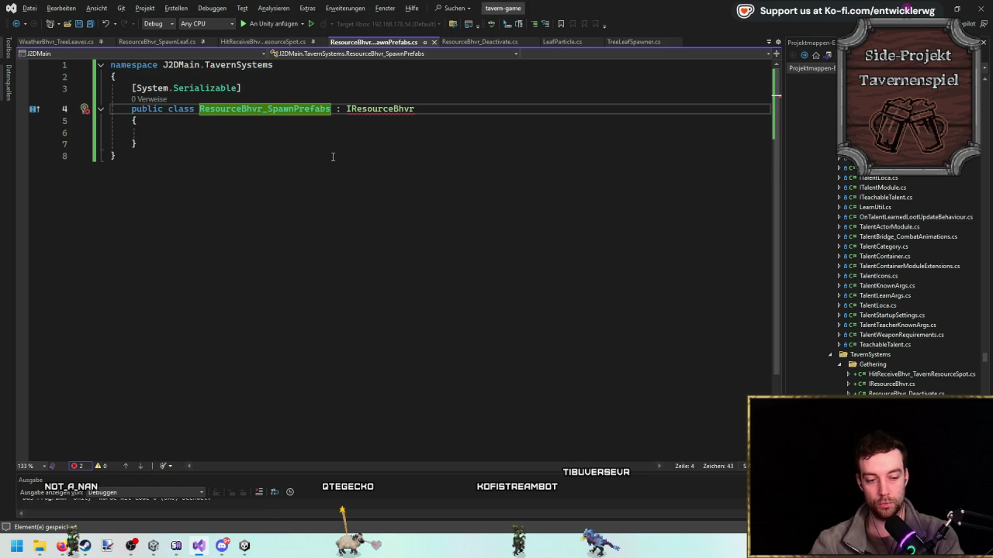
# Implement IResourceBhvr and strip the placeholder exceptions from OnHit and OnStageEnd.
pyautogui.click(383, 109)
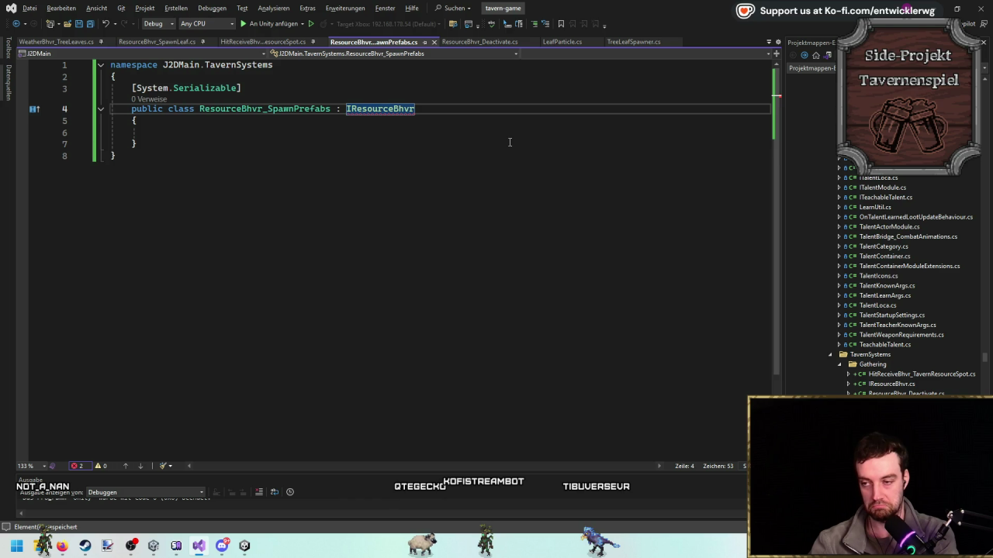
pyautogui.hotkey('ctrl', '.')
pyautogui.press('Return')
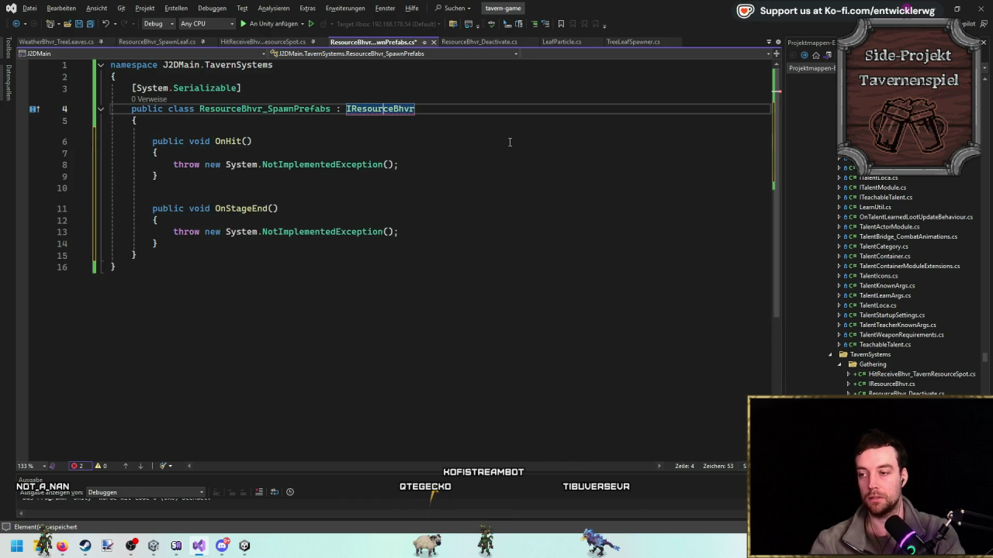
pyautogui.click(407, 164)
pyautogui.hotkey('ctrl', 'l')
pyautogui.click(403, 220)
pyautogui.hotkey('ctrl', 'l')
pyautogui.click(452, 208)
pyautogui.press('Return')
# Add a Transform _pos field at the top of the class body.
pyautogui.click(357, 120)
pyautogui.press('Return')
pyautogui.press('Return')
pyautogui.press('Up')
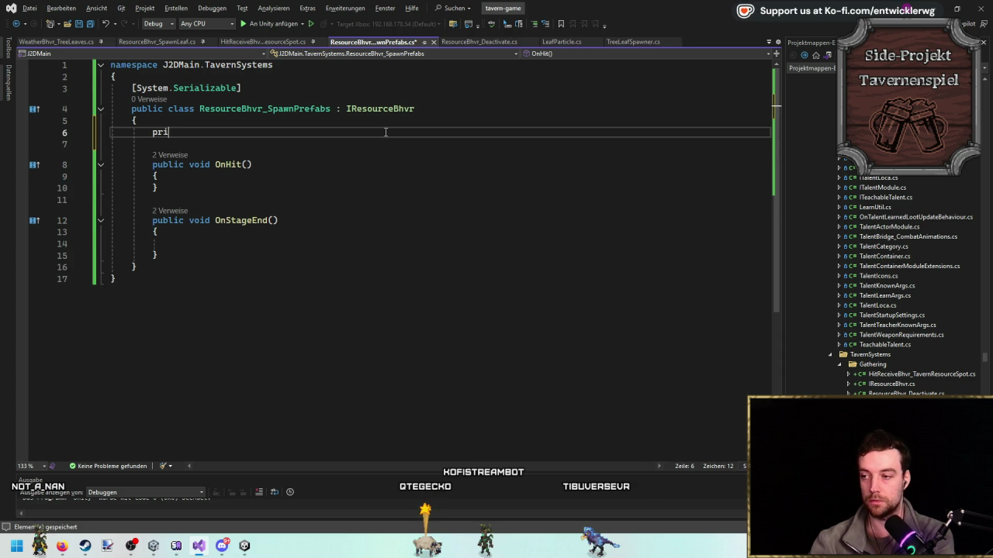
pyautogui.write('ransformExtensions2D')
pyautogui.hotkey('ctrl', 'BackSpace')
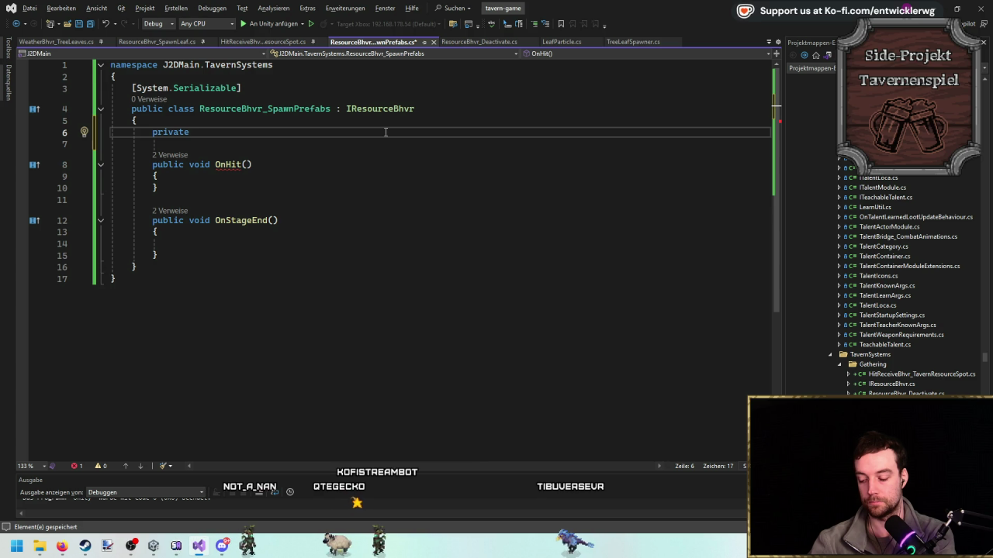
pyautogui.write('Transform')
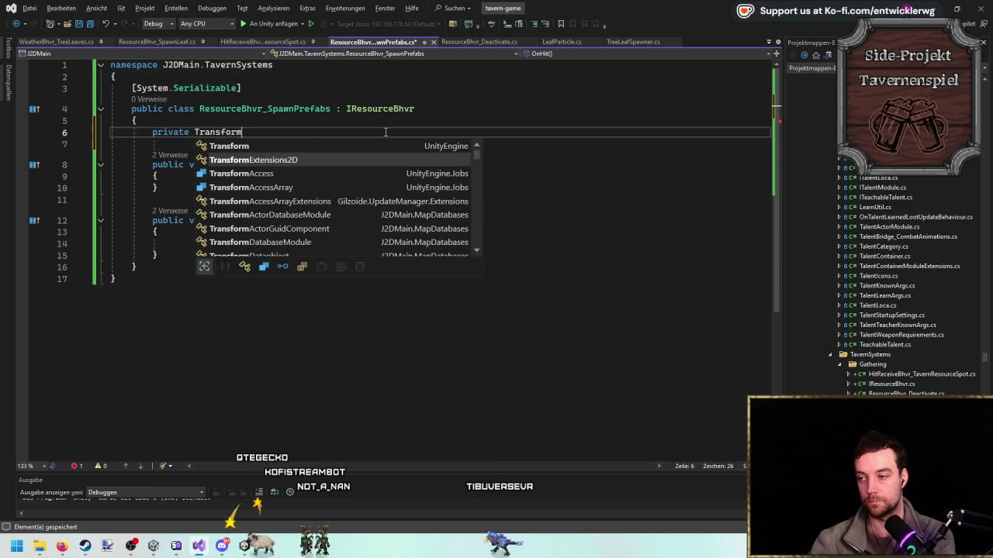
pyautogui.press('Tab')
pyautogui.write('Tran')
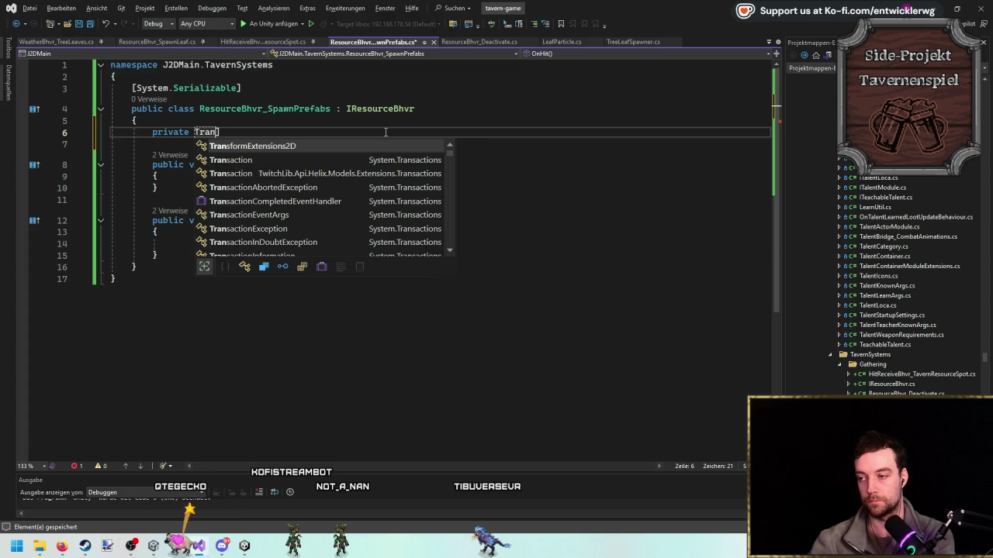
pyautogui.press('BackSpace')
pyautogui.press('BackSpace')
pyautogui.press('BackSpace')
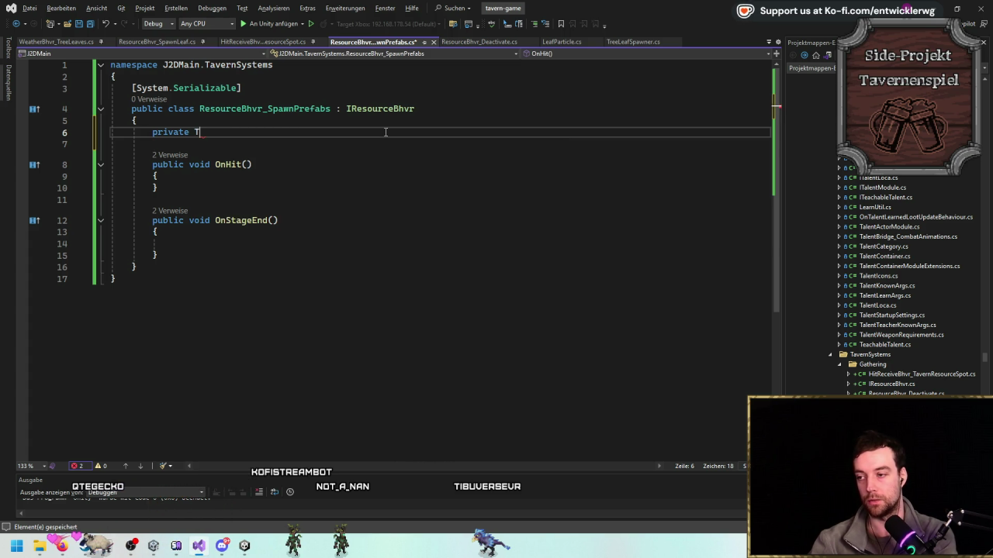
pyautogui.write('ransa')
pyautogui.press('Tab')
pyautogui.write('_')
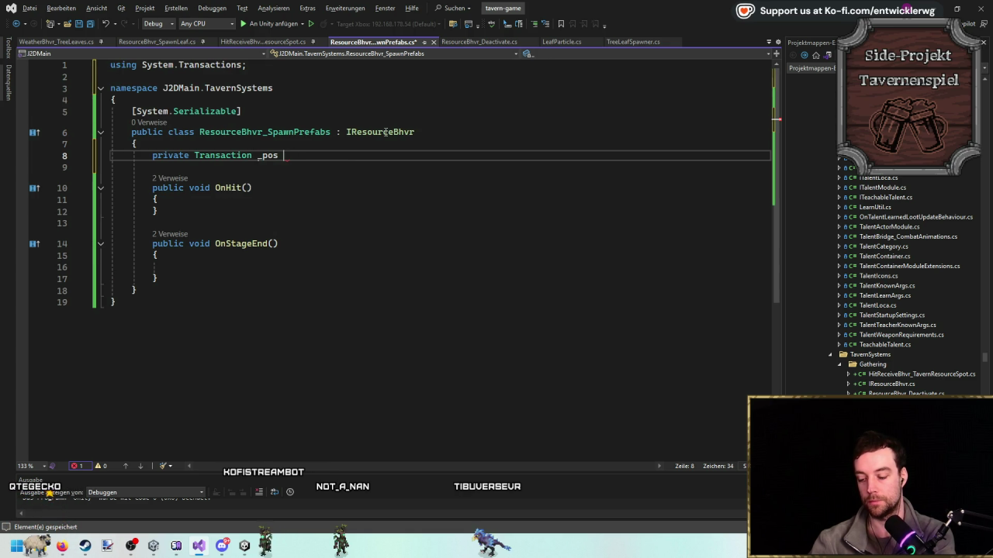
pyautogui.write('= default;')
# Mark _pos with [SerializeField, Required], importing the UnityEngine namespace.
pyautogui.hotkey('ctrl', 'Return')
pyautogui.write('[Ser')
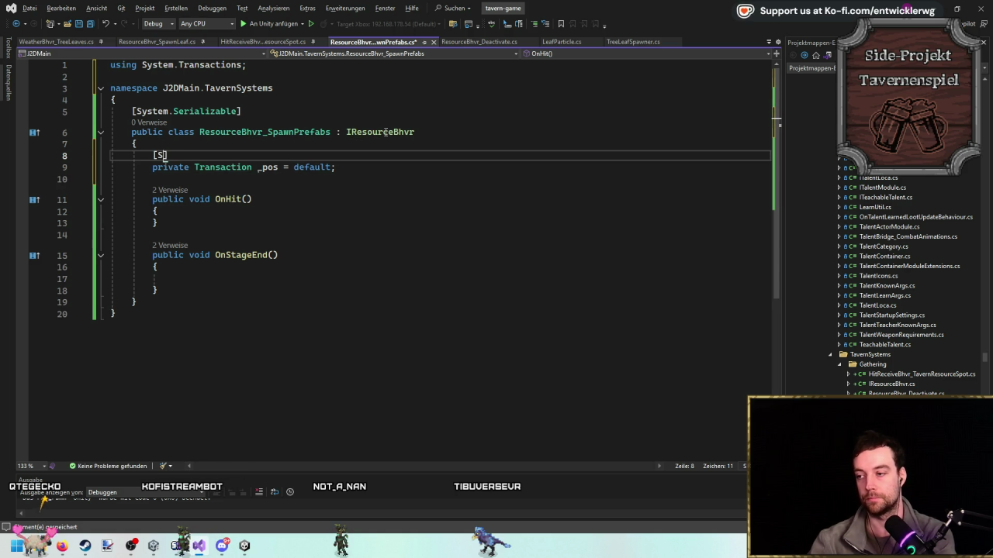
pyautogui.write('ializefiel')
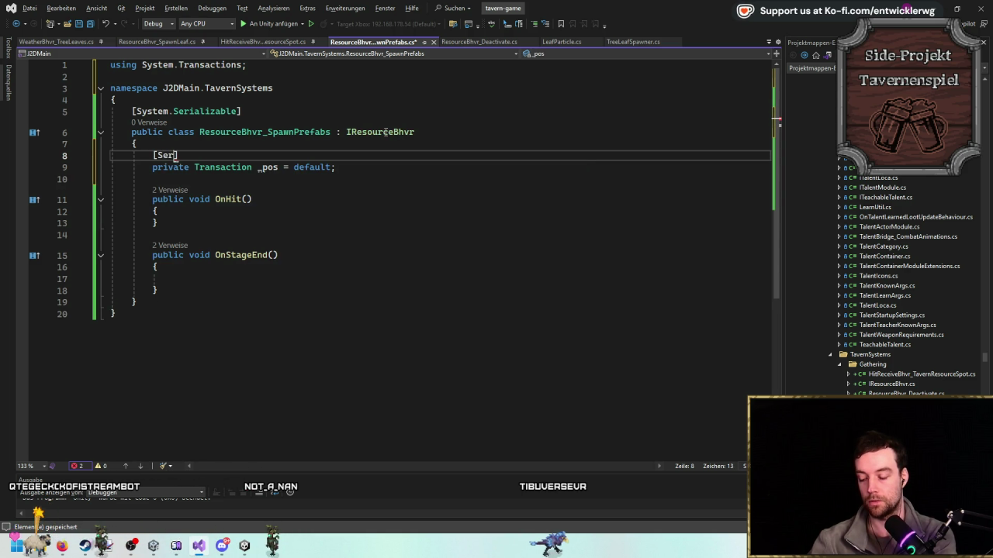
pyautogui.write('d')
pyautogui.press('Down')
pyautogui.press('Left')
pyautogui.press('Left')
pyautogui.press('Up')
pyautogui.press('Left')
pyautogui.press('Left')
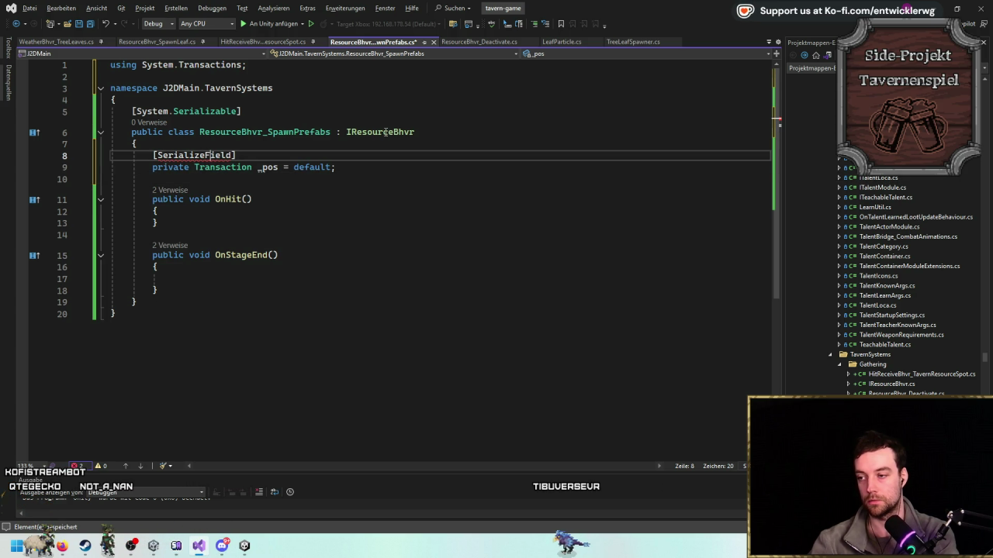
pyautogui.hotkey('ctrl', '.')
pyautogui.press('Return')
pyautogui.press('Right')
pyautogui.press('Right')
pyautogui.press('Right')
pyautogui.write(', Req')
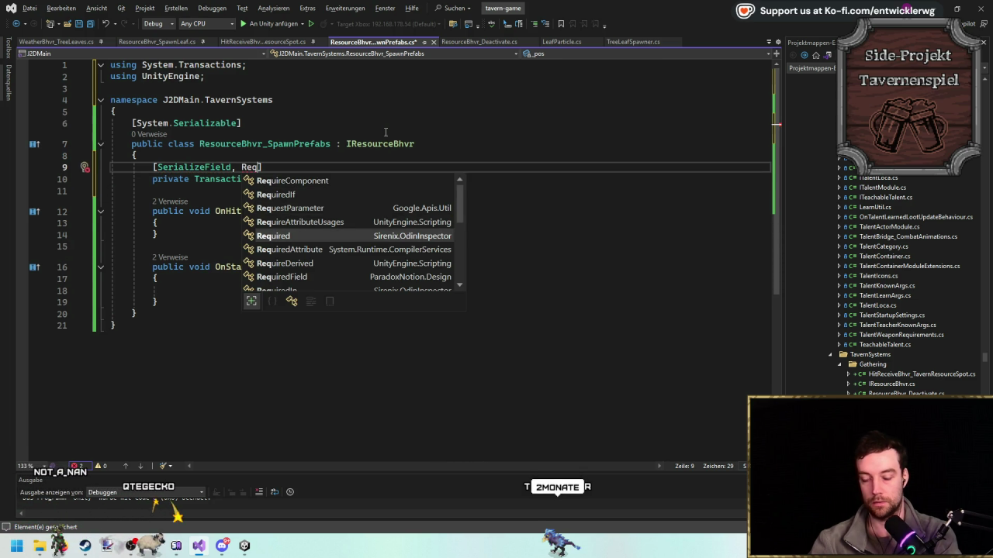
pyautogui.press('Tab')
pyautogui.press('Down')
pyautogui.press('End')
# Add a private float _radius field set to default, also marked [SerializeField, Required].
pyautogui.press('Return')
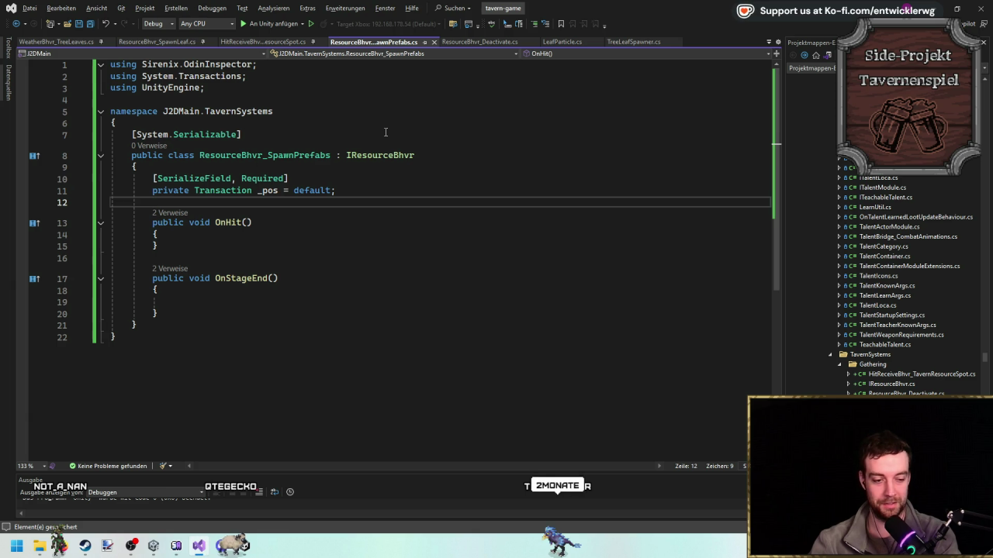
pyautogui.press('Return')
pyautogui.press('Return')
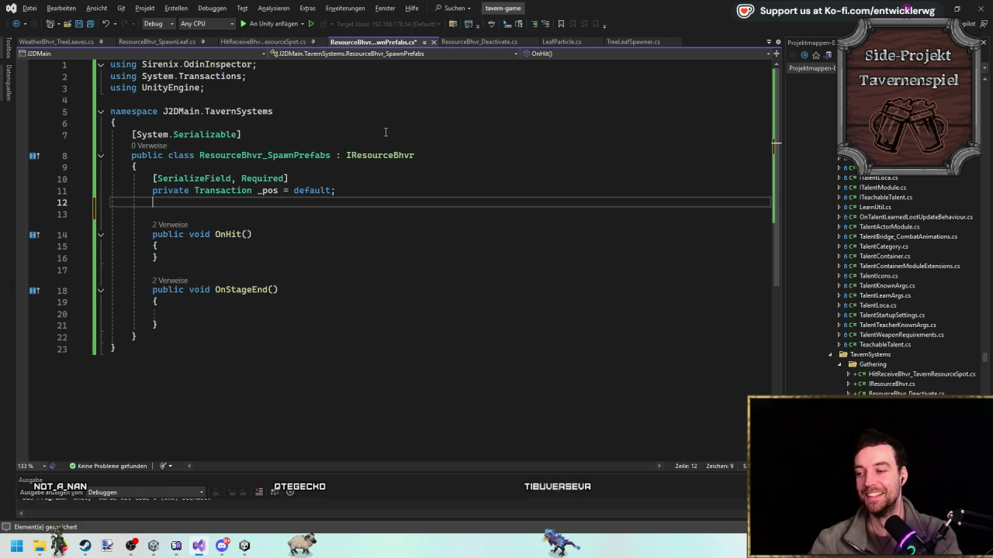
pyautogui.press('Up')
pyautogui.write('ivate')
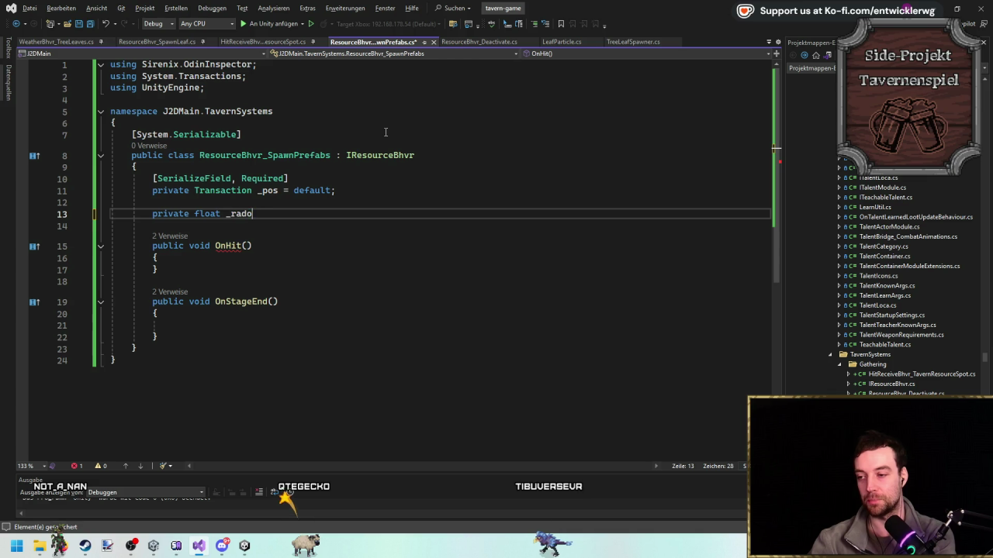
pyautogui.write('fault;')
pyautogui.press('Up')
pyautogui.press('Up')
pyautogui.press('Up')
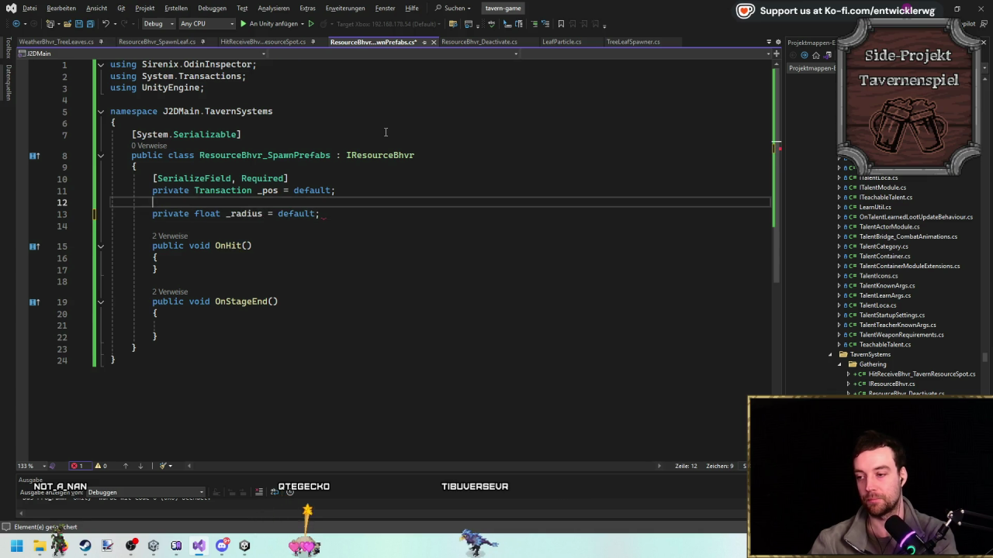
pyautogui.hotkey('shift', 'Home')
pyautogui.hotkey('ctrl', 'c')
pyautogui.press('Down')
pyautogui.press('Down')
pyautogui.hotkey('ctrl', 'v')
pyautogui.press('Down')
pyautogui.press('Down')
pyautogui.press('Return')
pyautogui.write('private Ga')
pyautogui.hotkey('ctrl', 'z')
pyautogui.hotkey('ctrl', 'z')
pyautogui.hotkey('ctrl', 'z')
# Create a nested Entry class below OnStageEnd with a public GameObject Prefab field.
pyautogui.click(233, 331)
pyautogui.press('Return')
pyautogui.press('Return')
pyautogui.write('SteamInventoryRequestPricesResult_t c')
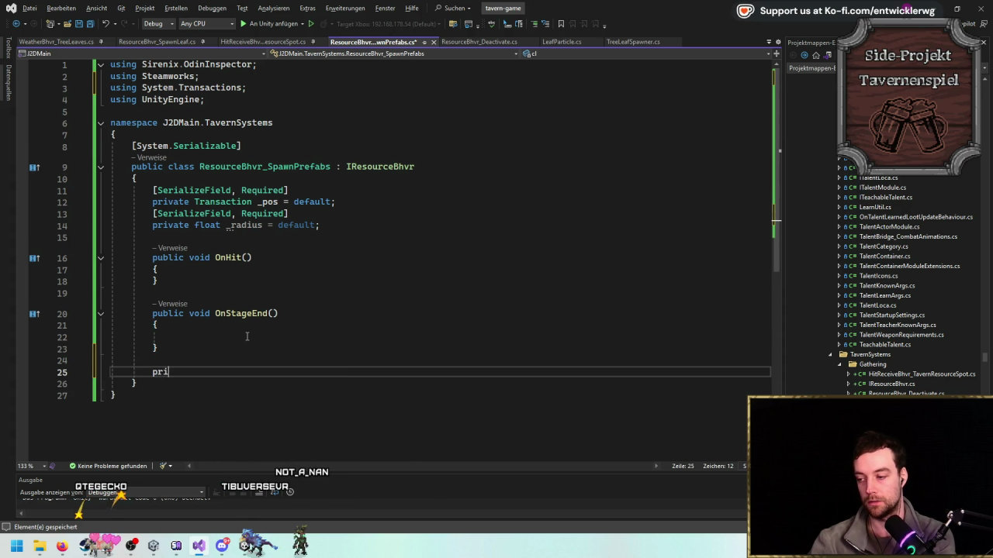
pyautogui.write('s')
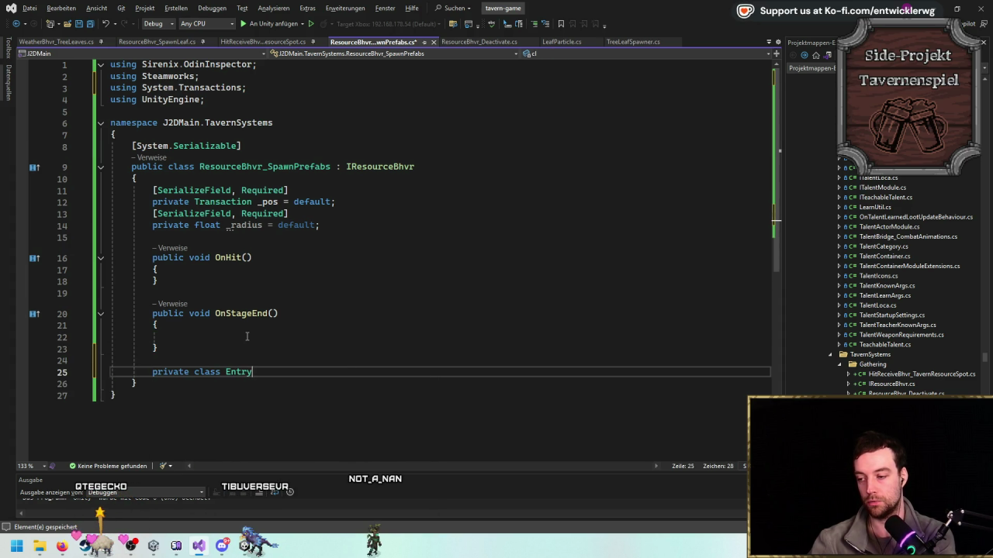
pyautogui.press('Return')
pyautogui.write('{')
pyautogui.press('Return')
pyautogui.click(235, 76)
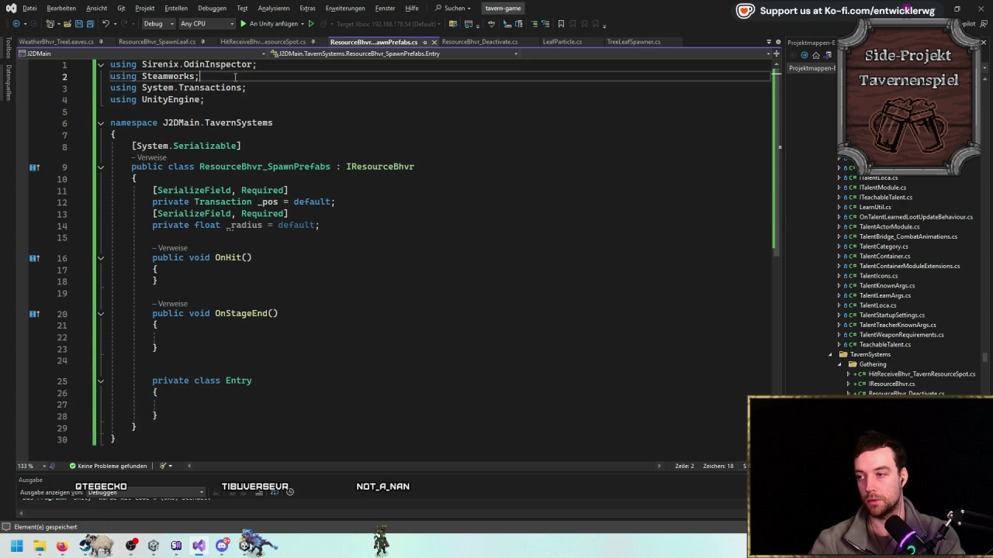
pyautogui.hotkey('ctrl', 'x')
pyautogui.click(255, 393)
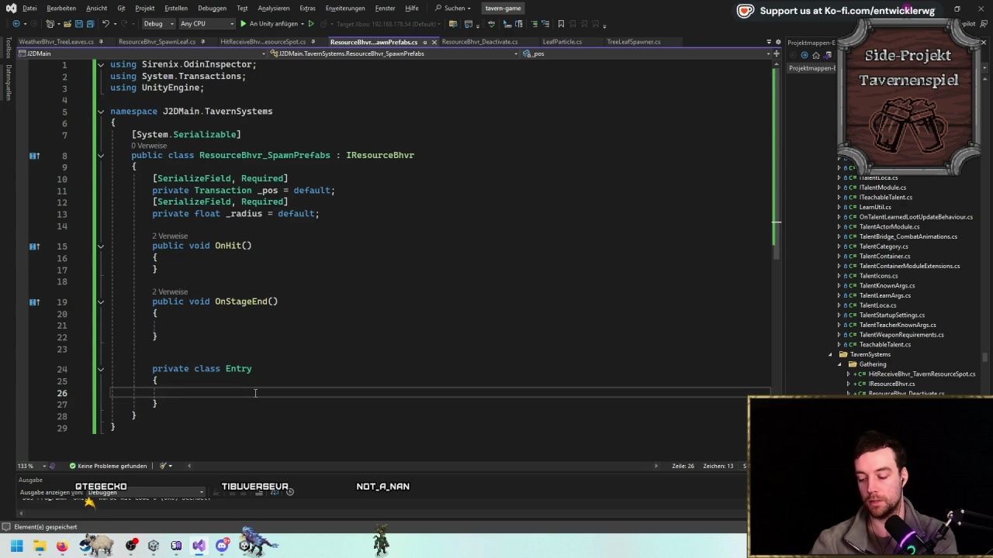
pyautogui.write('public GameObject P')
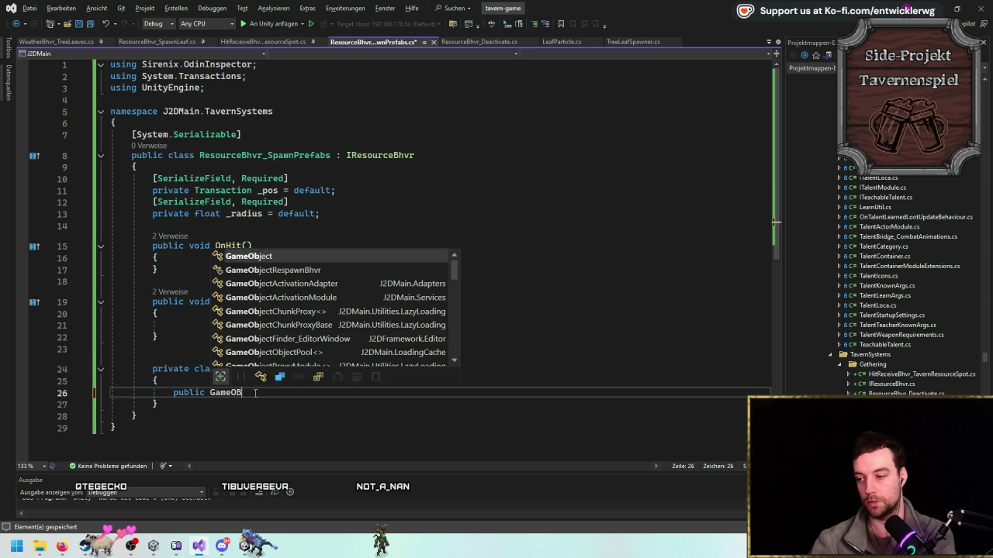
pyautogui.write('refab')
pyautogui.press('Escape')
pyautogui.write('efault;')
pyautogui.hotkey('ctrl', 'Return')
pyautogui.write('[Ser')
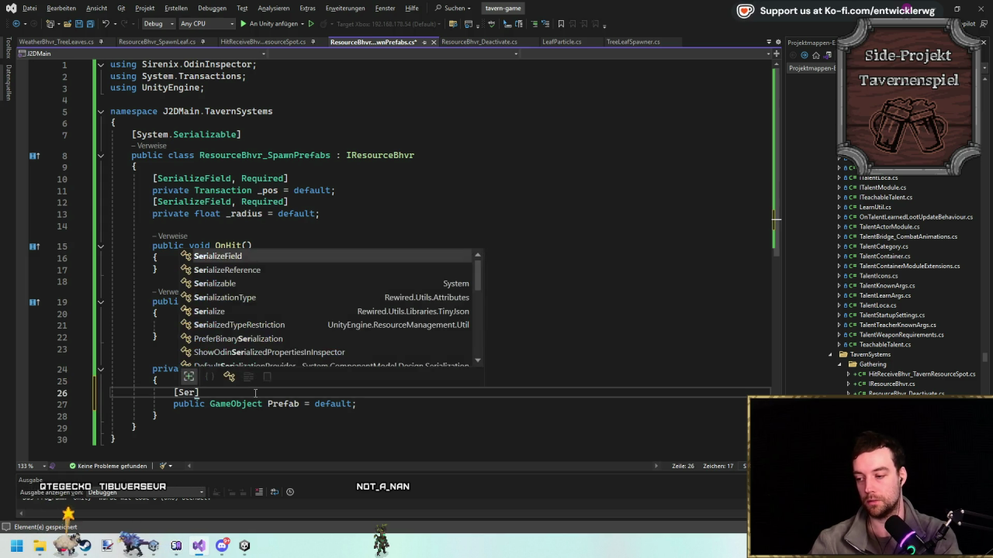
pyautogui.hotkey('ctrl', 'x')
# Mark Entry [System.Serializable] and make its field a GameObject[] Prefabs array.
pyautogui.press('Up')
pyautogui.press('Up')
pyautogui.hotkey('ctrl', 'Return')
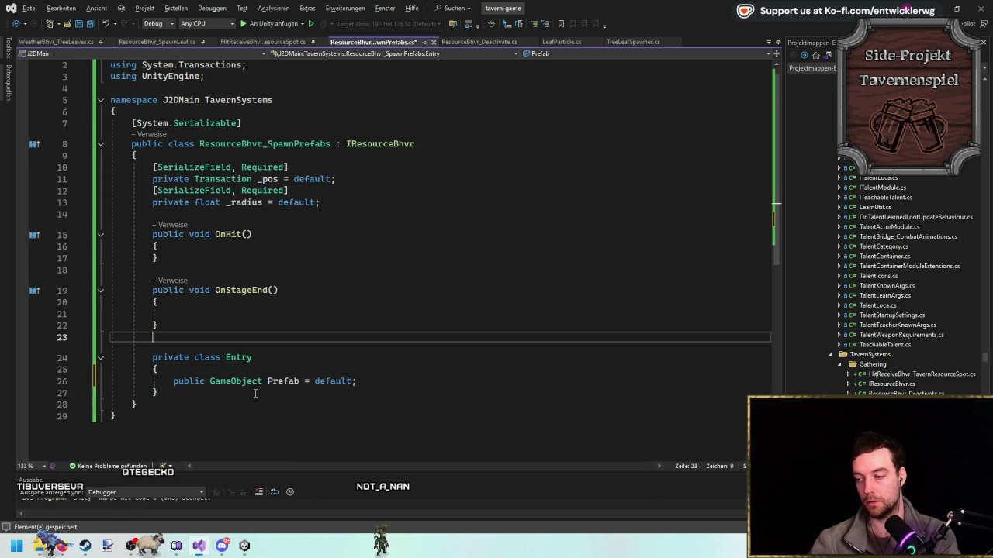
pyautogui.write('[System.Serializable')
pyautogui.press('Down')
pyautogui.press('Down')
pyautogui.click(255, 393)
pyautogui.write('[]')
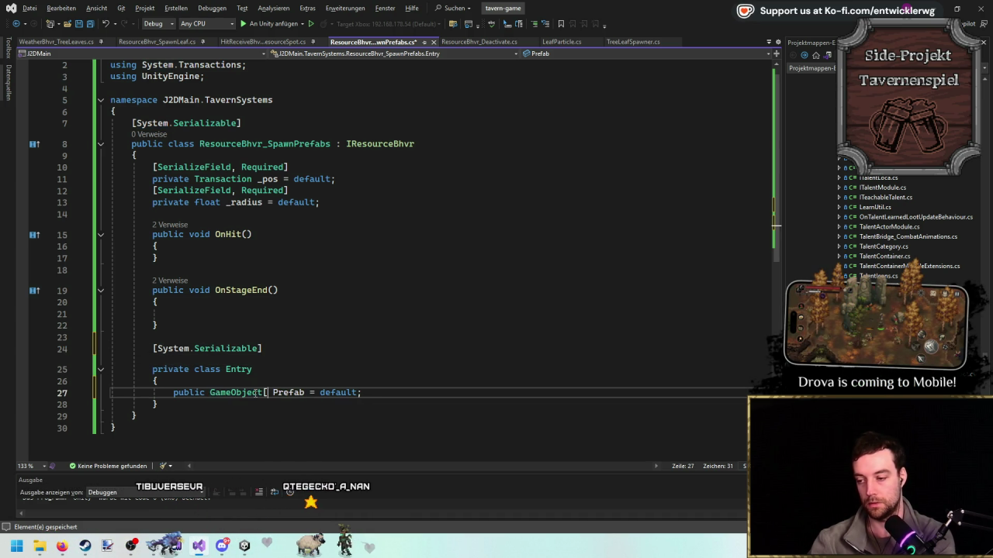
pyautogui.press('Left')
pyautogui.write('s')
pyautogui.press('Down')
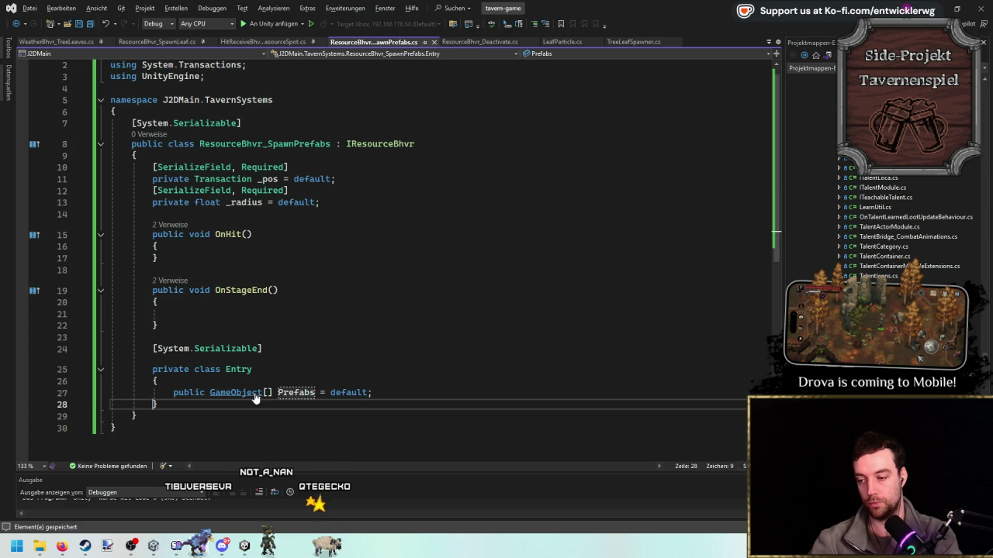
pyautogui.press('Up')
pyautogui.press('End')
pyautogui.press('Left')
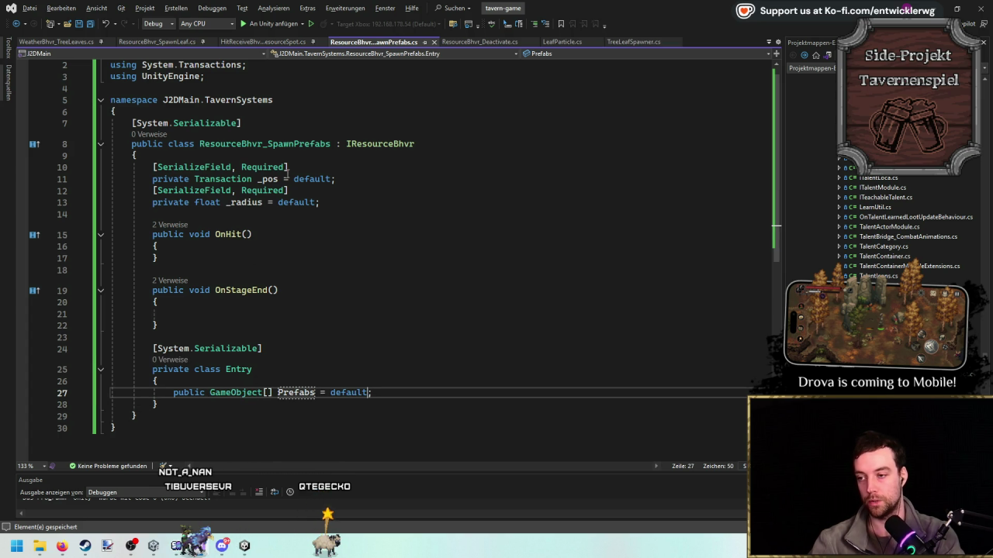
pyautogui.scroll(-3, 432, 280)
pyautogui.press('Return')
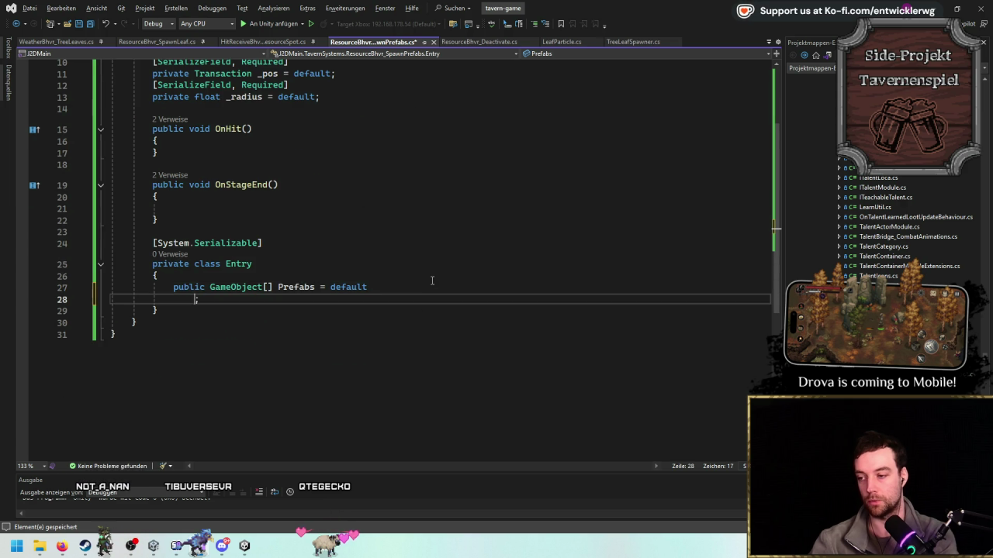
pyautogui.hotkey('ctrl', 'z')
# Add Transform Position and float Radius fields to Entry.
pyautogui.press('Return')
pyautogui.write('p')
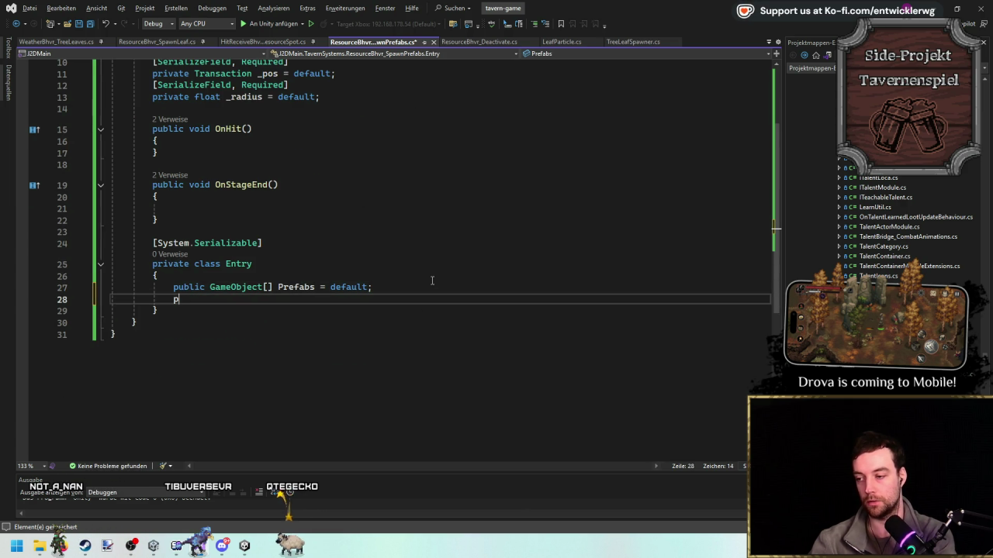
pyautogui.write('ublic float Rado')
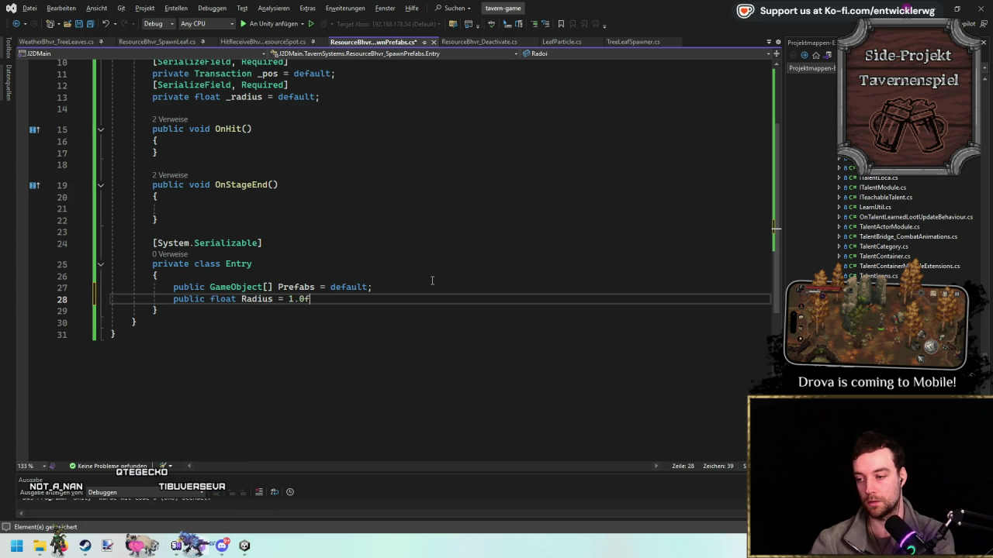
pyautogui.press('Up')
pyautogui.hotkey('ctrl', 'Right')
pyautogui.hotkey('ctrl', 'Right')
pyautogui.press('Return')
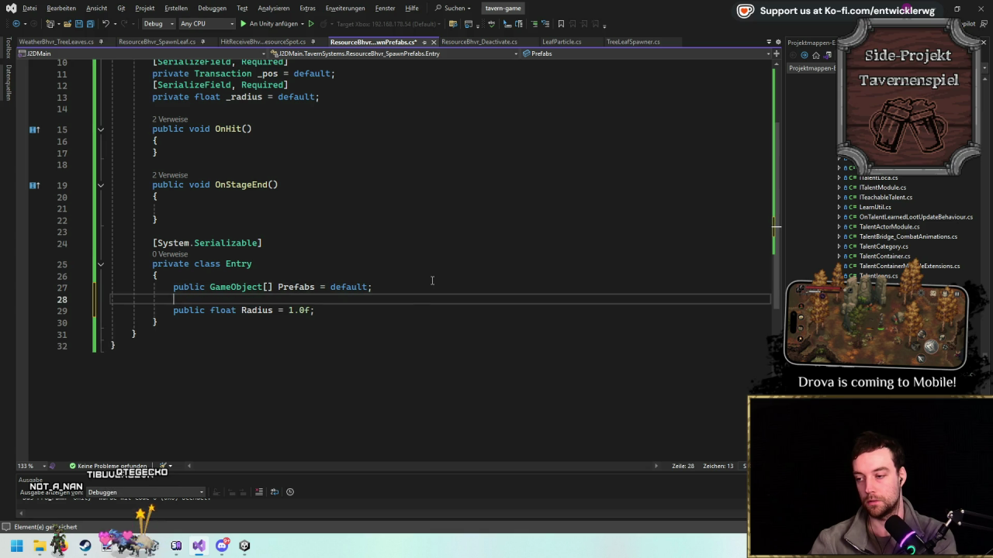
pyautogui.write('public Transform Position = de')
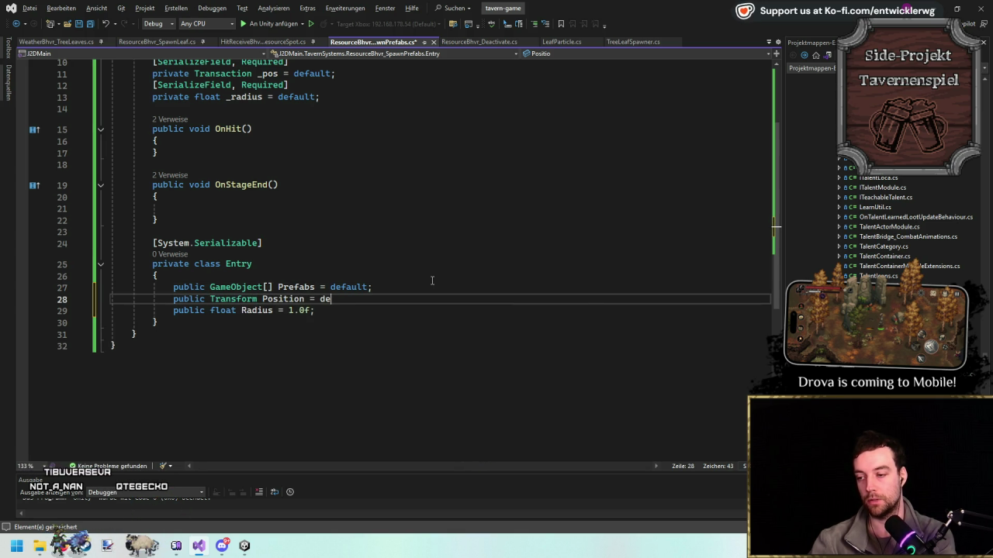
pyautogui.press('Tab')
pyautogui.write(';')
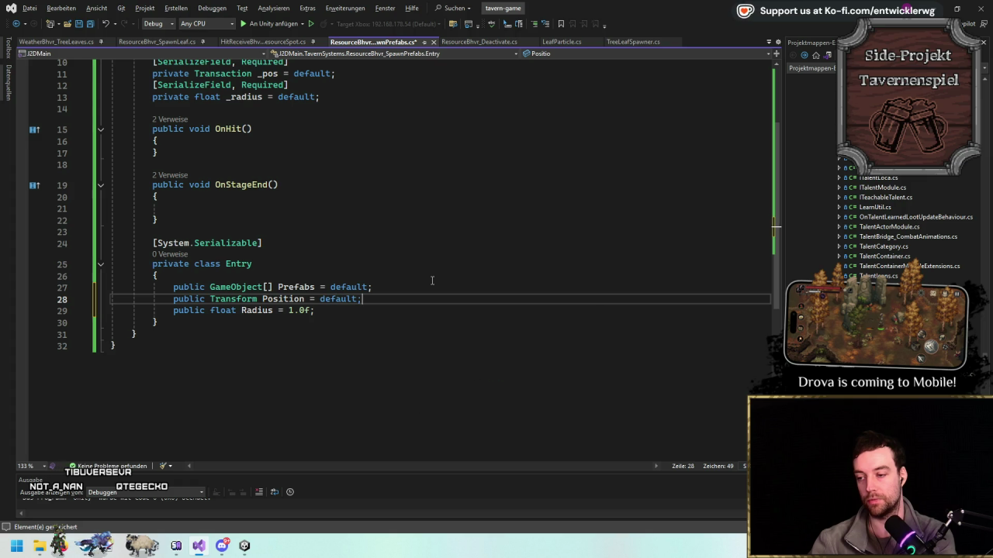
# Put the [Required] attribute on the Prefabs and Position fields.
pyautogui.scroll(1, 408, 342)
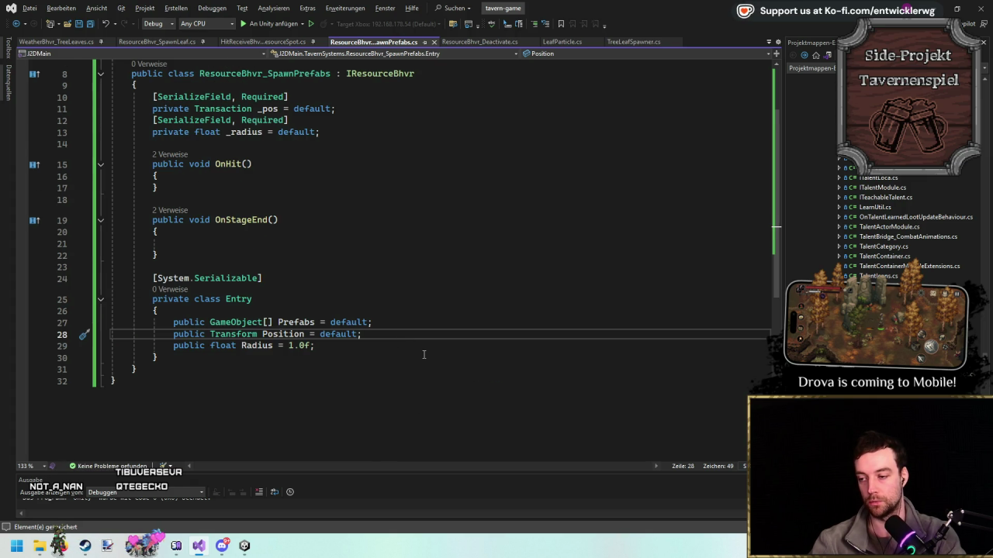
pyautogui.press('Up')
pyautogui.press('Right')
pyautogui.press('Up')
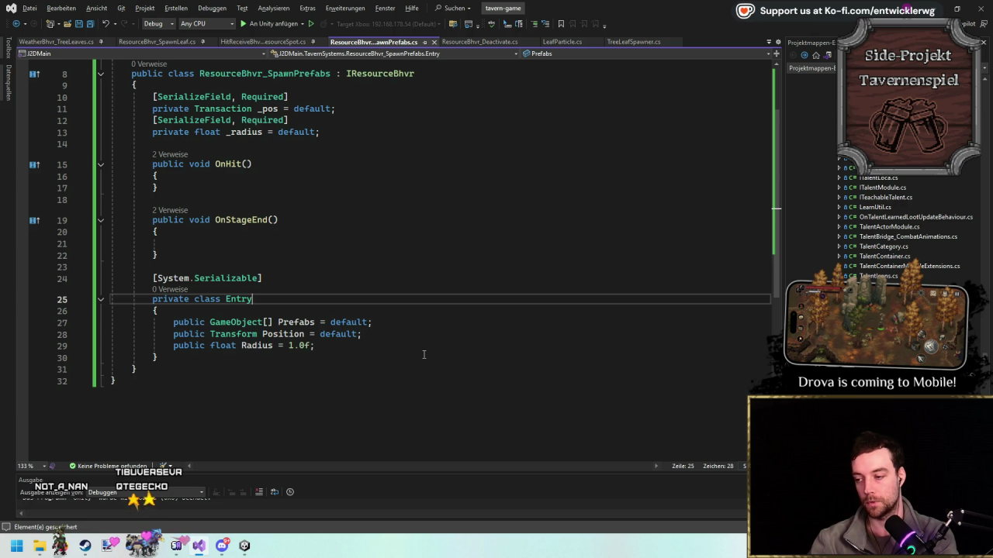
pyautogui.press('Return')
pyautogui.write('[')
pyautogui.press('Right')
pyautogui.hotkey('ctrl', 'space')
pyautogui.press('Tab')
pyautogui.hotkey('ctrl', 'c')
pyautogui.press('Down')
pyautogui.press('Down')
pyautogui.hotkey('ctrl', 'v')
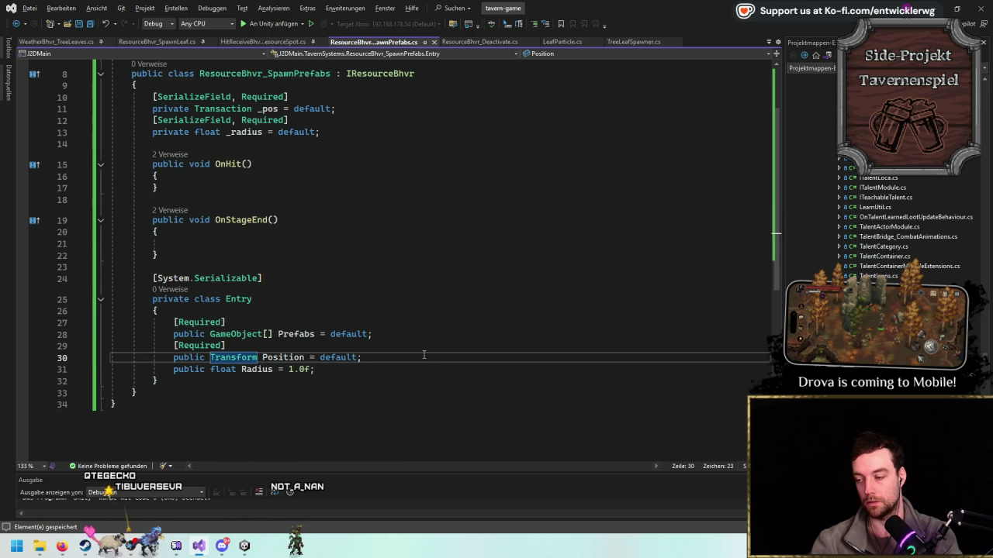
pyautogui.moveTo(116, 144); pyautogui.dragTo(26, 97)
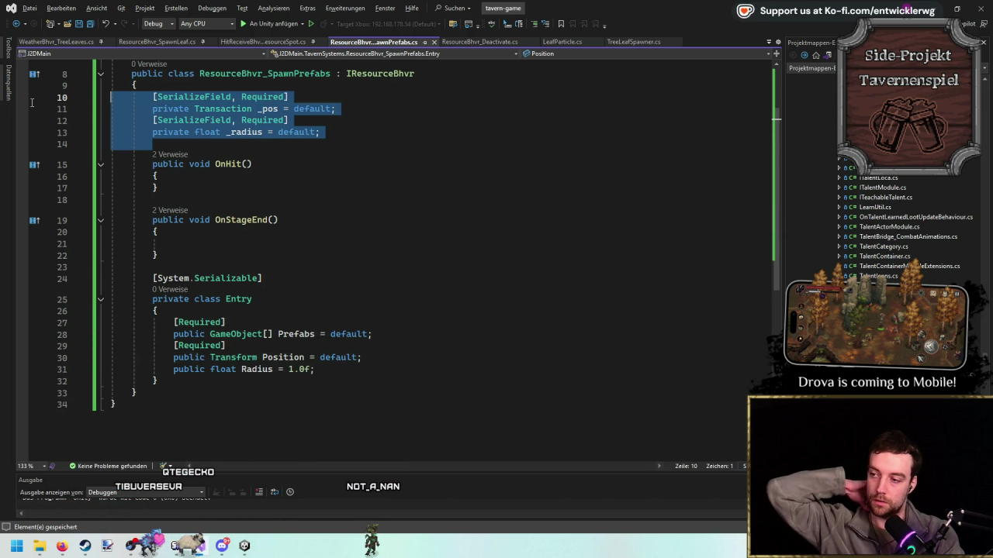
# Delete the _pos and _radius fields and add AmountMin and AmountMax fields to Entry.
pyautogui.press('Delete')
pyautogui.press('Delete')
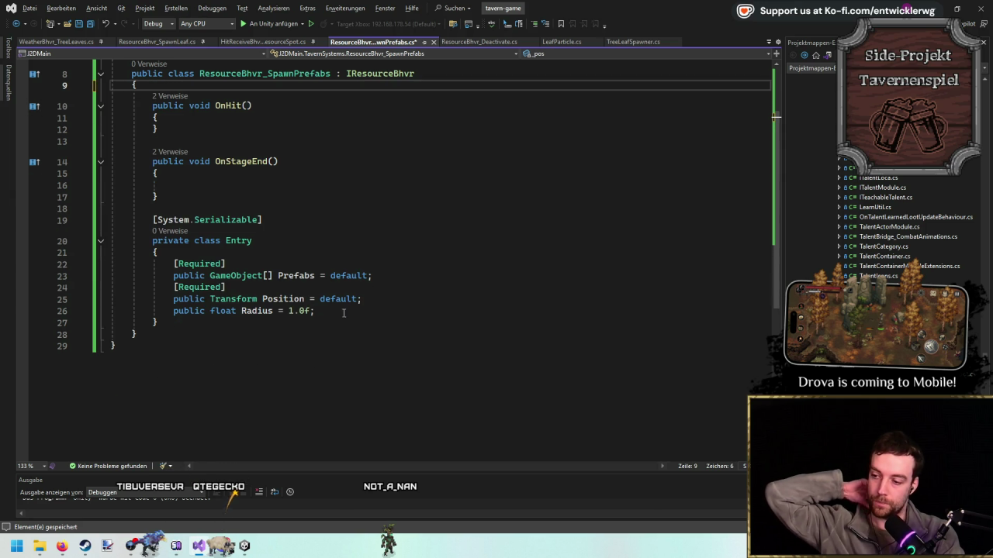
pyautogui.click(410, 300)
pyautogui.press('Return')
pyautogui.press('Return')
pyautogui.write('pu')
pyautogui.write('mountMi')
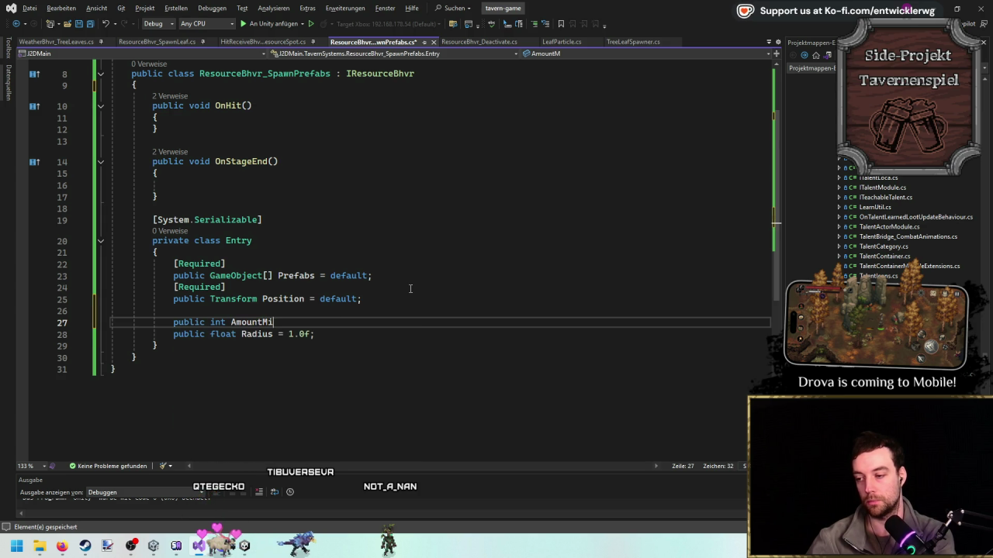
pyautogui.press('Up')
pyautogui.press('Up')
pyautogui.press('Up')
pyautogui.press('Down')
pyautogui.press('Down')
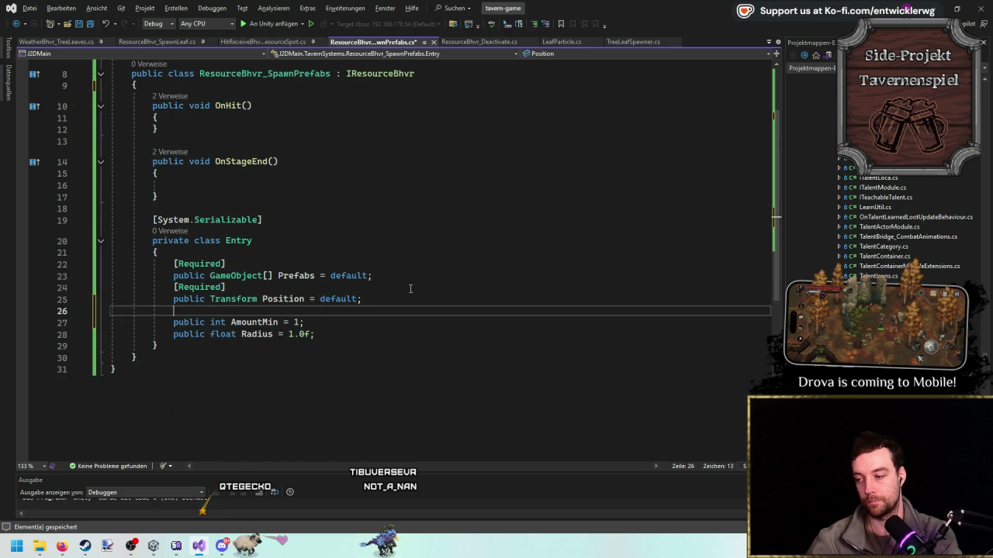
pyautogui.hotkey('shift', 'Delete')
pyautogui.hotkey('ctrl', 'd')
pyautogui.hotkey('ctrl', 'Right')
pyautogui.hotkey('ctrl', 'Right')
pyautogui.hotkey('ctrl', 'Right')
pyautogui.press('Left')
pyautogui.press('BackSpace')
pyautogui.press('BackSpace')
pyautogui.write('ax')
pyautogui.press('Right')
pyautogui.press('Right')
pyautogui.press('Right')
pyautogui.press('Delete')
pyautogui.write('2')
# Merge them into a single Vector2Int Amount field initialised to default.
pyautogui.press('Up')
pyautogui.press('Left')
pyautogui.press('Left')
pyautogui.press('Left')
pyautogui.press('BackSpace')
pyautogui.press('BackSpace')
pyautogui.press('BackSpace')
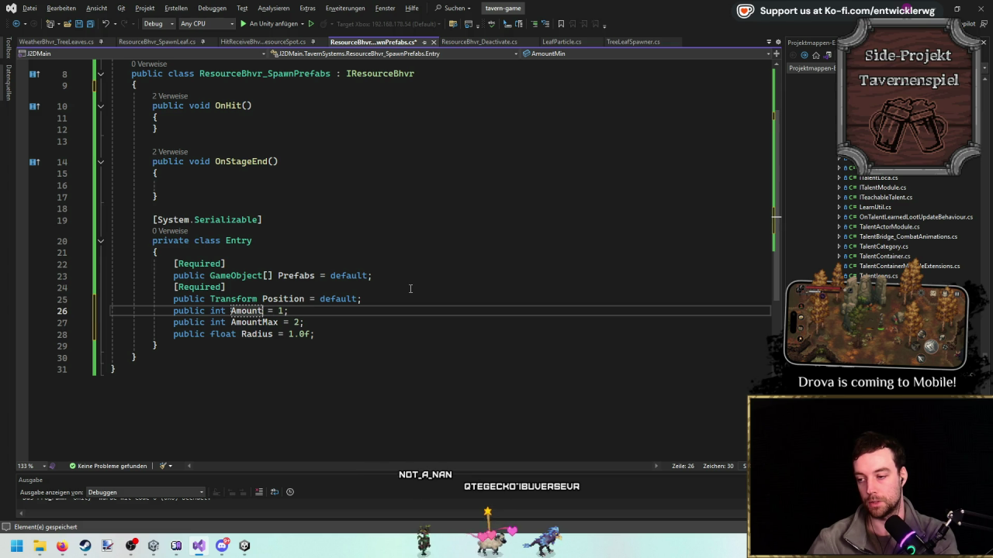
pyautogui.press('Down')
pyautogui.hotkey('shift', 'Delete')
pyautogui.press('Up')
pyautogui.write('efa')
pyautogui.press('Tab')
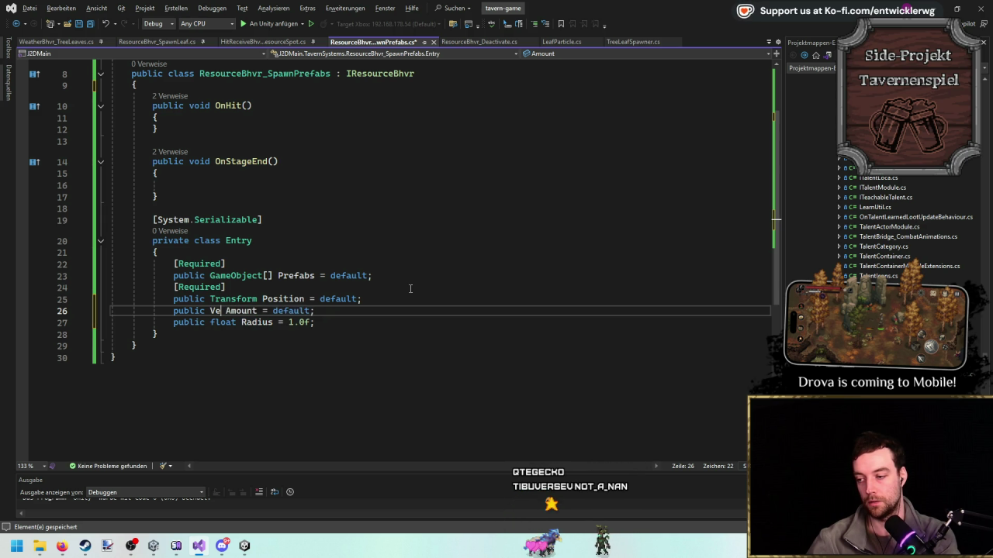
pyautogui.write('c')
pyautogui.press('Down')
pyautogui.press('Down')
pyautogui.press('Down')
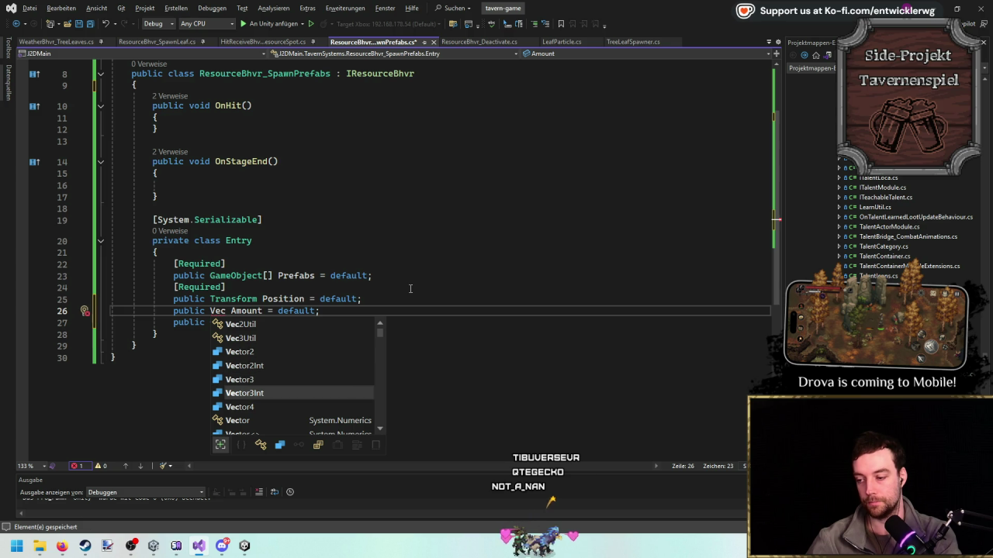
pyautogui.press('Up')
pyautogui.press('Up')
pyautogui.press('Up')
pyautogui.press('Down')
pyautogui.press('Down')
pyautogui.press('Tab')
pyautogui.press('Up')
pyautogui.press('Down')
pyautogui.hotkey('ctrl', 'Right')
pyautogui.hotkey('ctrl', 'Right')
pyautogui.hotkey('ctrl', 'Right')
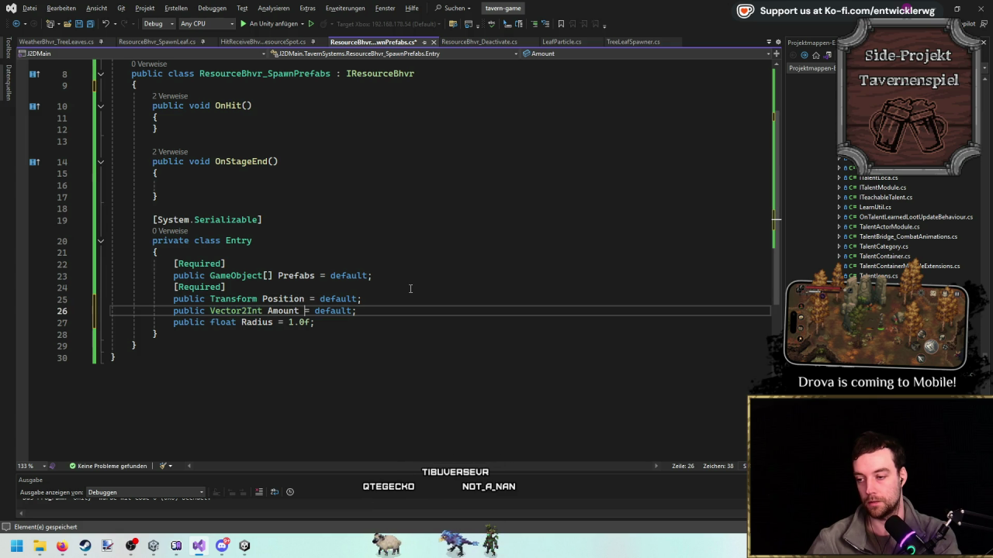
# Add [PropertyRange(0, 100)] above the Amount field.
pyautogui.scroll(1, 410, 288)
pyautogui.press('Up')
pyautogui.press('Return')
pyautogui.write('[Range(')
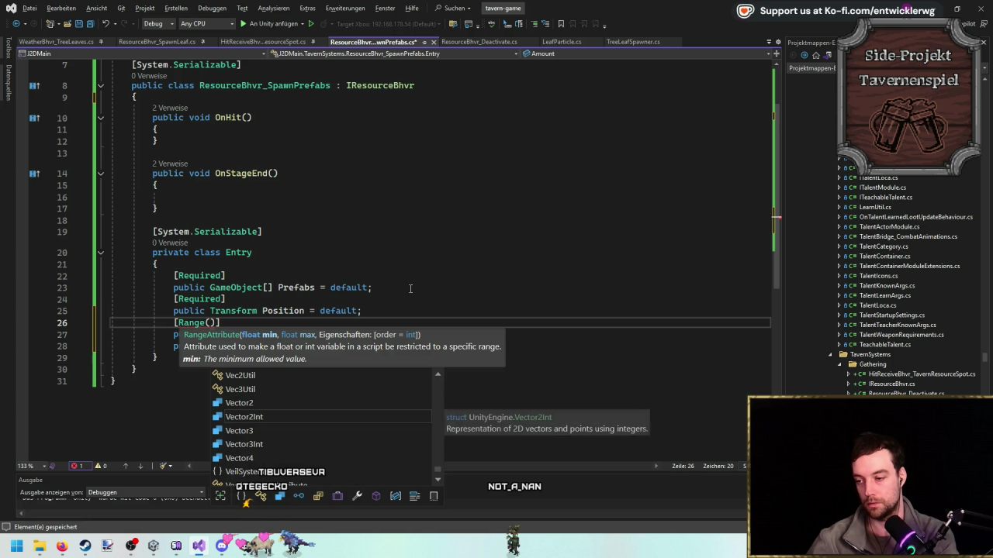
pyautogui.press('Delete')
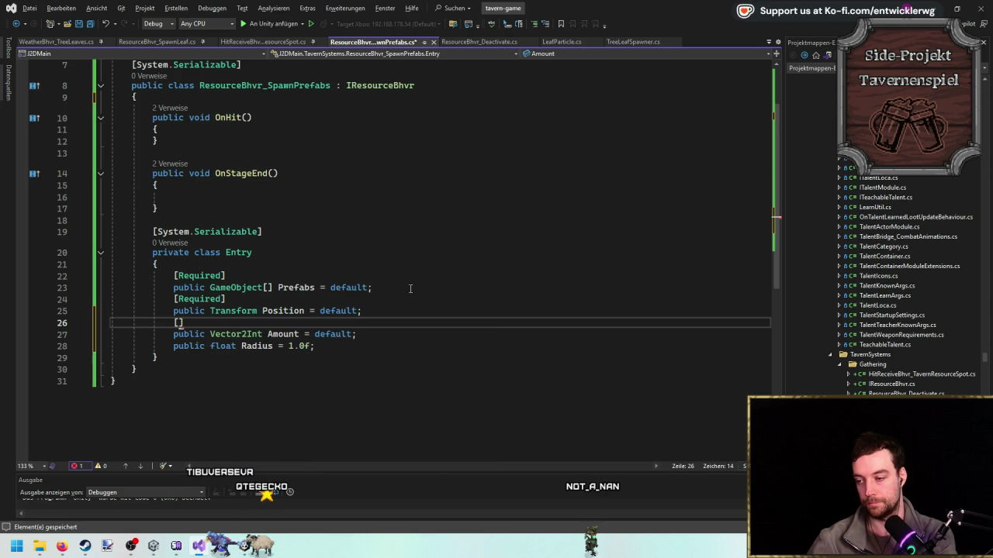
pyautogui.write('OIn')
pyautogui.press('BackSpace')
pyautogui.press('BackSpace')
pyautogui.press('BackSpace')
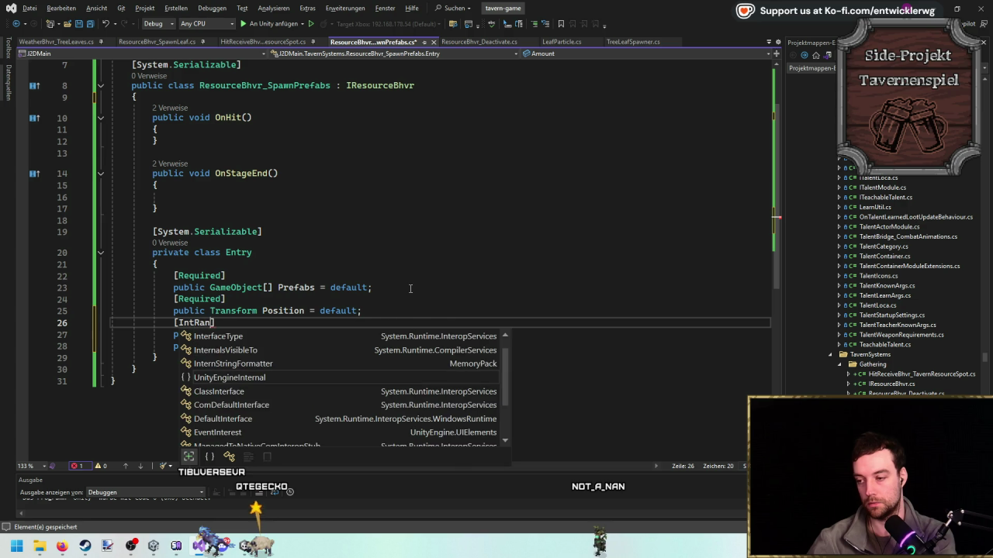
pyautogui.press('BackSpace')
pyautogui.press('BackSpace')
pyautogui.press('BackSpace')
pyautogui.write('e')
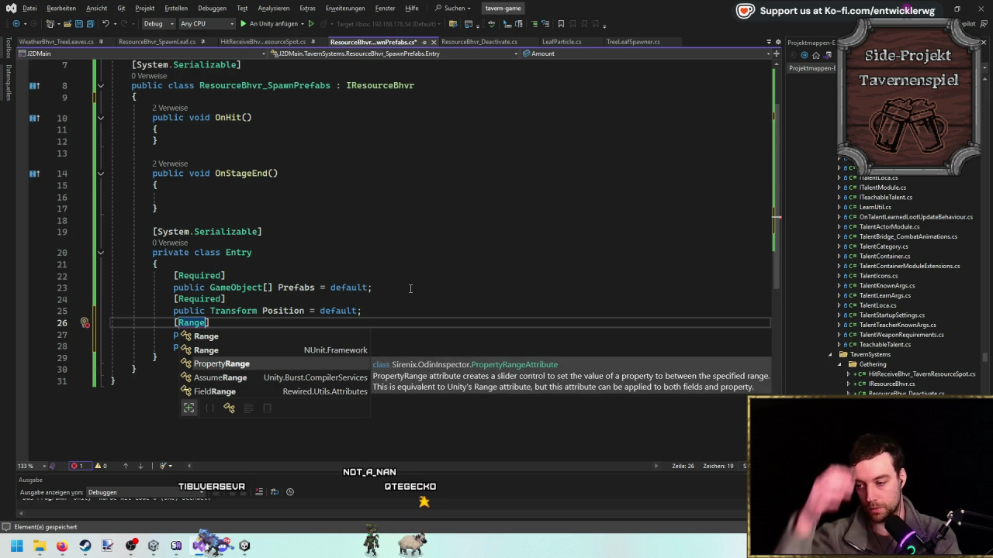
pyautogui.press('Tab')
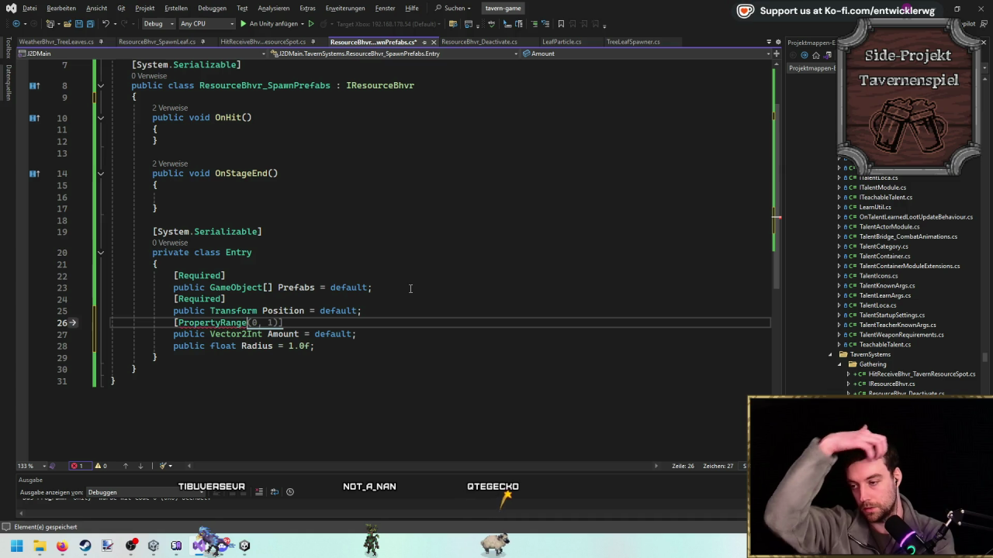
pyautogui.write('(')
pyautogui.press('Escape')
pyautogui.write('0, 100')
pyautogui.press('Escape')
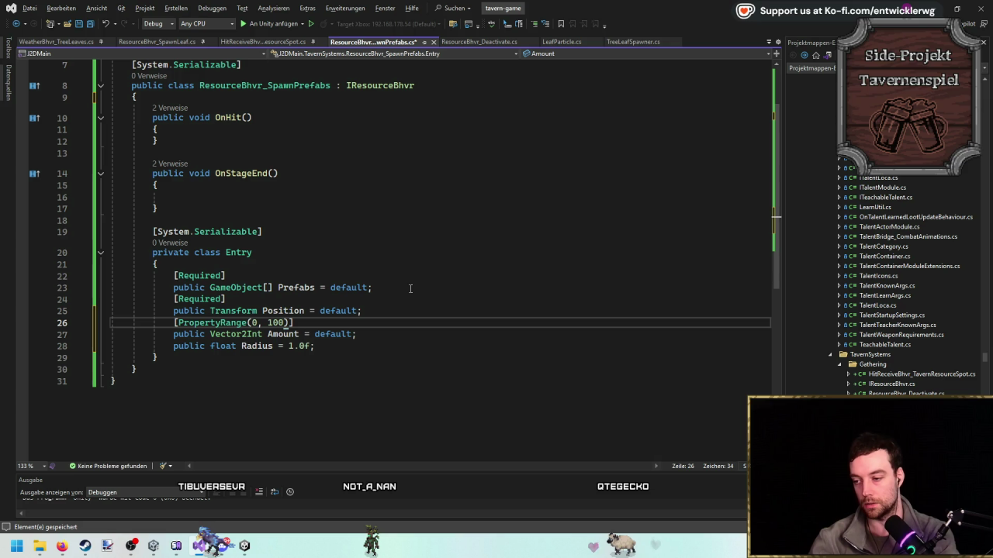
pyautogui.click(312, 324)
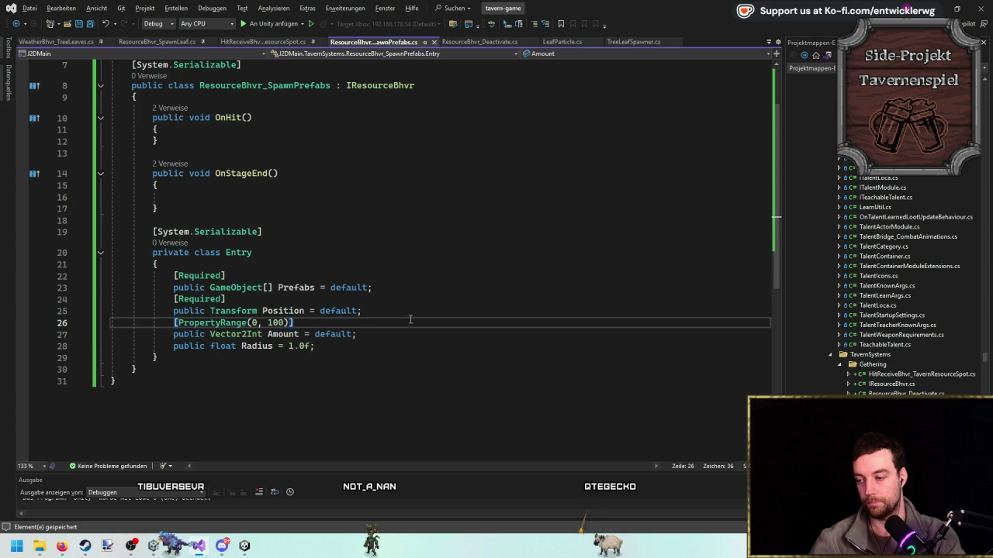
pyautogui.scroll(1, 284, 238)
pyautogui.click(176, 232)
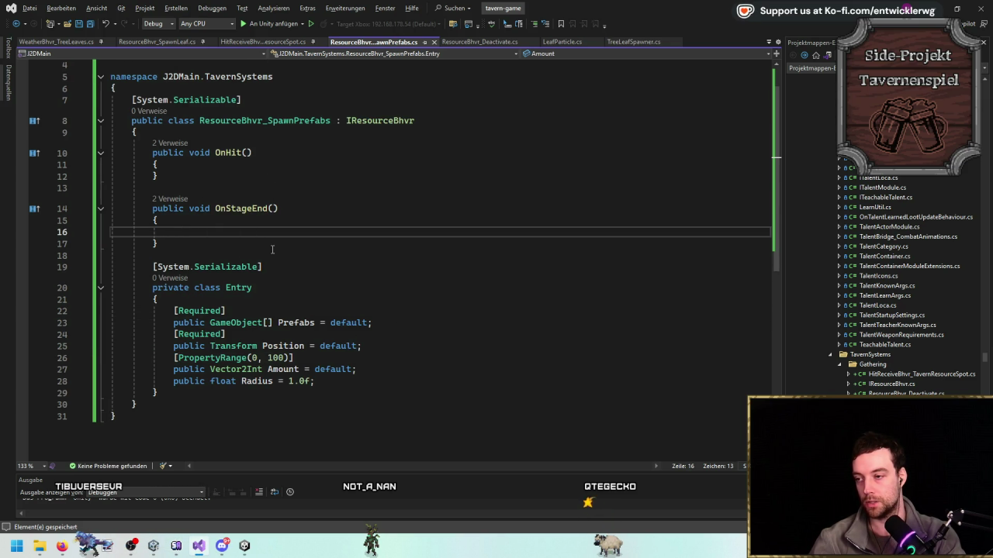
pyautogui.click(267, 131)
# Declare a field [SerializeField] private Entry[] _entries = default;.
pyautogui.press('Return')
pyautogui.press('Return')
pyautogui.press('Up')
pyautogui.write('private Entry[] _entries')
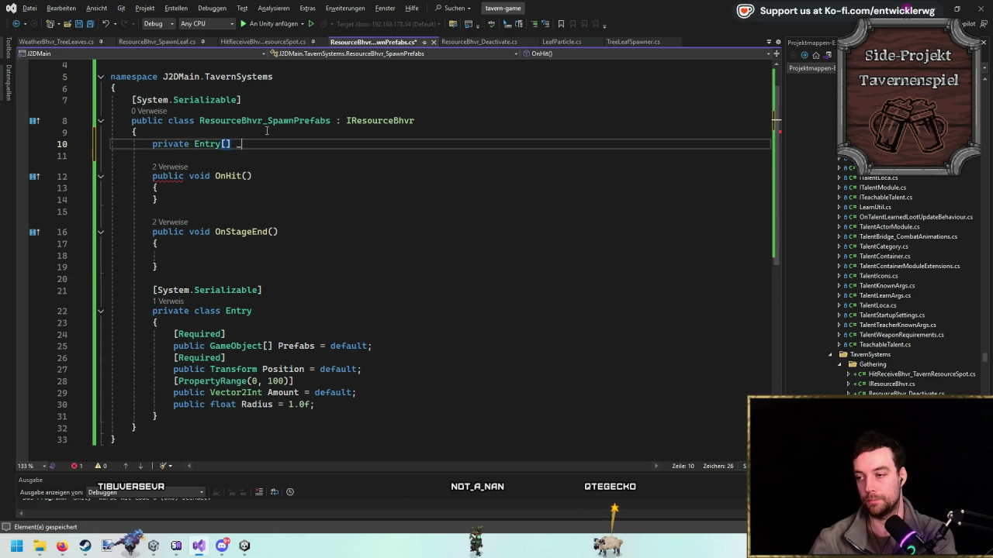
pyautogui.write(';')
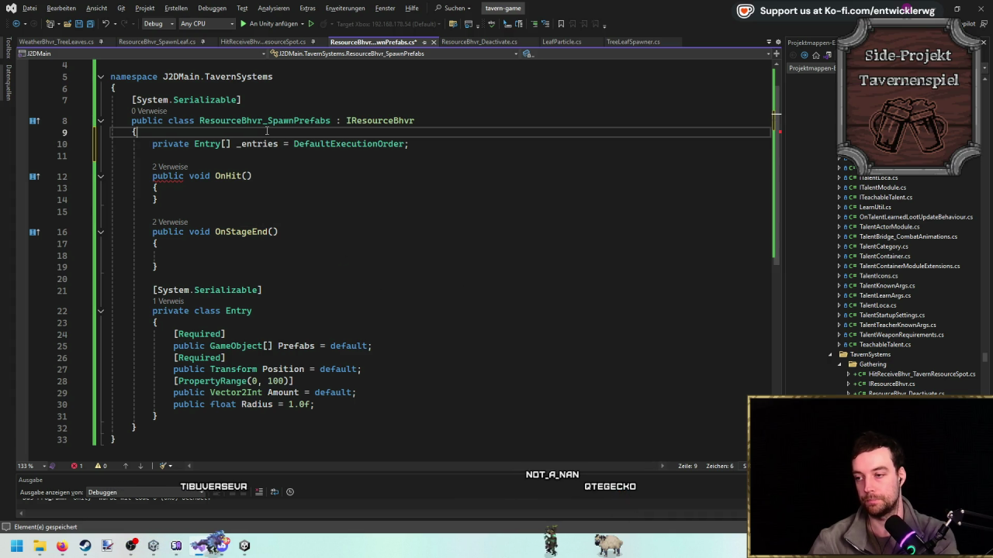
pyautogui.press('Left')
pyautogui.hotkey('ctrl', 'BackSpace')
pyautogui.write('def')
pyautogui.press('Tab')
pyautogui.hotkey('ctrl', 'Return')
pyautogui.write('[Ser')
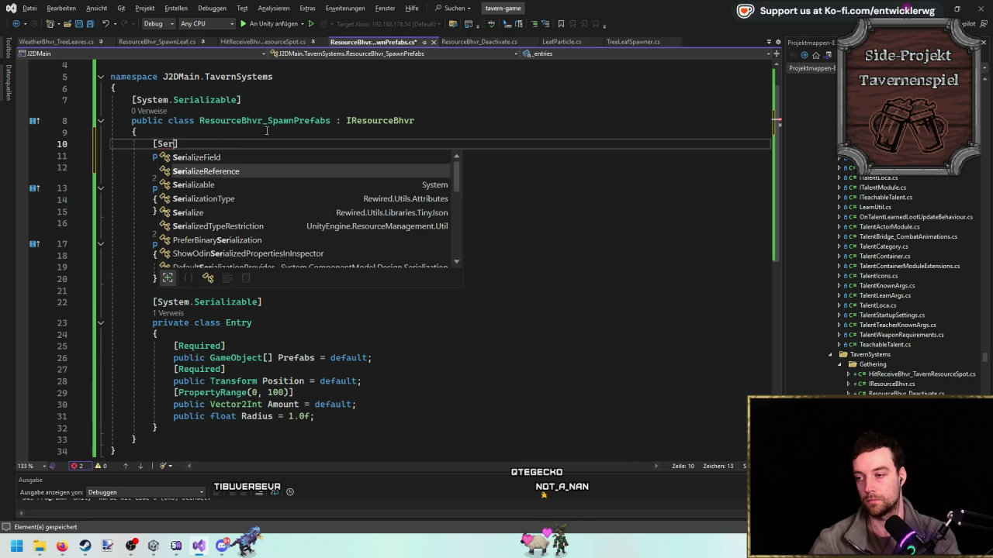
pyautogui.press('Tab')
# In OnStageEnd, add a for loop over _entries.Length that reads _entries[i].
pyautogui.click(238, 267)
pyautogui.write('r')
pyautogui.press('Tab')
pyautogui.press('Tab')
pyautogui.press('Tab')
pyautogui.write('_entries.Le')
pyautogui.press('Tab')
pyautogui.press('Return')
pyautogui.write('_entries[i];')
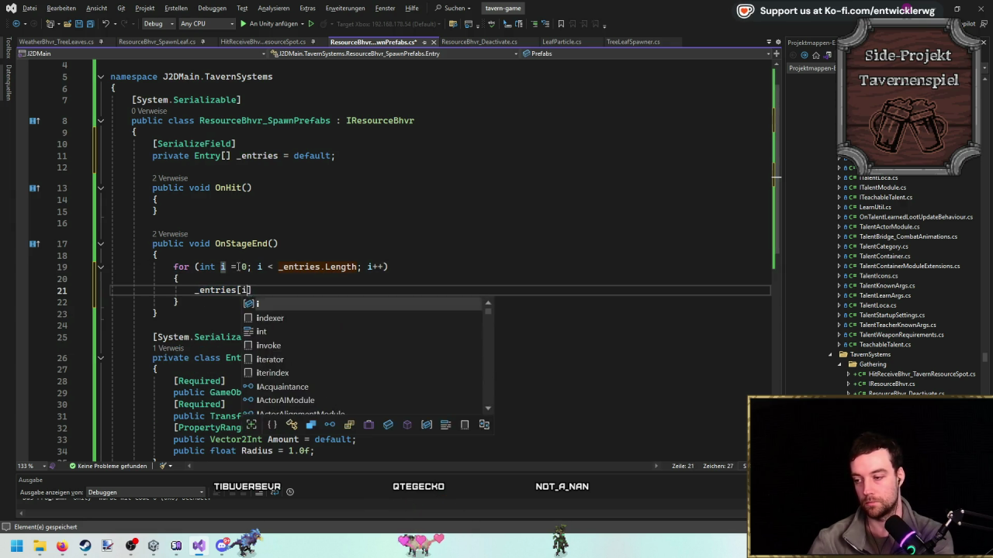
# Store each element in a local entry variable and start the next local variable line.
pyautogui.press('Up')
pyautogui.press('Down')
pyautogui.press('Home')
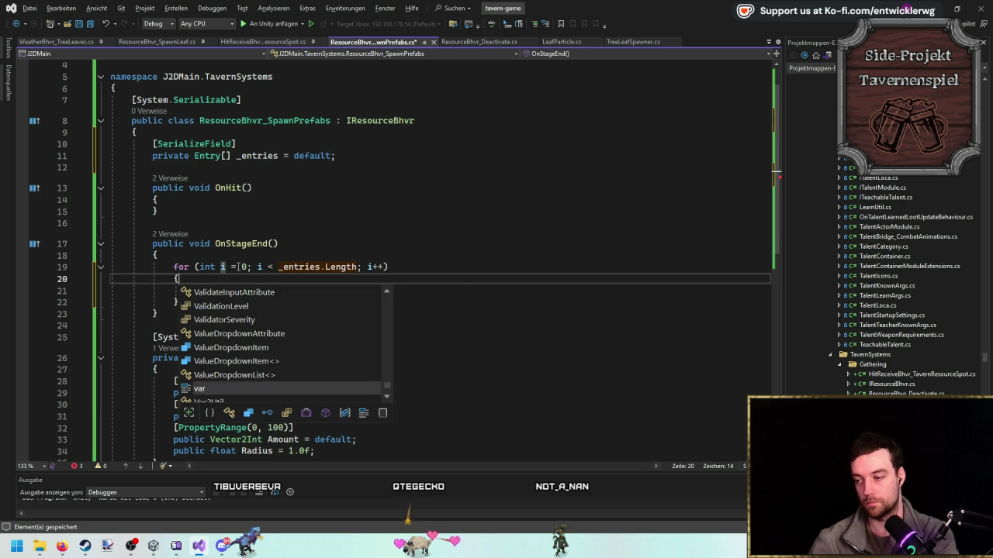
pyautogui.press('Escape')
pyautogui.write('nty_entries[i')
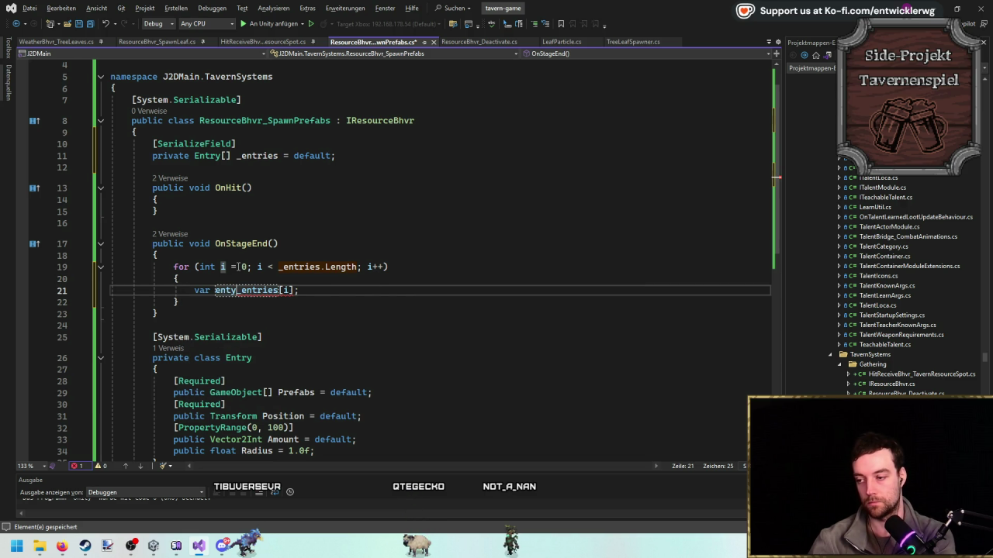
pyautogui.write('y =')
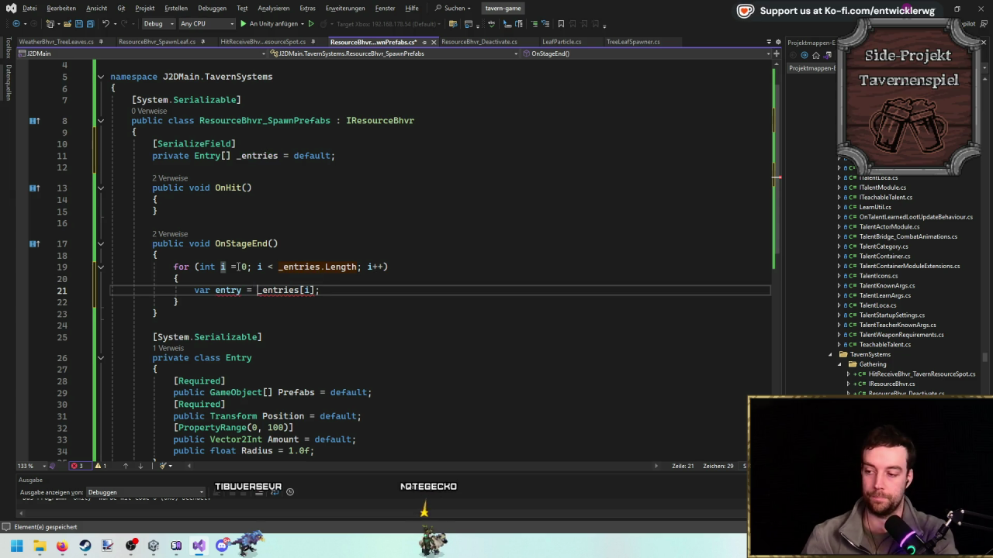
pyautogui.hotkey('ctrl', 'Right')
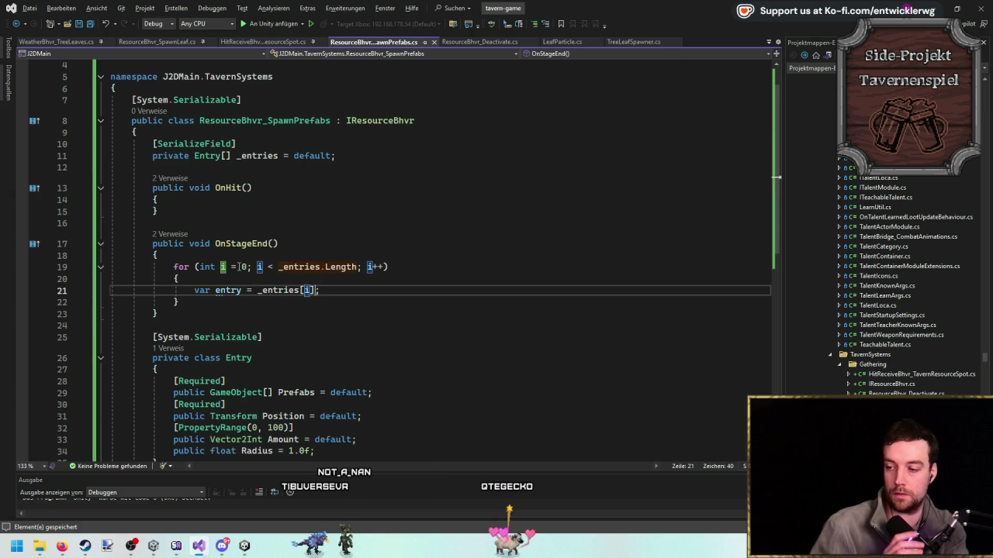
pyautogui.press('Return')
pyautogui.scroll(-2, 357, 263)
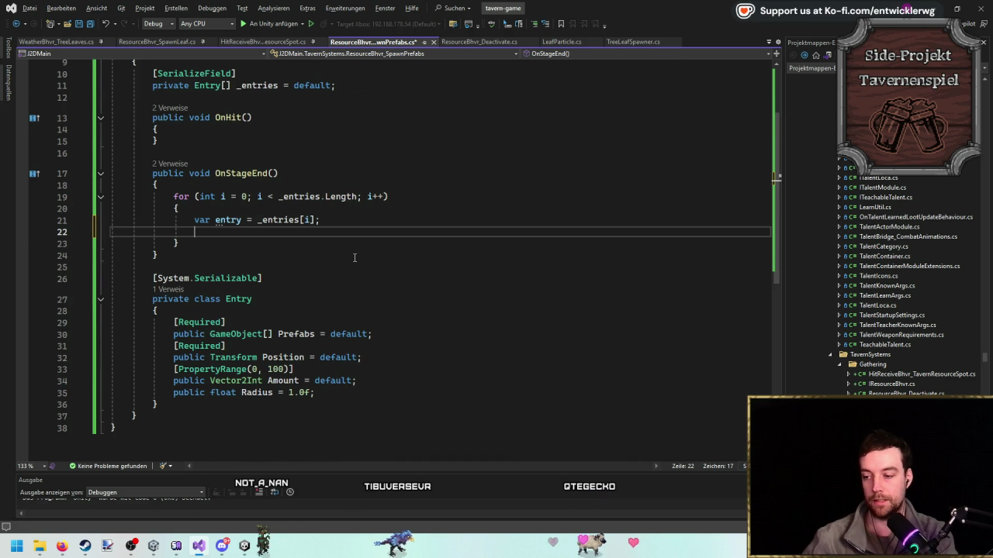
pyautogui.write('v')
pyautogui.press('BackSpace')
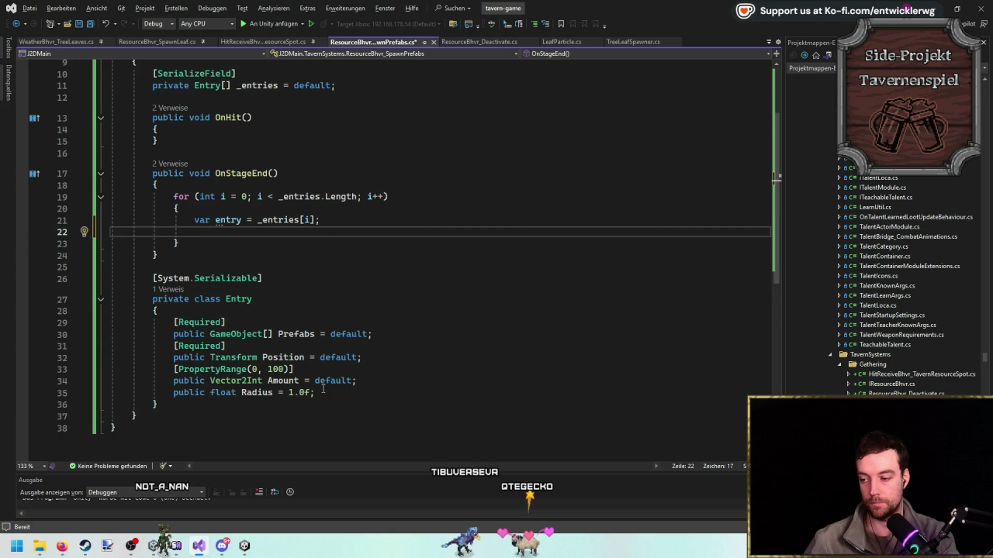
pyautogui.scroll(1, 364, 377)
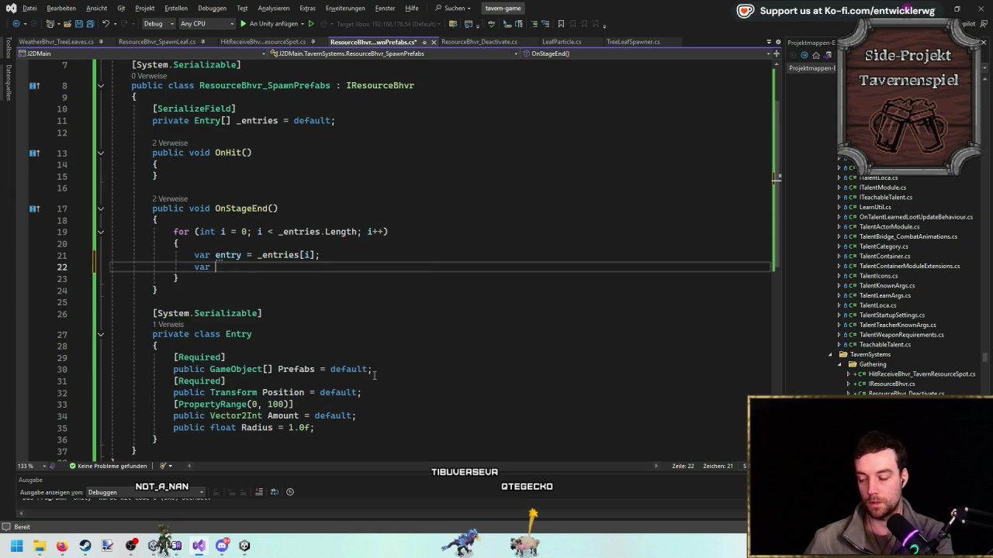
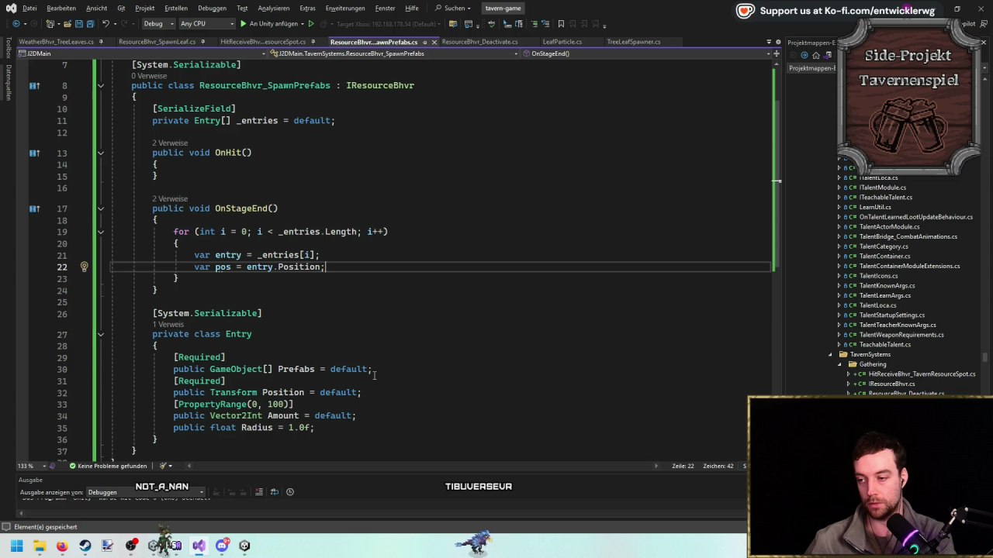
# Declare amount as entry.Amount.RandomValueBetween() and make the inner loop run j < amount.
pyautogui.press('Return')
pyautogui.press('Return')
pyautogui.press('Up')
pyautogui.write('v')
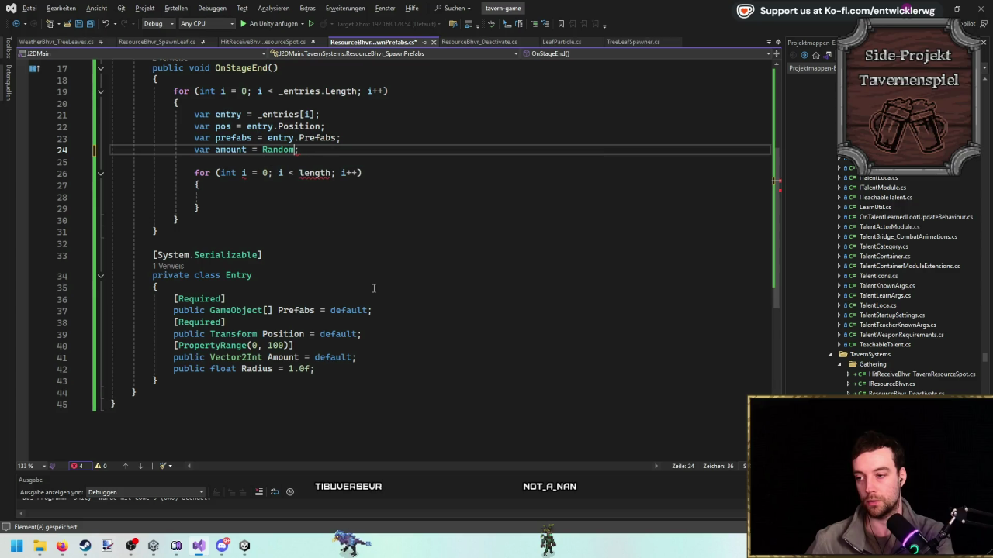
pyautogui.press('BackSpace')
pyautogui.press('BackSpace')
pyautogui.press('BackSpace')
pyautogui.write('entry.')
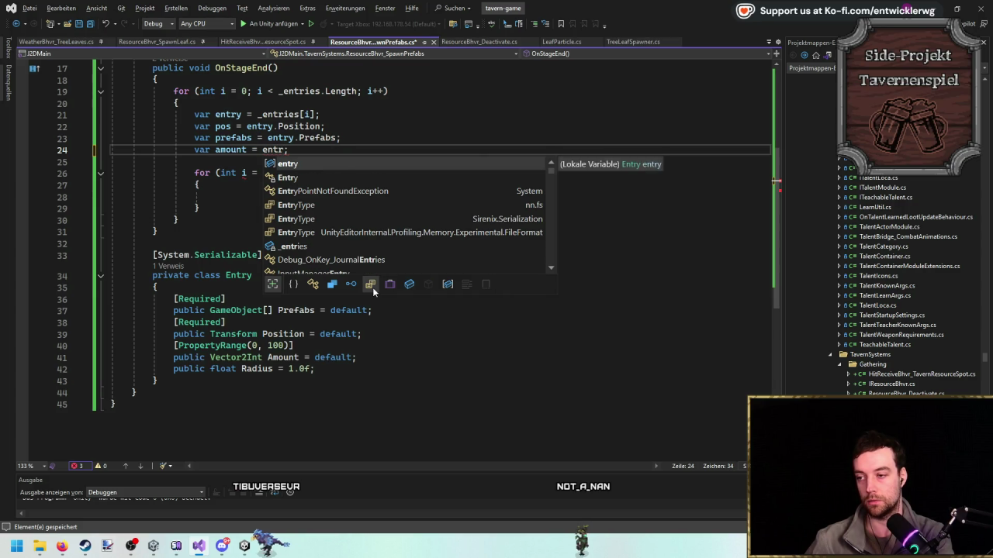
pyautogui.write('Amount.')
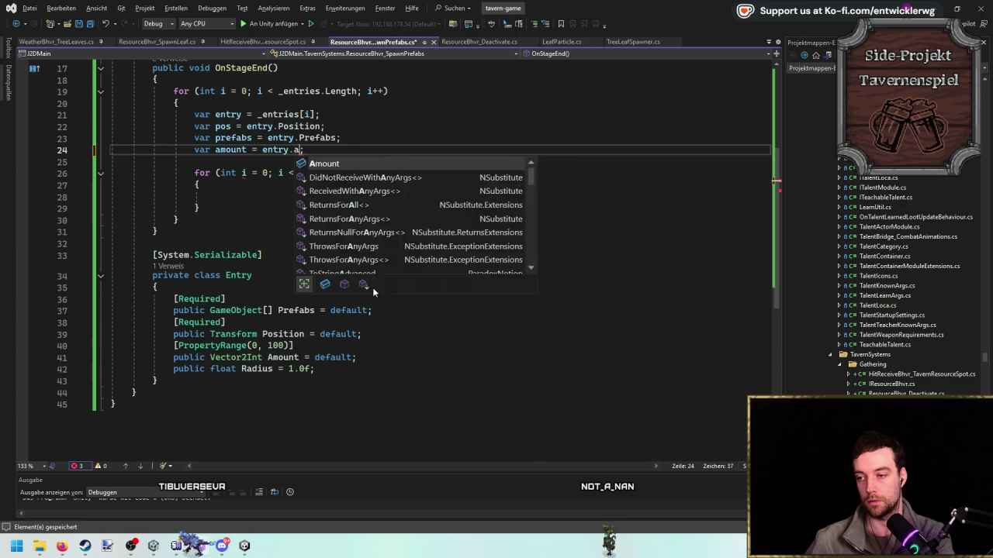
pyautogui.write('RandomValueBetween()')
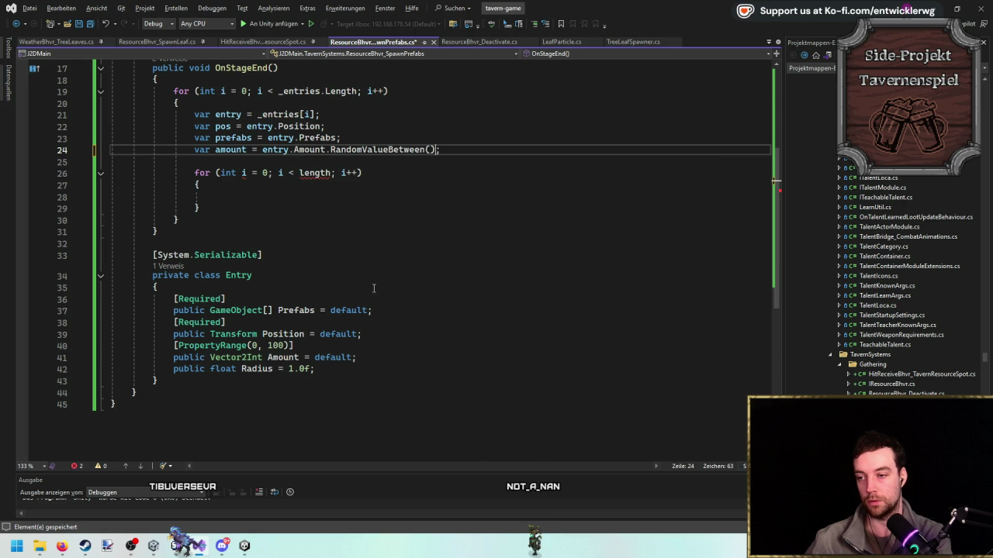
pyautogui.scroll(1, 339, 282)
pyautogui.doubleClick(230, 185)
pyautogui.hotkey('ctrl', 'c')
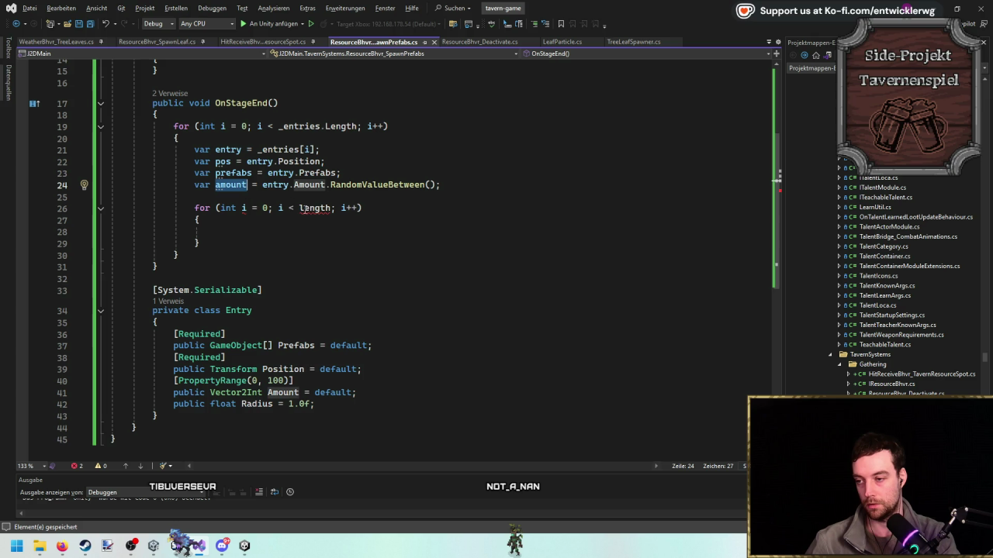
pyautogui.doubleClick(314, 207)
pyautogui.hotkey('ctrl', 'v')
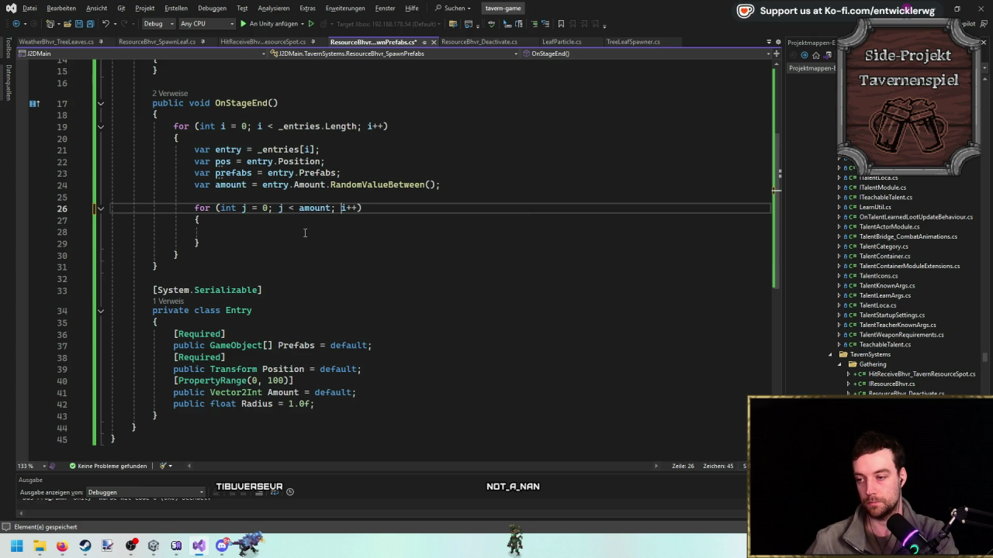
pyautogui.write('j')
# Inside the inner loop, assign var prefab = prefabs.GetRandomElement();.
pyautogui.click(305, 231)
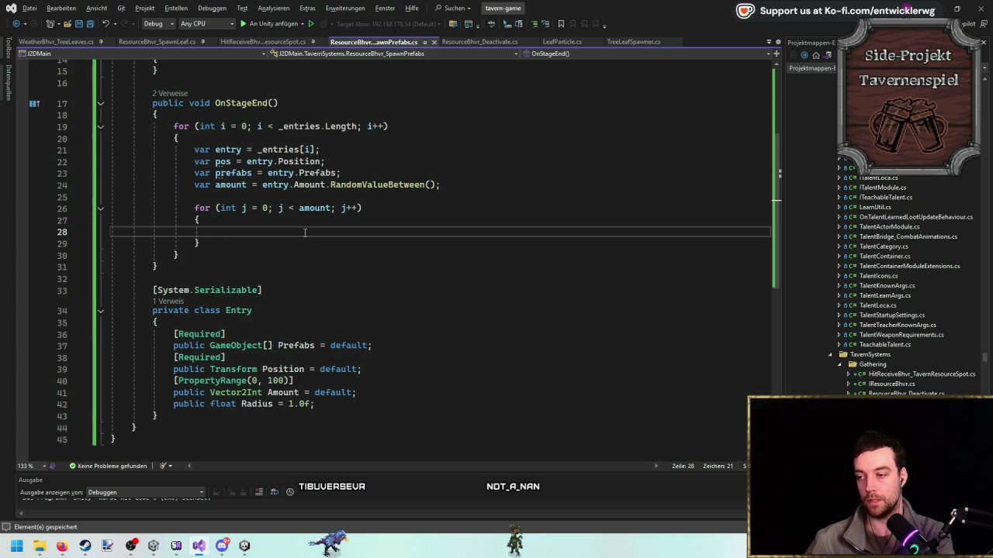
pyautogui.write('prefabs.ra')
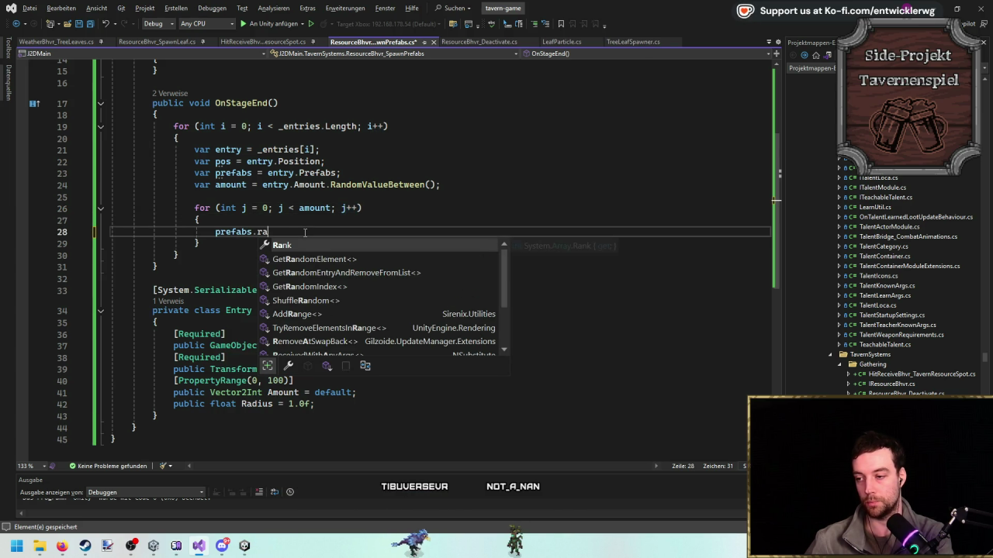
pyautogui.write('nd')
pyautogui.press('Tab')
pyautogui.write(';')
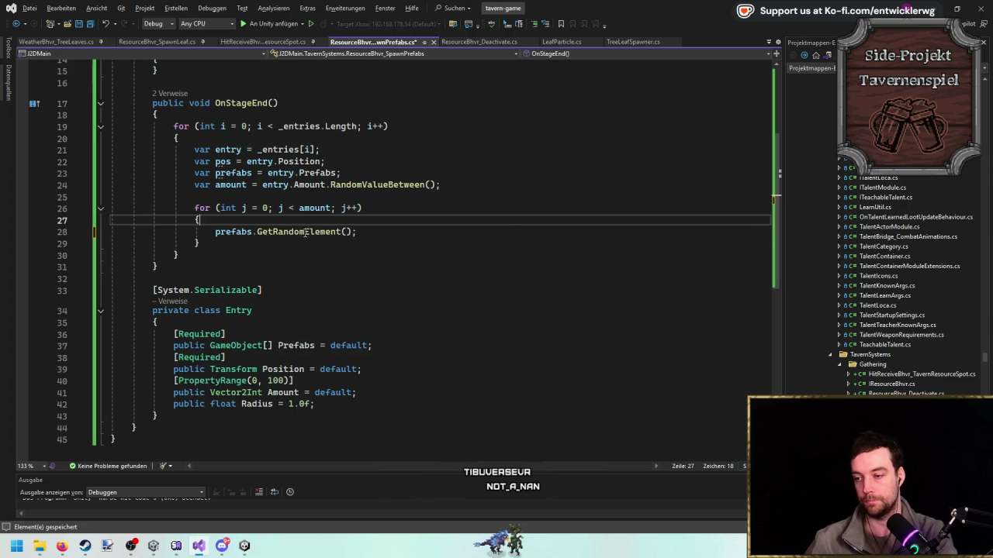
pyautogui.press('Home')
pyautogui.write('var prefab =')
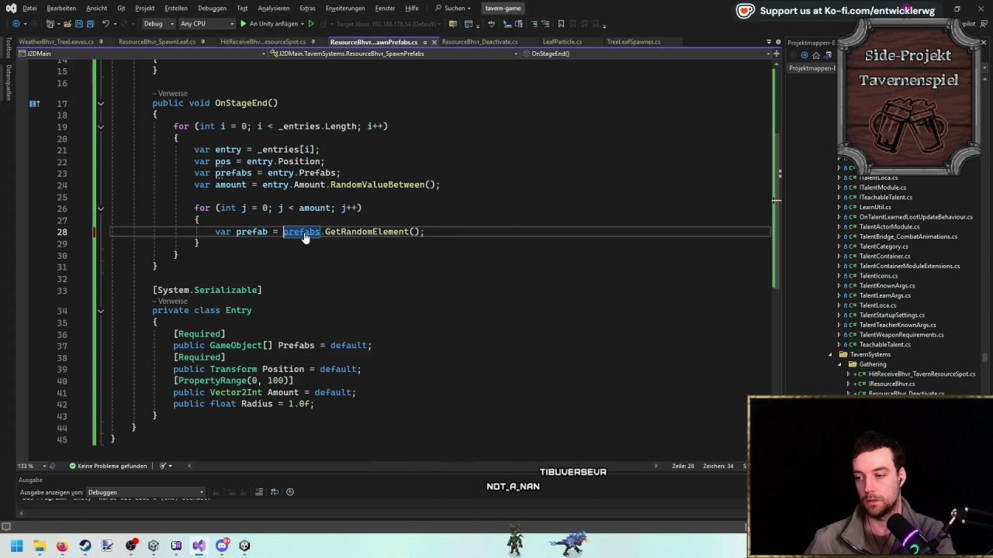
pyautogui.press('End')
pyautogui.press('Return')
# Add GameObject.Instantiate(prefab, pos, Quaternion.identity); to the inner loop body.
pyautogui.scroll(3, 305, 234)
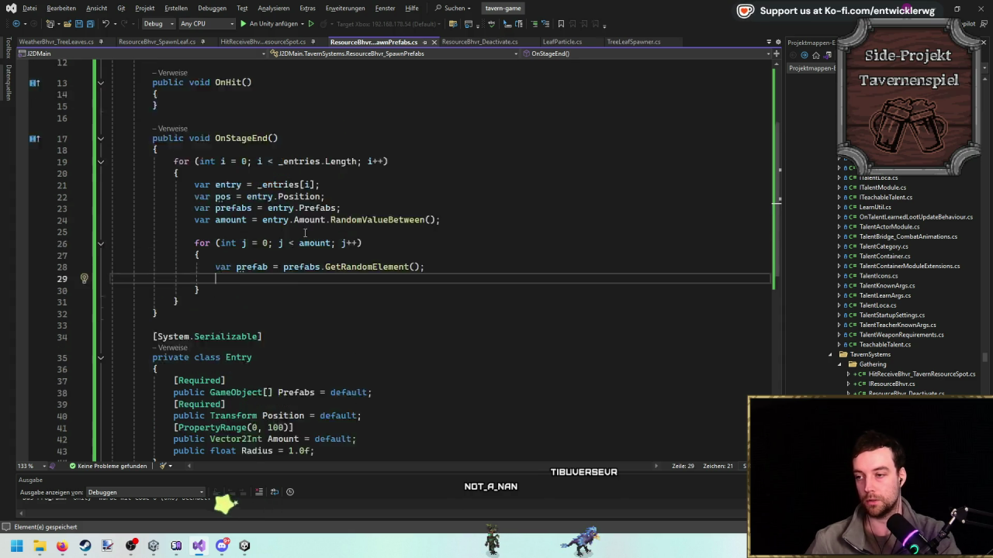
pyautogui.scroll(-2, 391, 273)
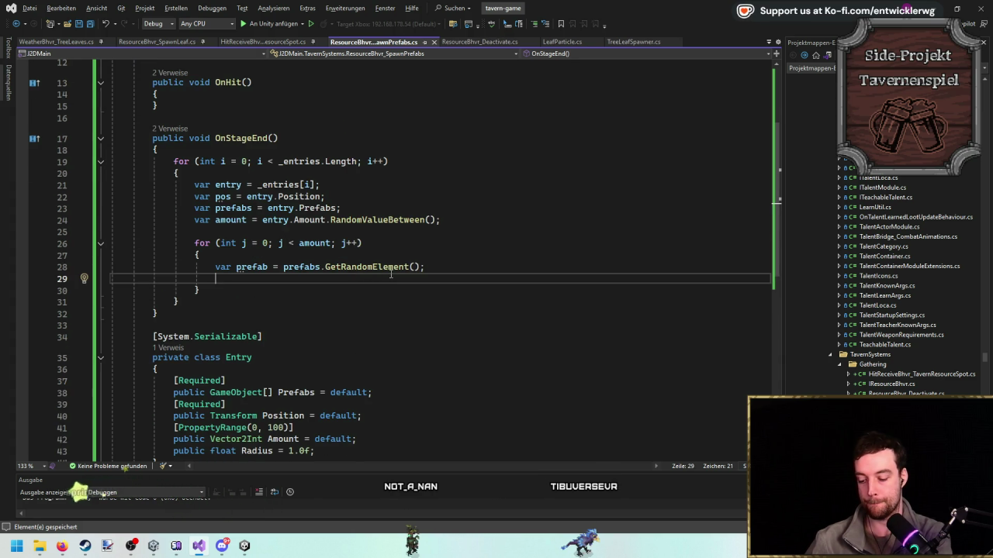
pyautogui.write('GameObject.InstantiateAsync(')
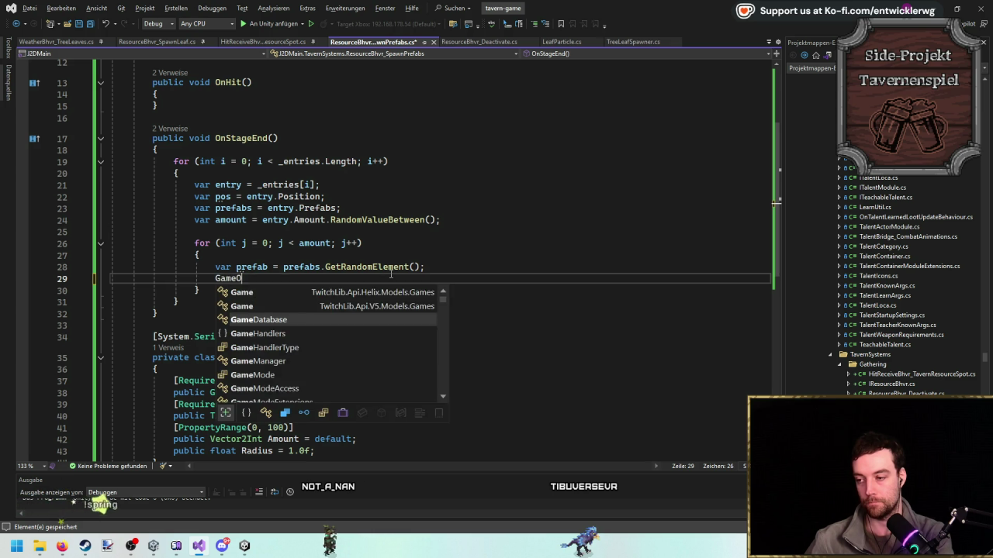
pyautogui.press('BackSpace')
pyautogui.press('BackSpace')
pyautogui.press('BackSpace')
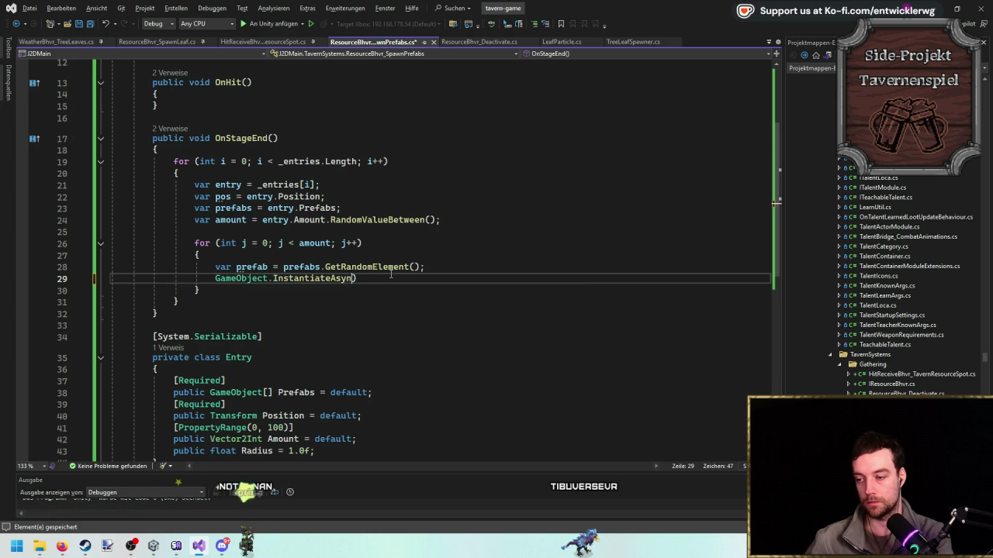
pyautogui.write('(pref')
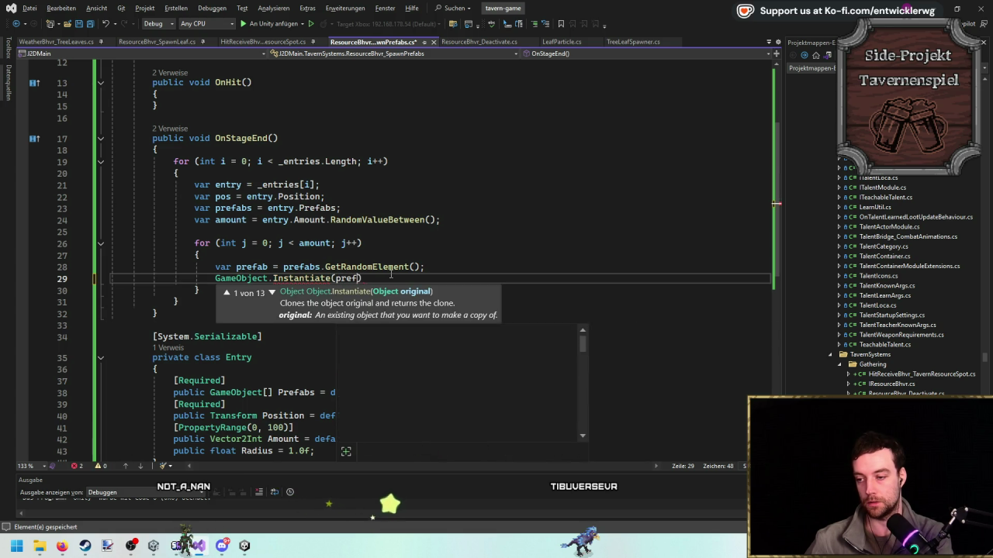
pyautogui.write('ab,')
pyautogui.press('Down')
pyautogui.press('Down')
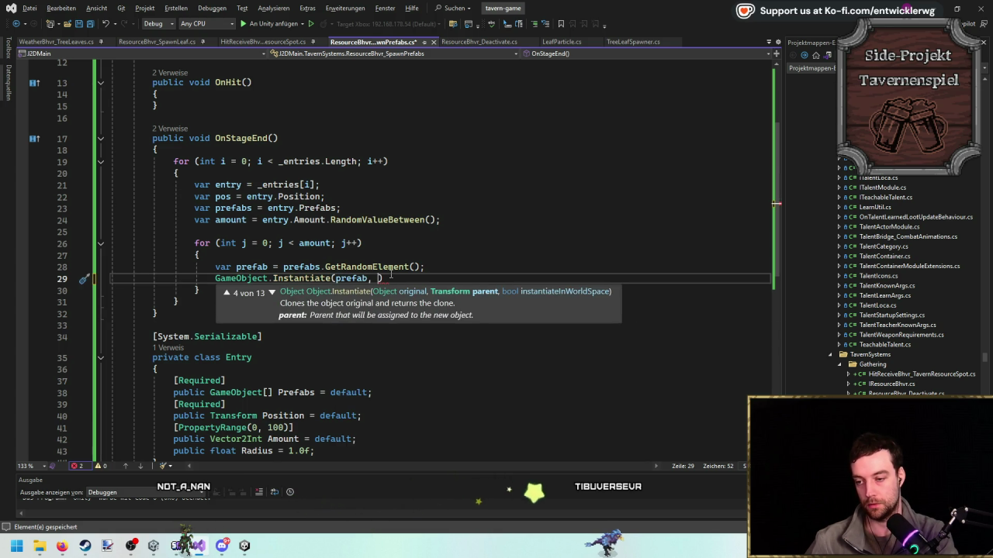
pyautogui.write('pos, Quaternion.i')
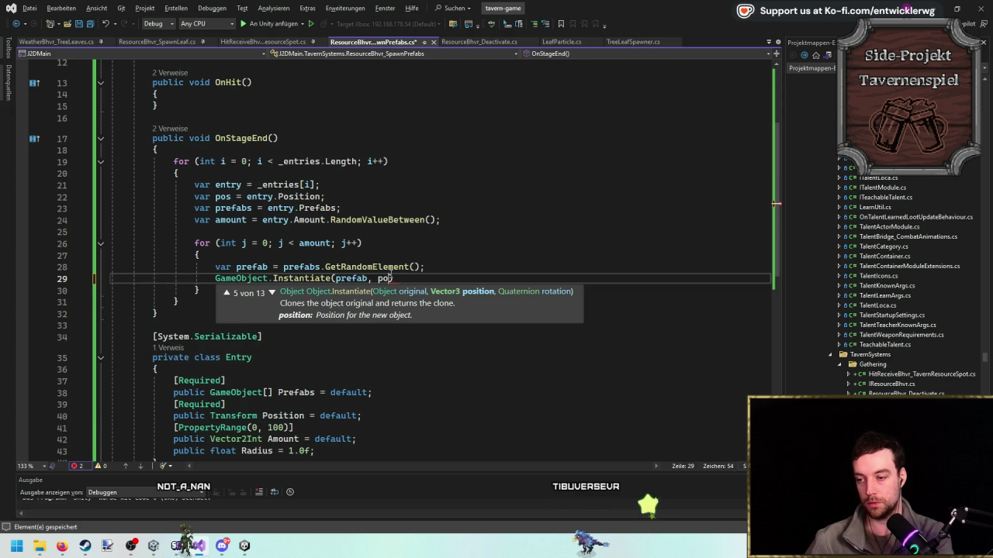
pyautogui.press('Tab')
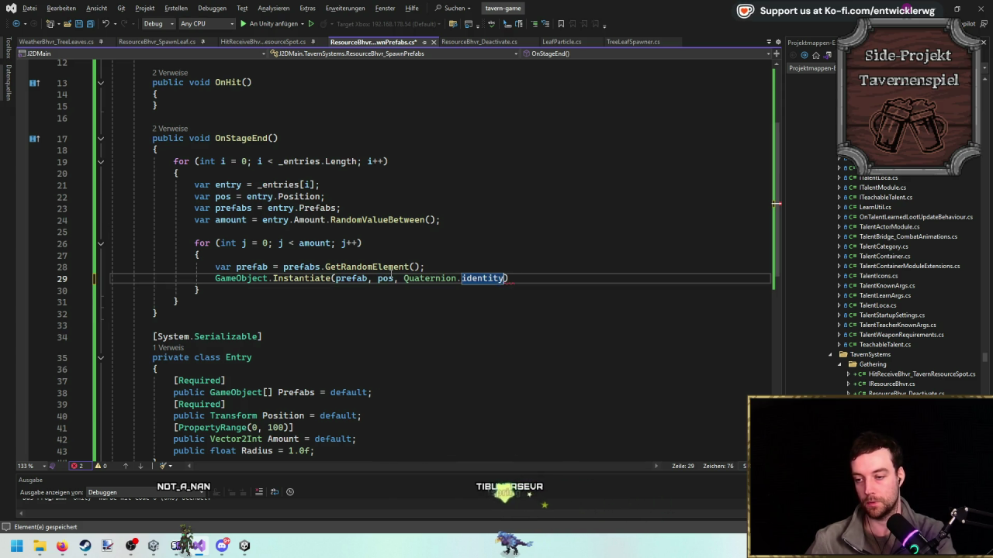
pyautogui.write(');')
pyautogui.scroll(-3, 388, 209)
pyautogui.scroll(2, 388, 209)
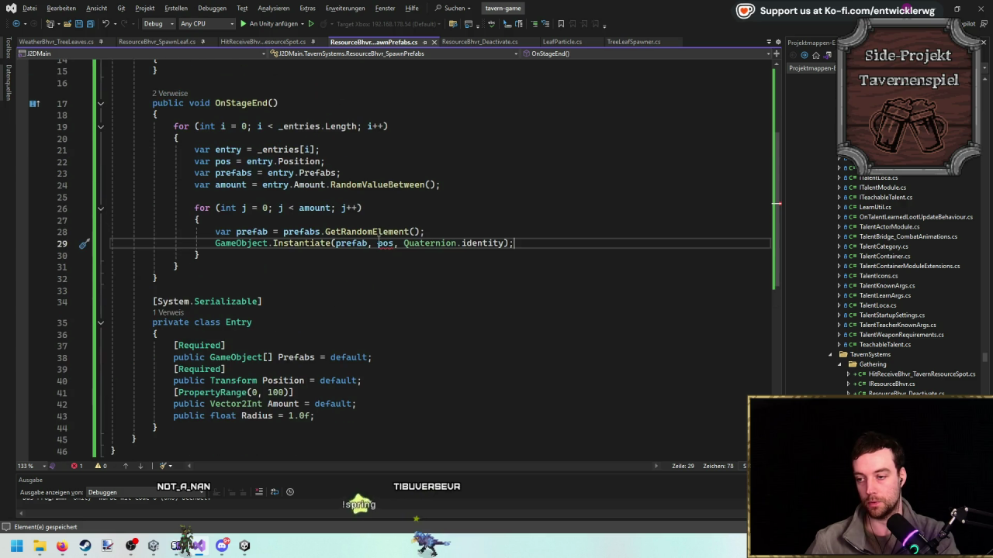
# Set pos to entry.Position.position and save the script.
pyautogui.doubleClick(385, 243)
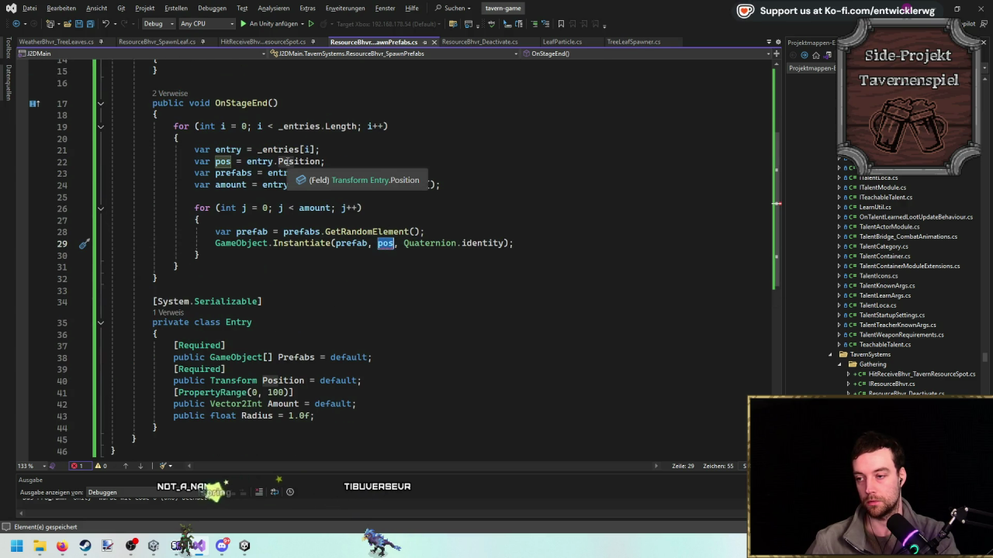
pyautogui.click(341, 162)
pyautogui.write('.p')
pyautogui.press('Tab')
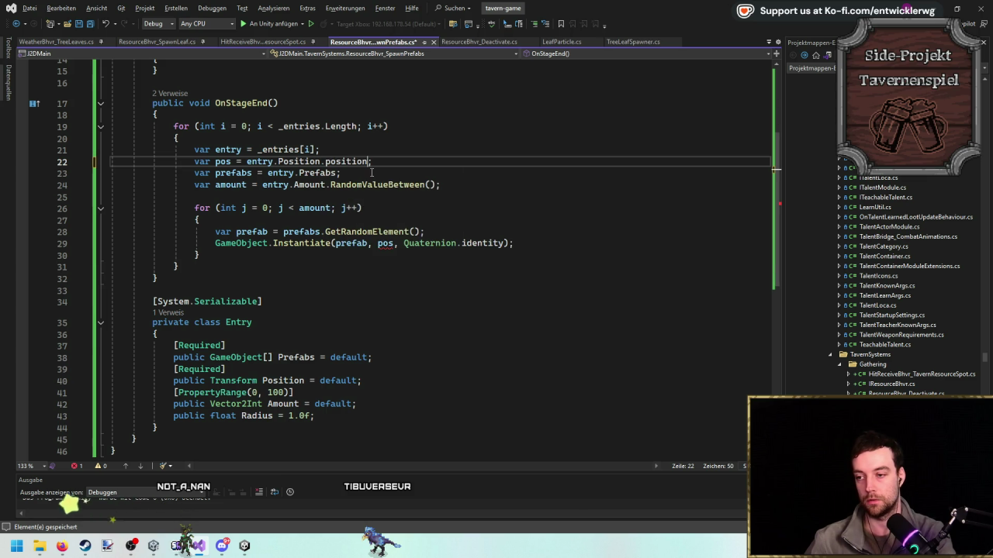
pyautogui.scroll(1, 371, 172)
pyautogui.click(450, 259)
pyautogui.hotkey('ctrl', 's')
pyautogui.click(463, 266)
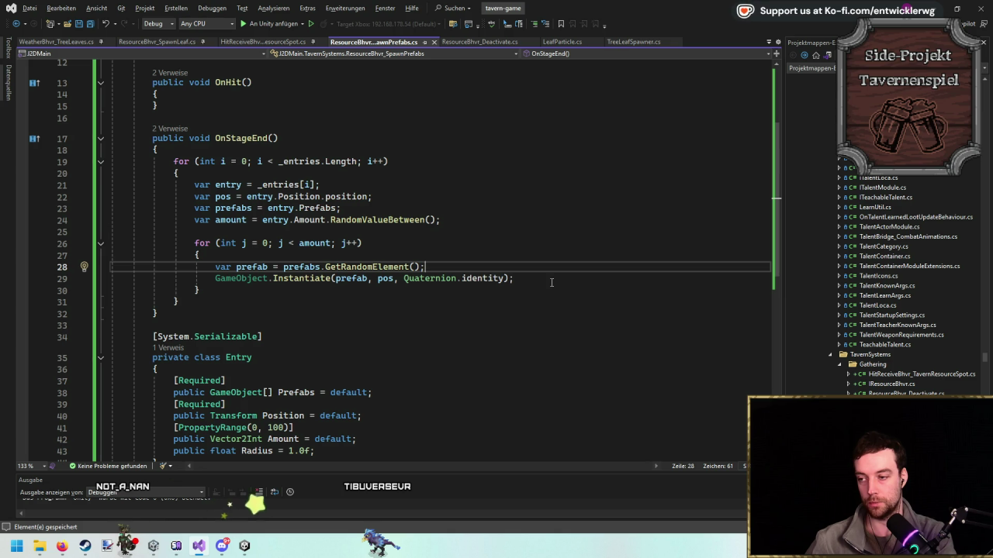
pyautogui.press('Return')
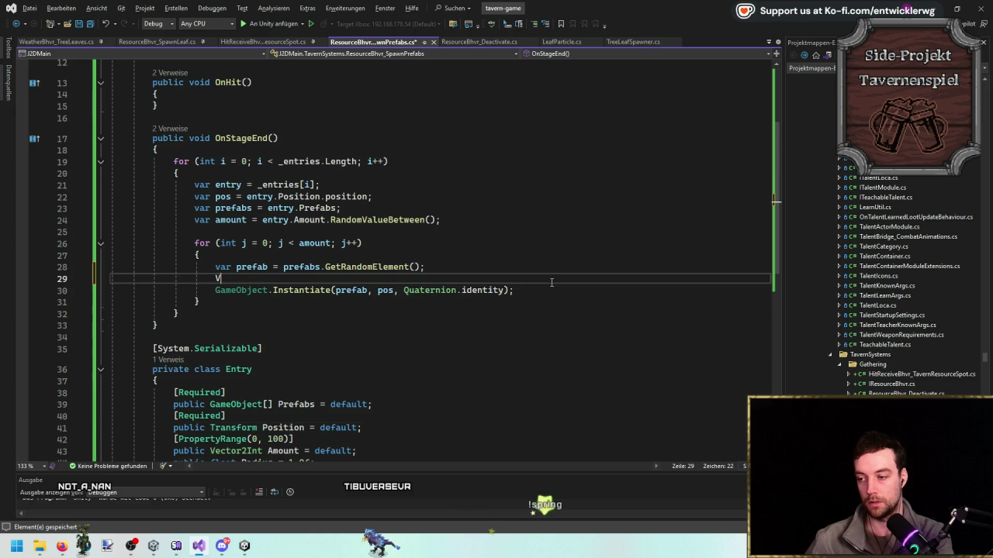
# Offset the Instantiate position by Vec2Util.RandDir() * entry.Radius.
pyautogui.write('Vec2Util.rand')
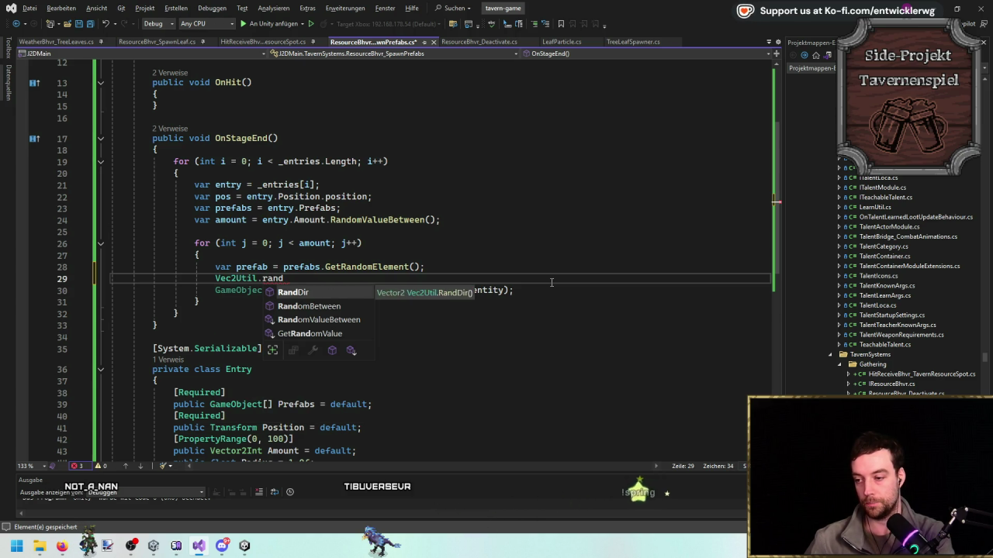
pyautogui.press('Up')
pyautogui.press('Up')
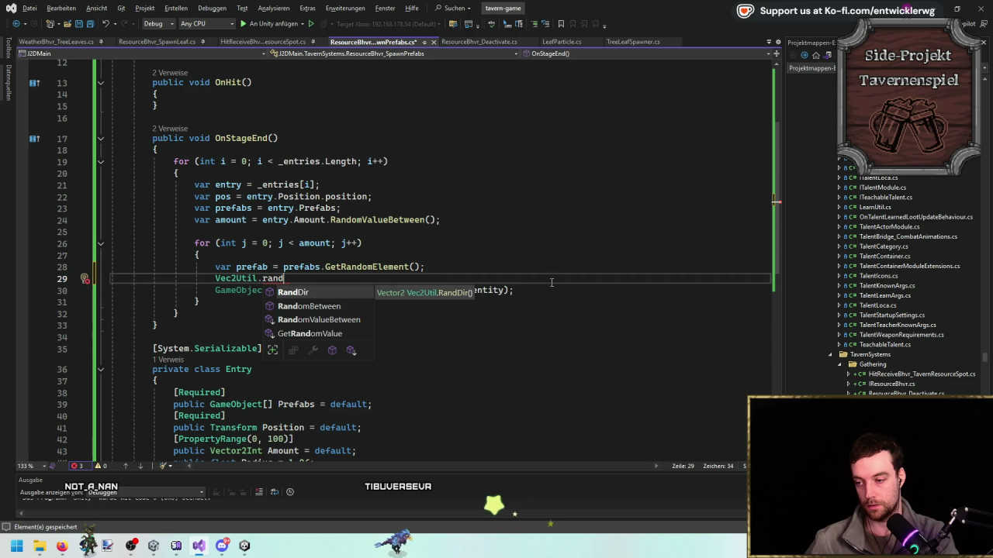
pyautogui.press('Tab')
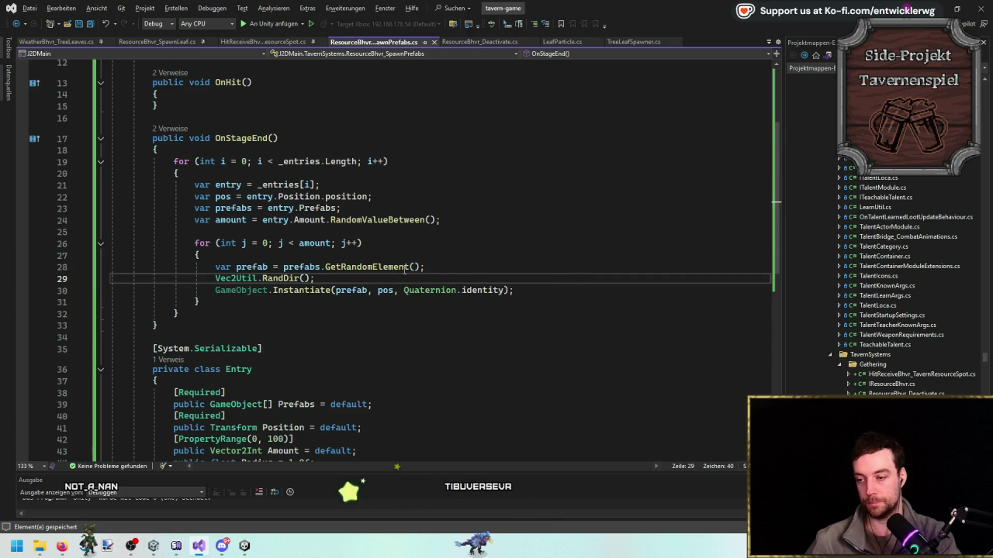
pyautogui.write('();')
pyautogui.scroll(-1, 322, 248)
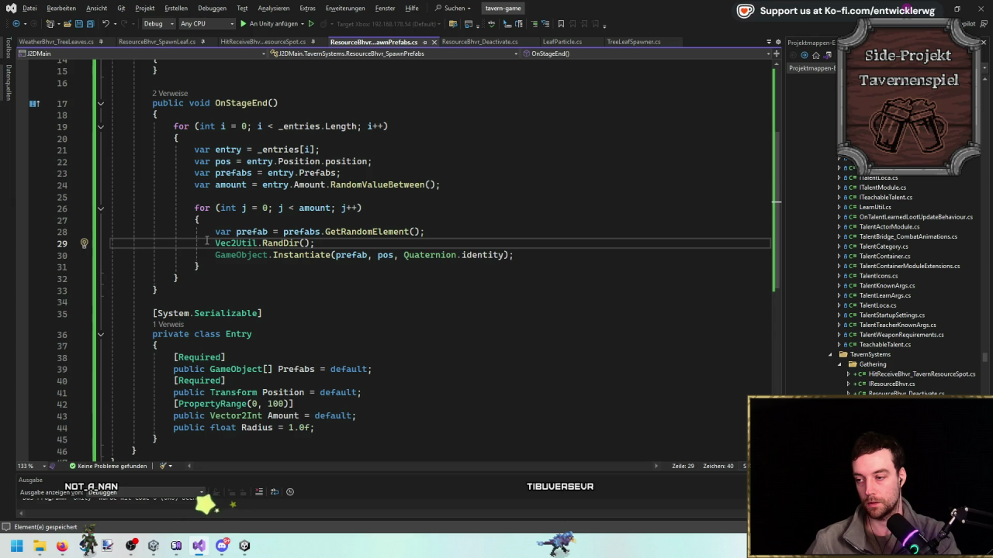
pyautogui.hotkey('shift', 'Home')
pyautogui.hotkey('ctrl', 'x')
pyautogui.click(394, 255)
pyautogui.write('+')
pyautogui.hotkey('ctrl', 'v')
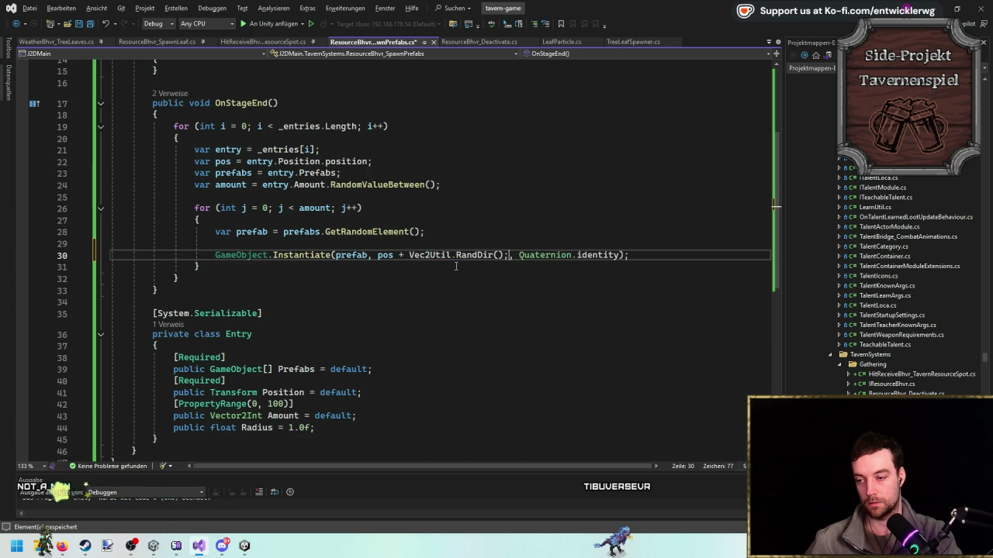
pyautogui.press('BackSpace')
pyautogui.write('* en')
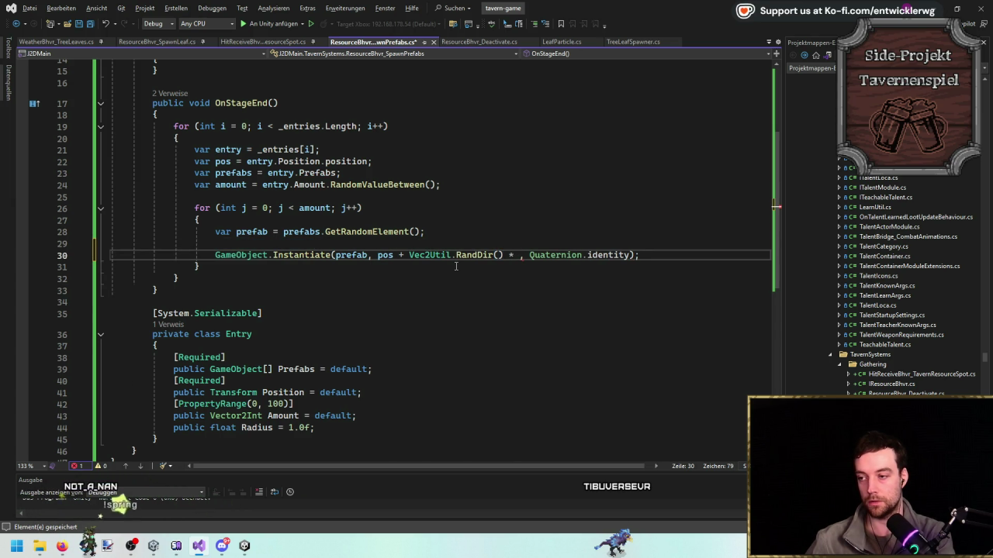
pyautogui.write('.ra')
pyautogui.press('Tab')
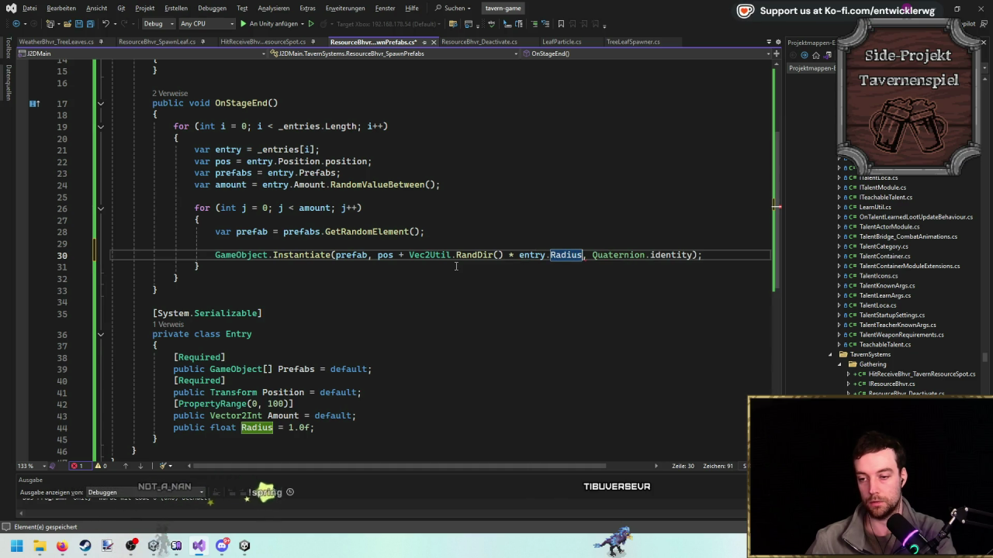
# Read pos from entry.Position.GetPos2() and delete the blank line above Instantiate.
pyautogui.click(512, 231)
pyautogui.click(409, 254)
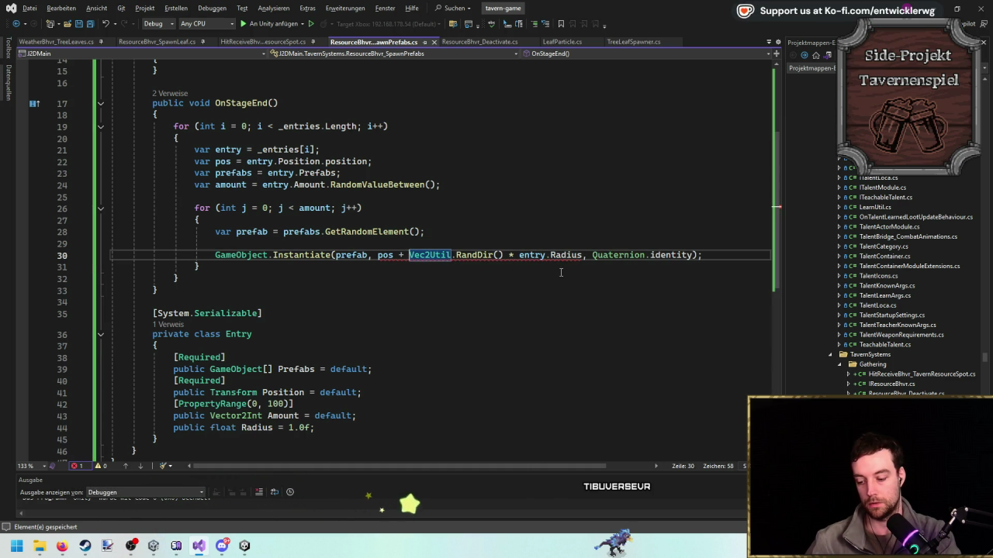
pyautogui.press('Up')
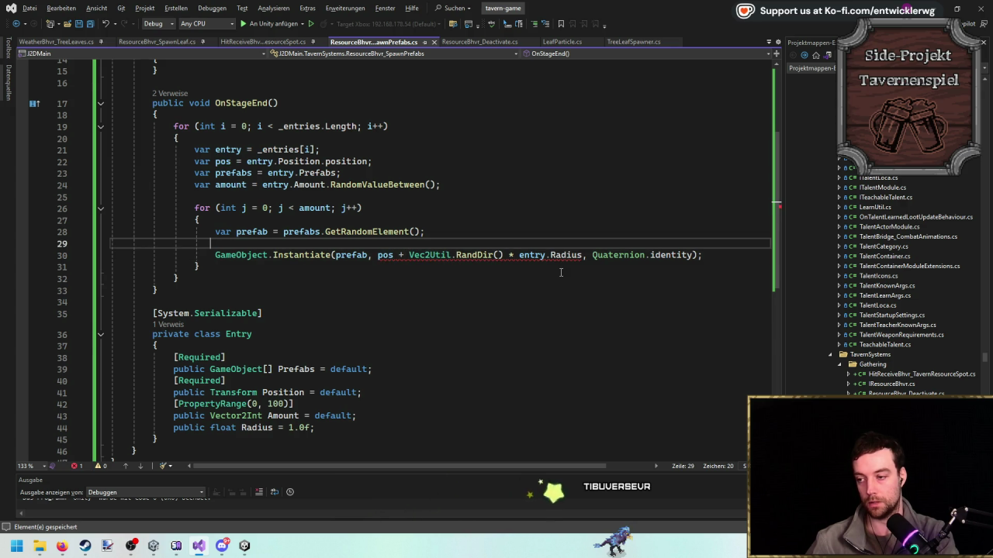
pyautogui.doubleClick(366, 161)
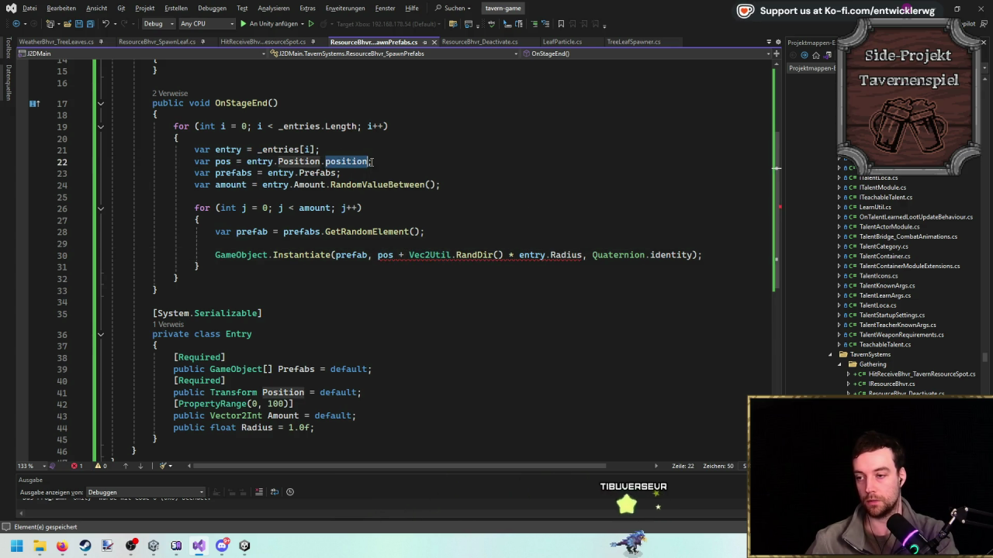
pyautogui.write('GetPos2(')
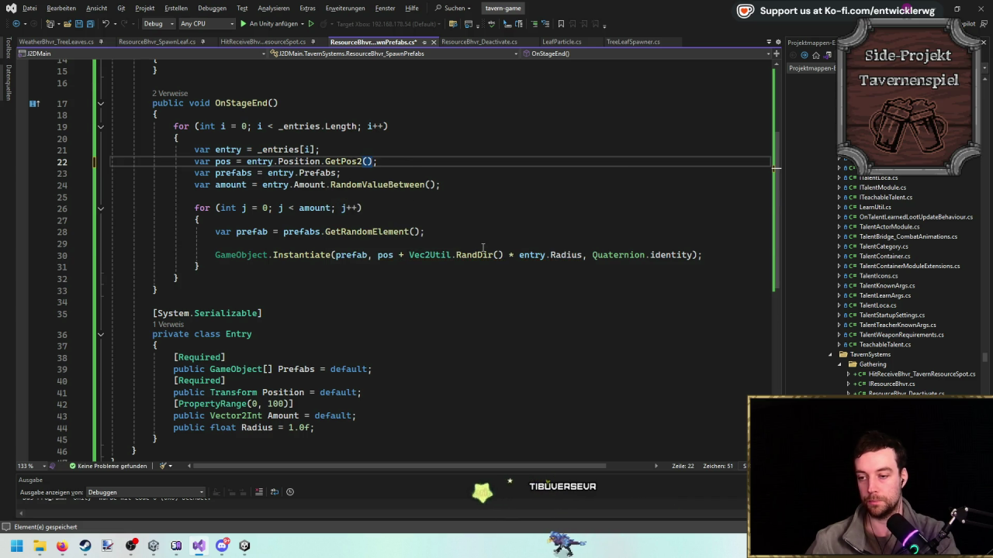
pyautogui.write(');')
pyautogui.press('Down')
pyautogui.press('Down')
pyautogui.press('Down')
pyautogui.hotkey('ctrl', 'l')
pyautogui.press('End')
pyautogui.scroll(4, 529, 161)
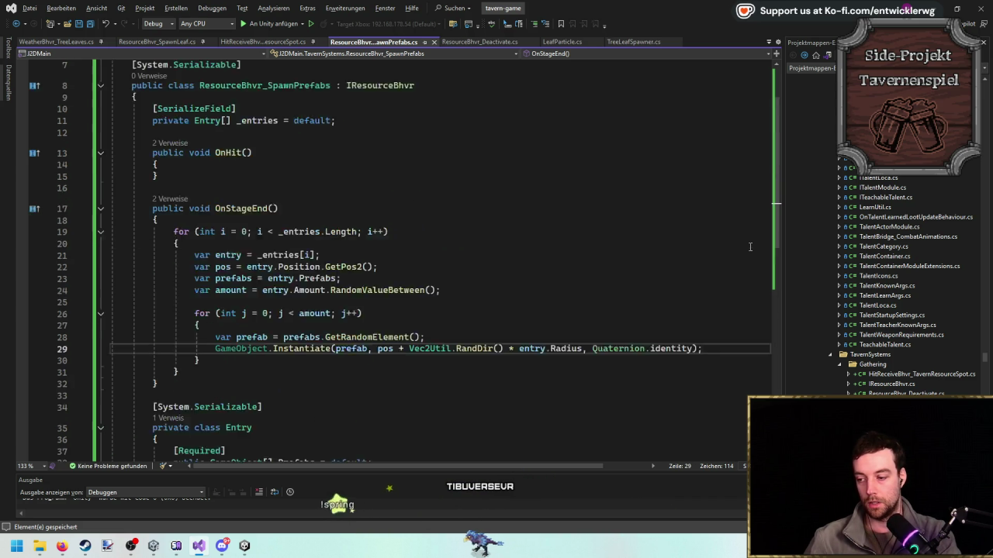
pyautogui.scroll(-2, 530, 161)
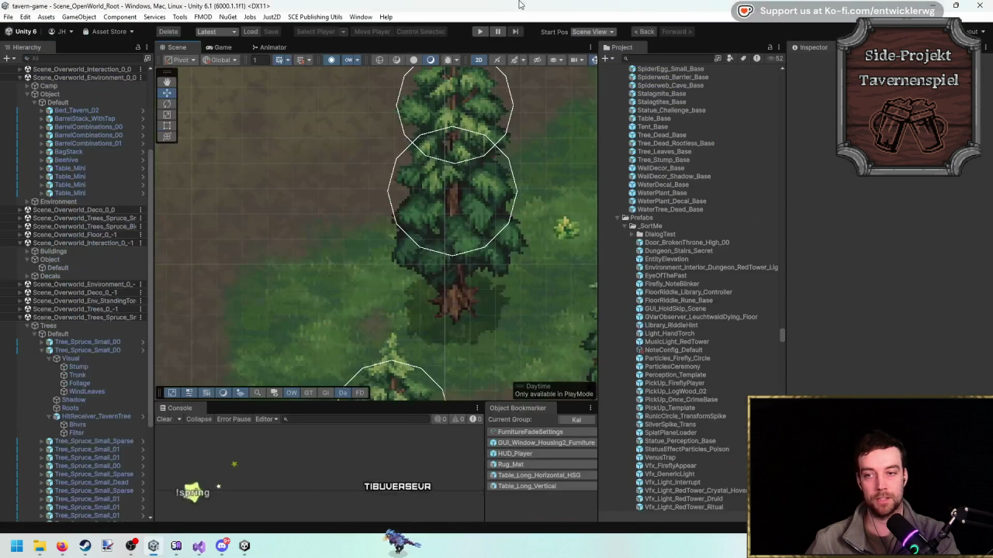
pyautogui.hotkey('alt', 'Tab')
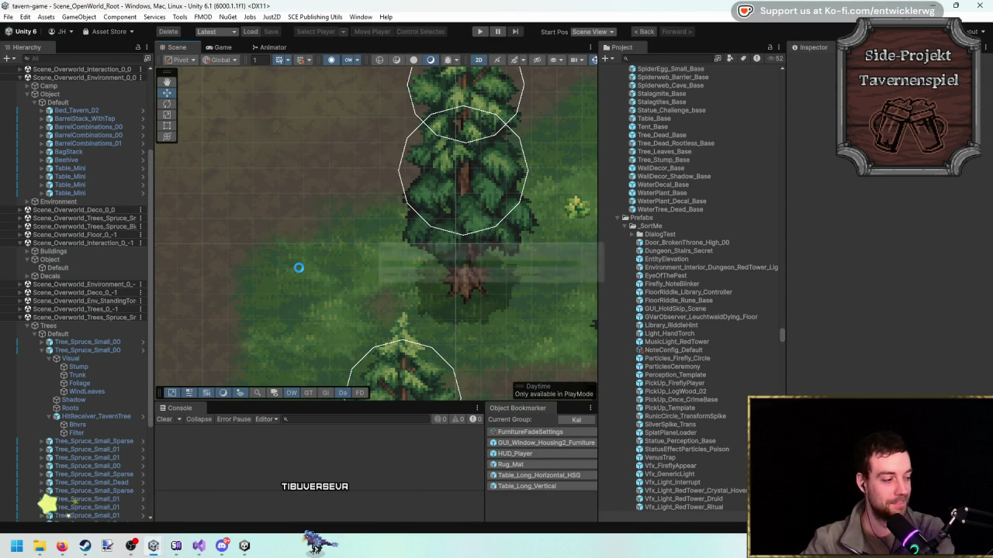
pyautogui.hotkey('alt', 'Tab')
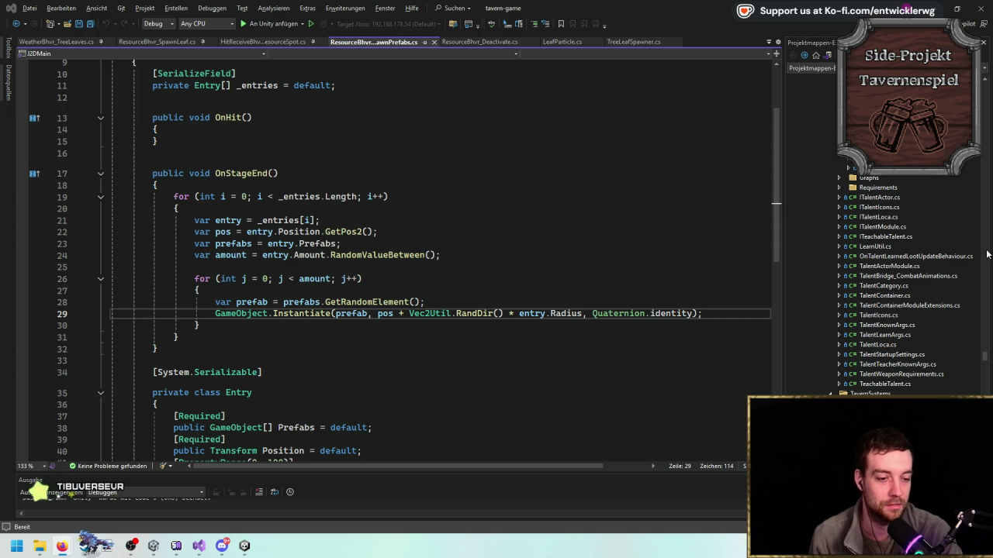
pyautogui.click(628, 280)
pyautogui.hotkey('alt', 'Tab')
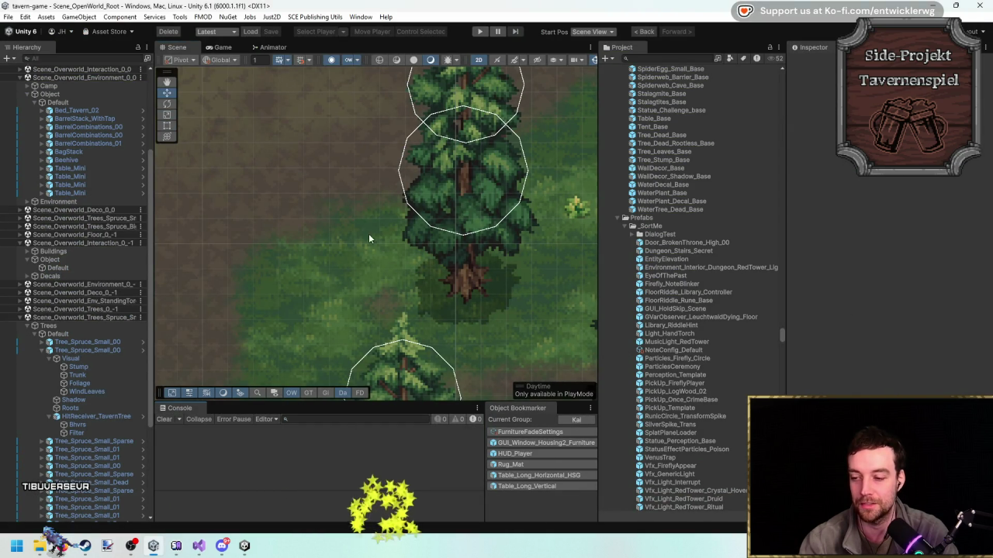
pyautogui.moveTo(368, 233); pyautogui.dragTo(424, 256)
pyautogui.click(107, 353)
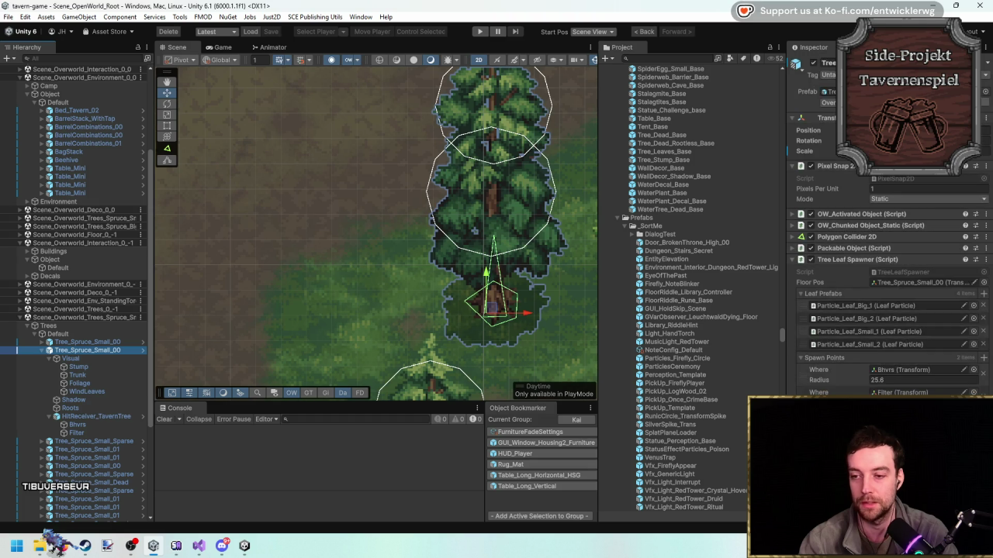
pyautogui.click(142, 350)
pyautogui.click(87, 156)
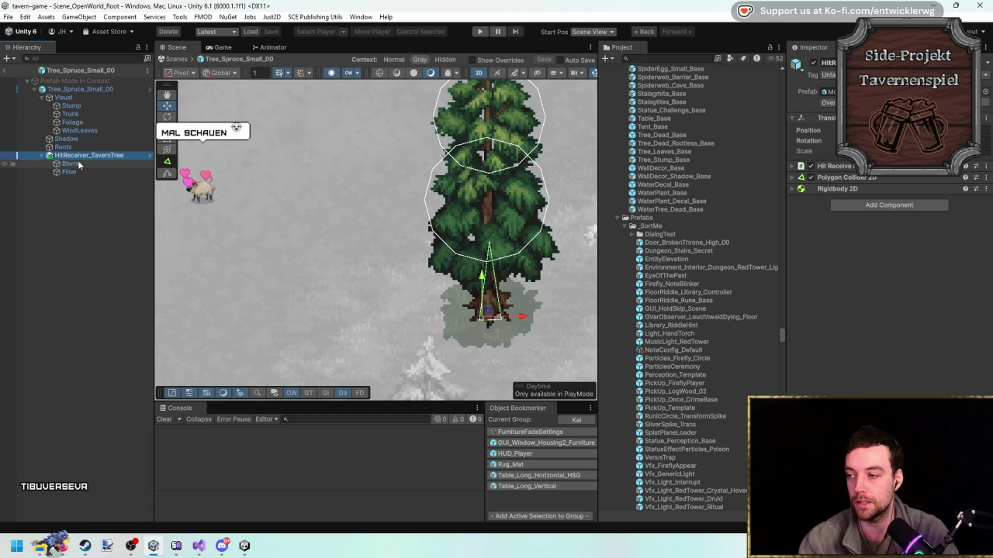
pyautogui.click(71, 163)
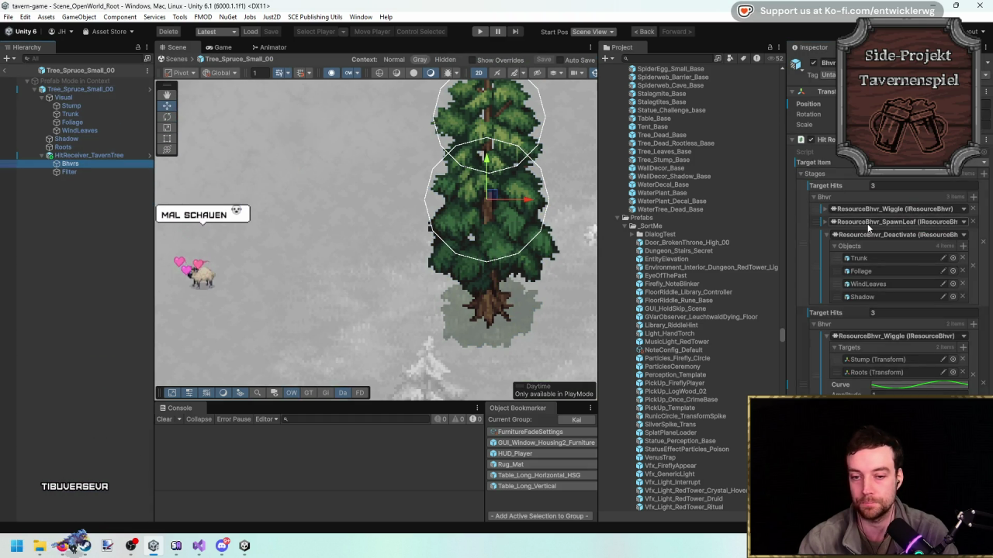
pyautogui.click(827, 235)
pyautogui.click(974, 198)
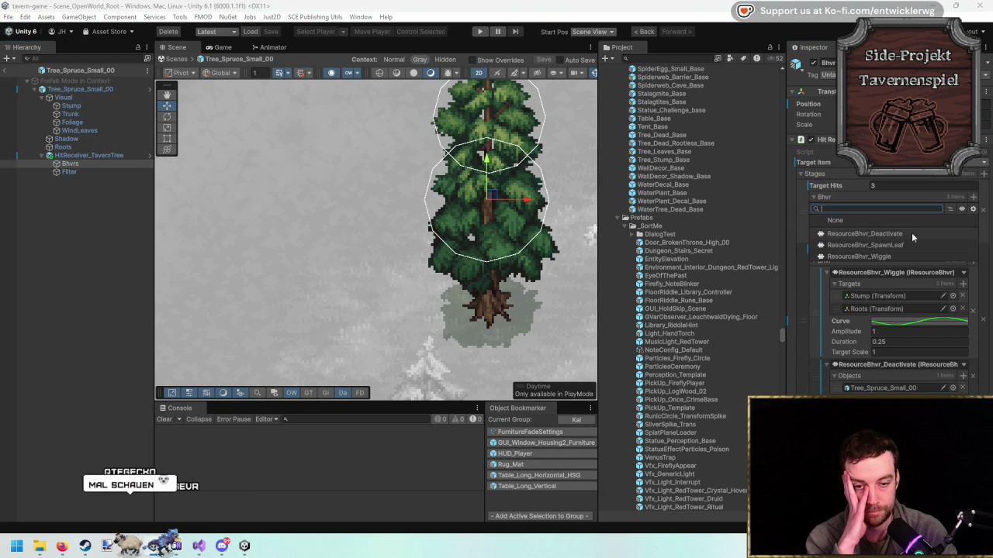
pyautogui.press('Escape')
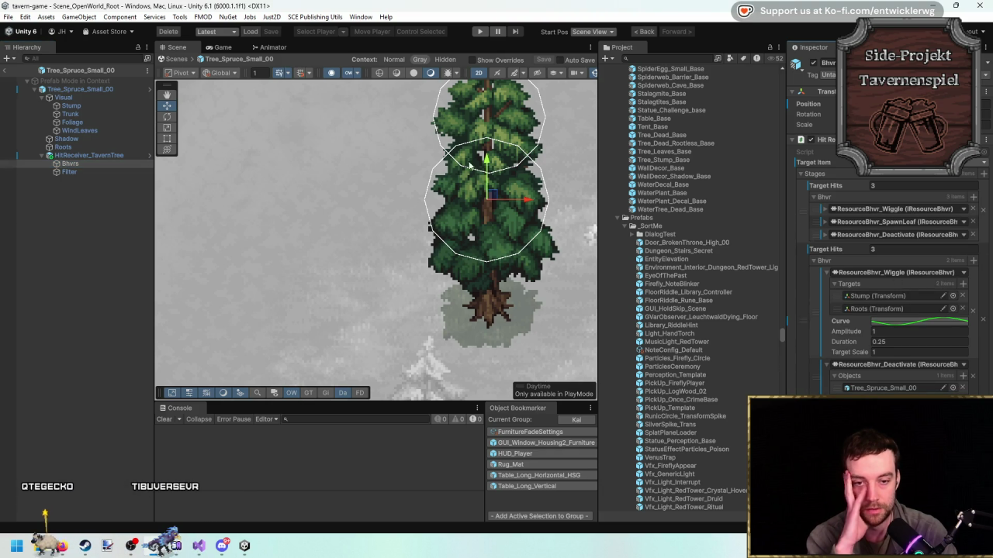
pyautogui.click(4, 71)
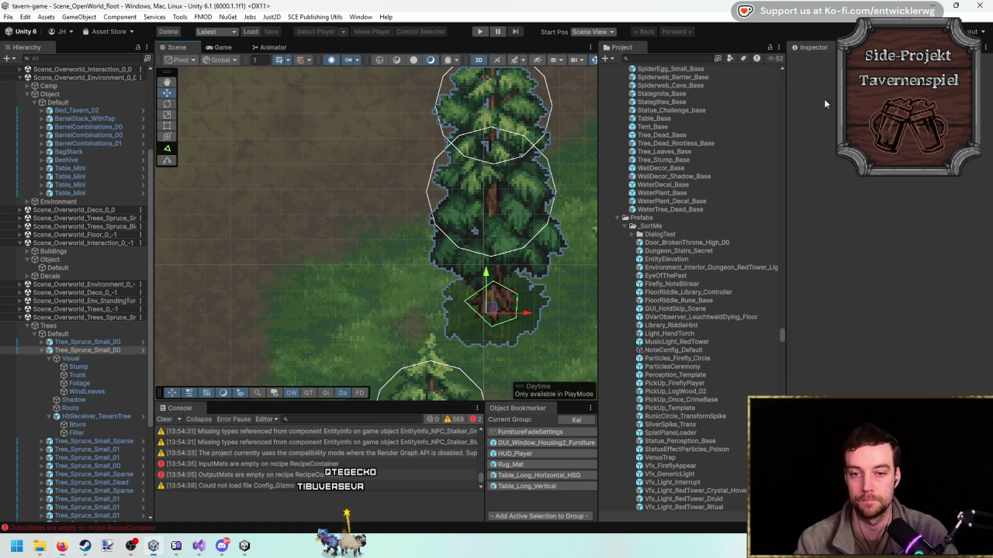
# Open the spruce tree prefab and add ResourceBhvr_SpawnPrefabs to the first hit stage's Bhvrs.
pyautogui.doubleClick(87, 350)
pyautogui.click(142, 350)
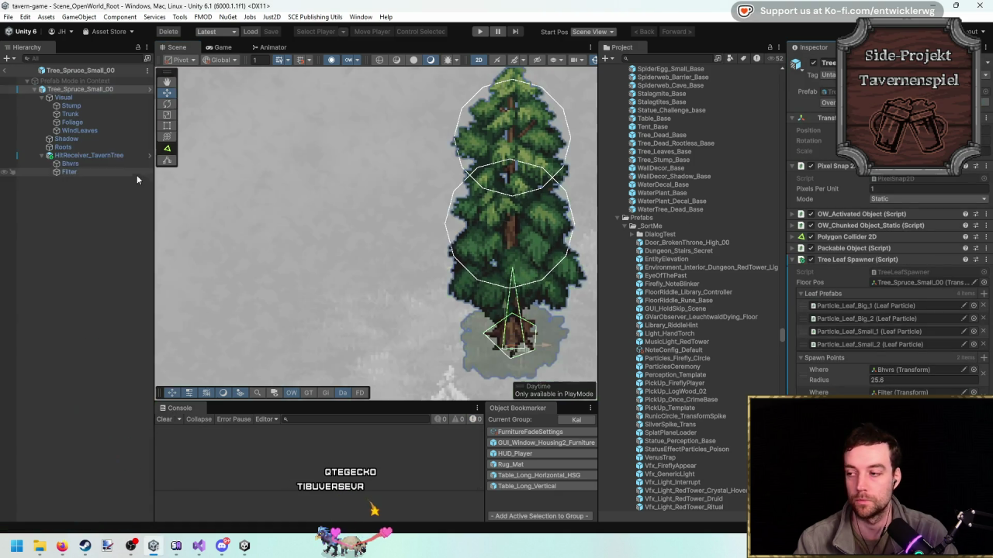
pyautogui.click(103, 156)
pyautogui.click(89, 162)
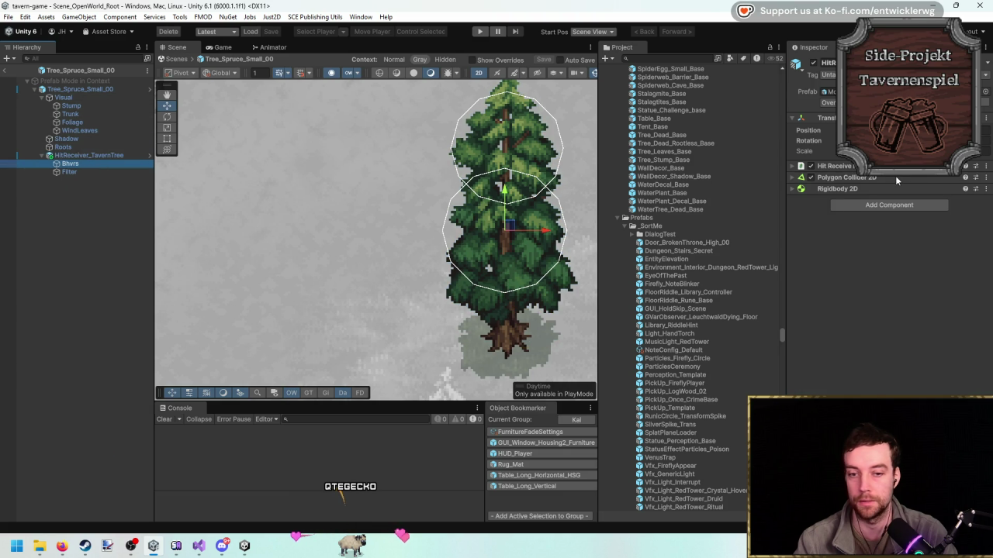
pyautogui.click(974, 198)
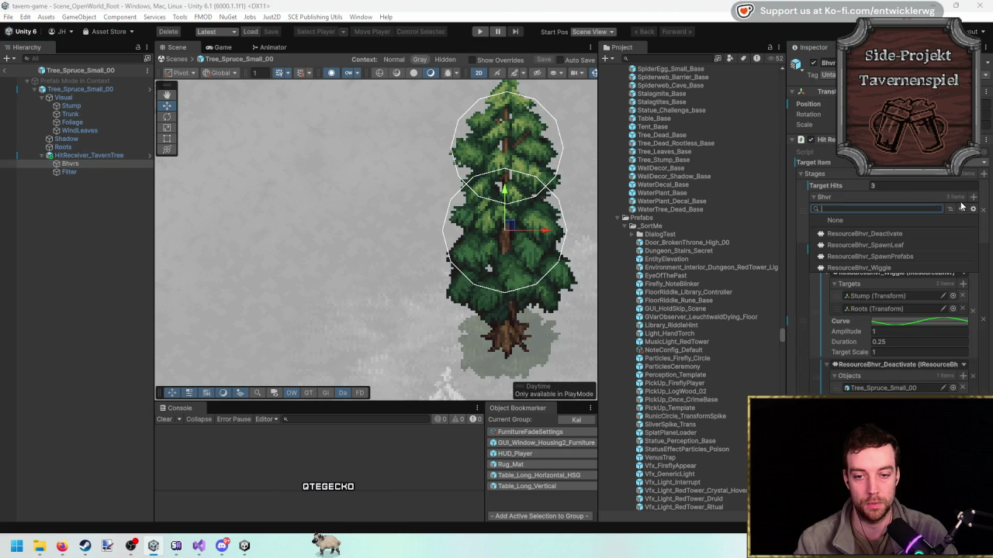
pyautogui.click(903, 257)
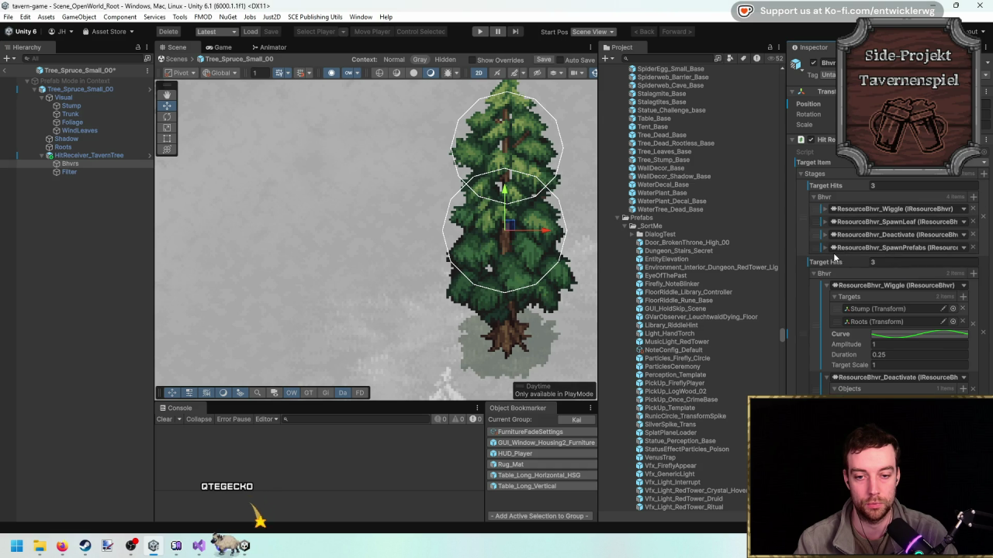
pyautogui.click(827, 248)
# Add a spawn entry using the tree as Position, Amount 3 to 5, Radius 18.
pyautogui.click(962, 259)
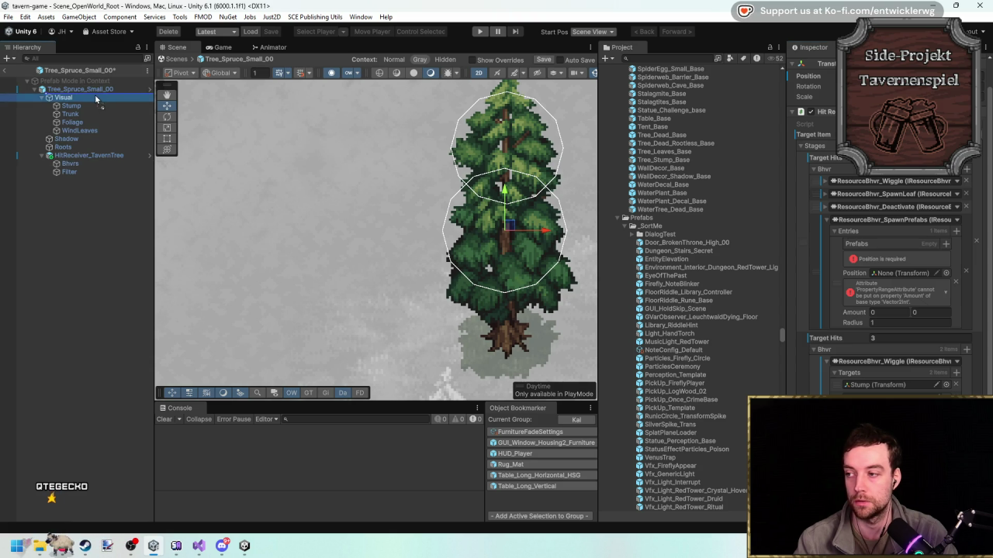
pyautogui.moveTo(95, 91)
pyautogui.mouseDown()
pyautogui.moveTo(888, 279)
pyautogui.moveTo(917, 276)
pyautogui.moveTo(907, 275)
pyautogui.mouseUp()
pyautogui.write('1')
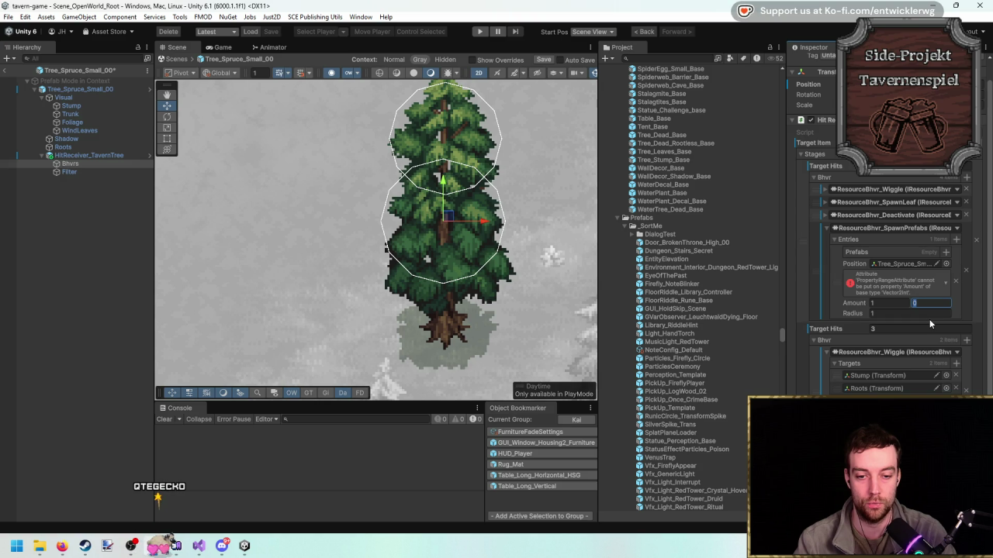
pyautogui.hotkey('shift', 'Tab')
pyautogui.write('3')
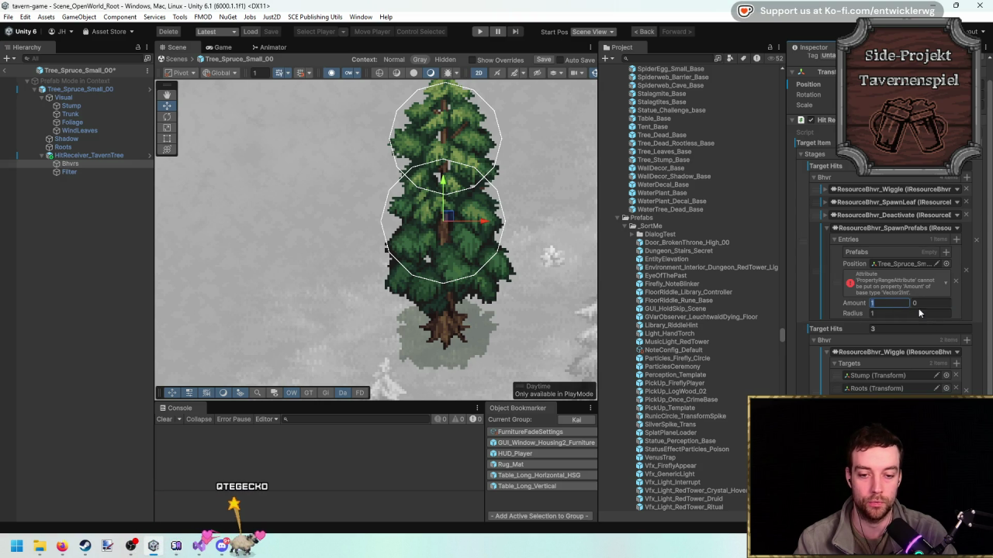
pyautogui.press('Tab')
pyautogui.write('5')
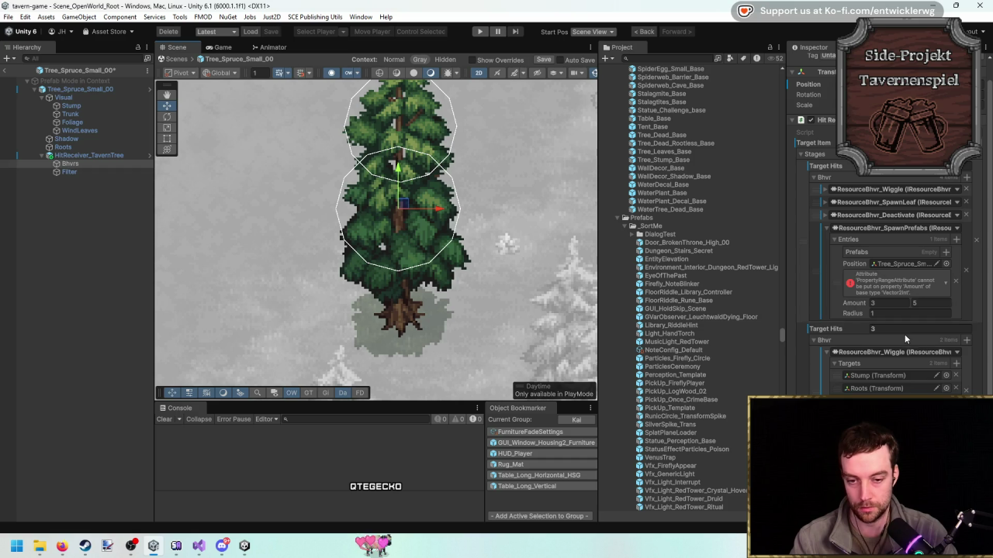
pyautogui.moveTo(395, 165); pyautogui.dragTo(405, 150)
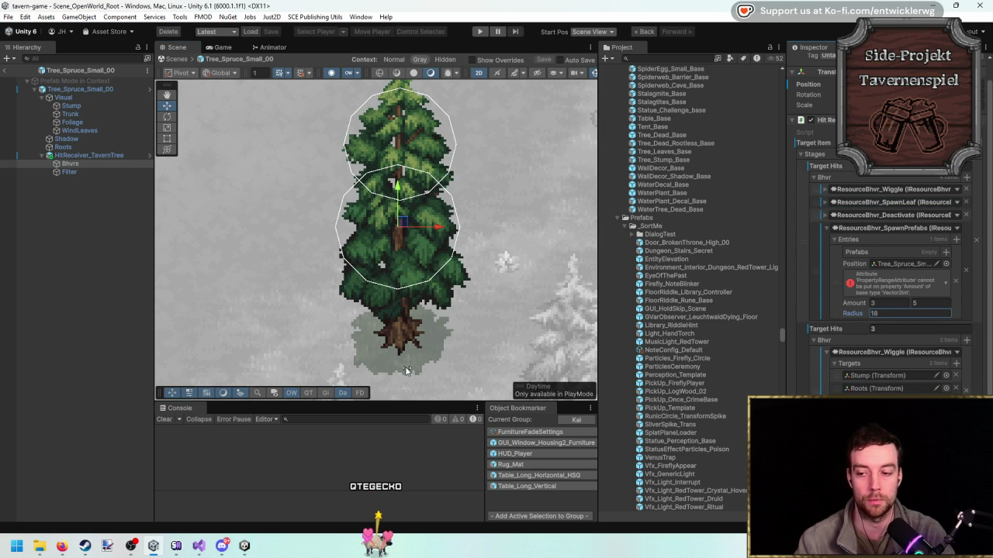
pyautogui.moveTo(341, 326); pyautogui.dragTo(327, 310)
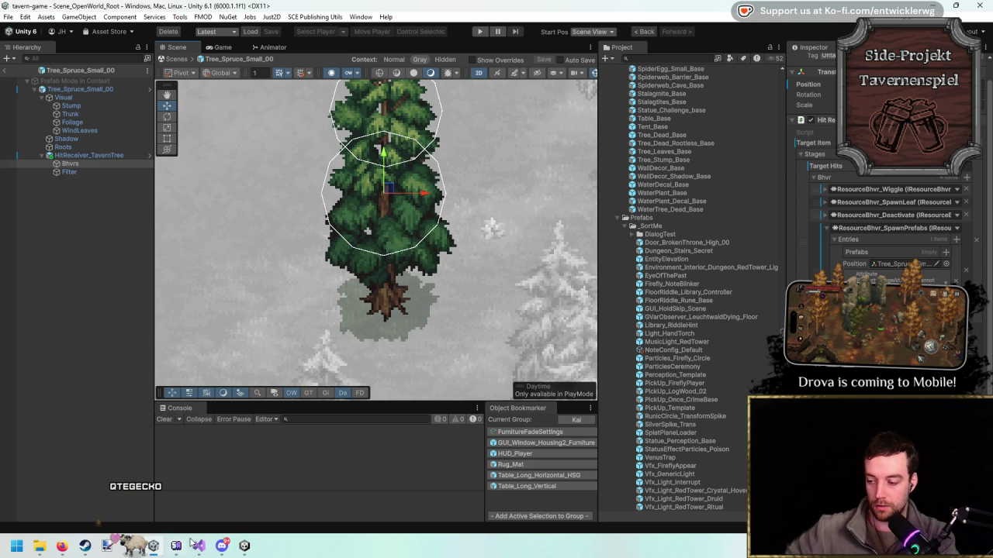
# Switch briefly to Visual Studio, then return to the Unity editor.
pyautogui.moveTo(195, 545)
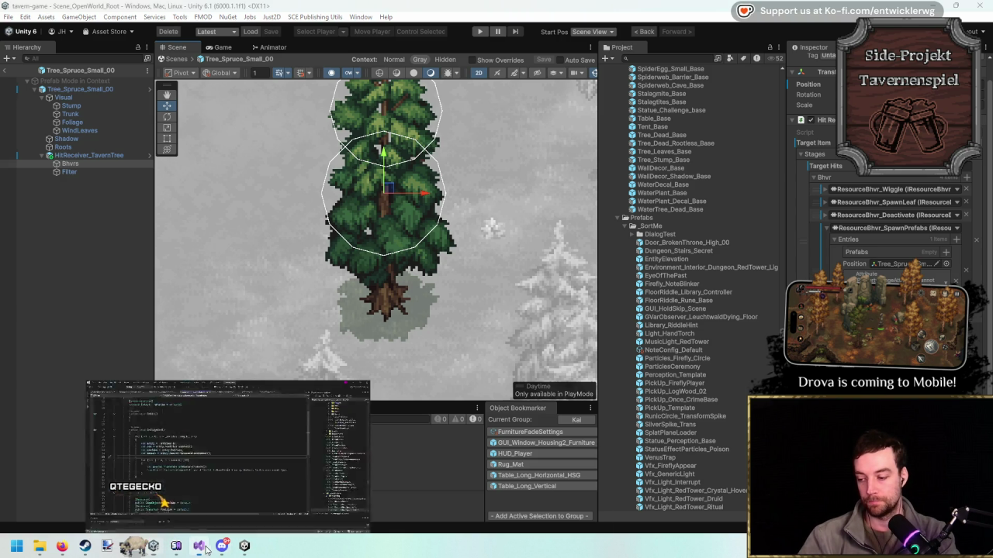
pyautogui.click(186, 492)
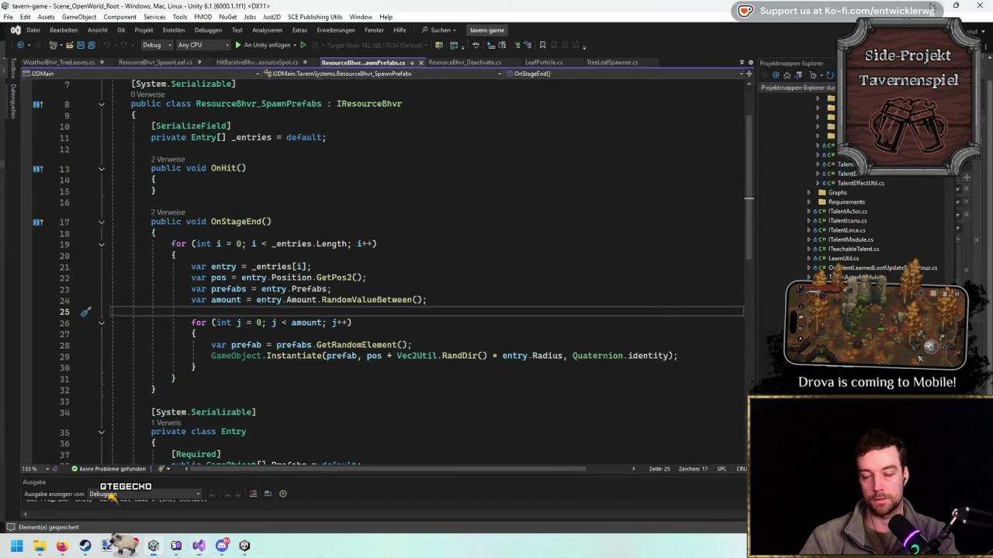
pyautogui.hotkey('alt', 'Tab')
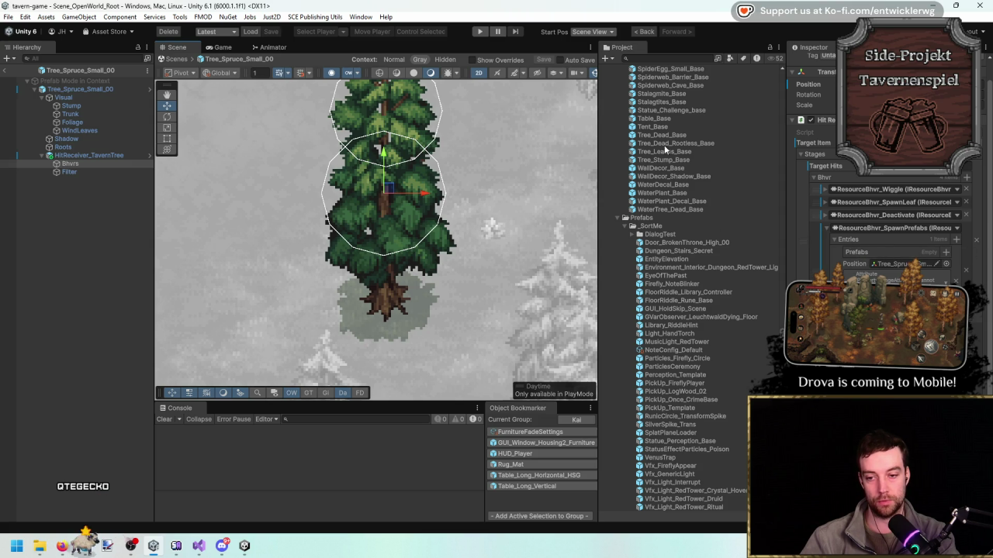
# Put PickUp_LogWood_02 in the SpawnPrefabs Prefabs list and enter Play mode.
pyautogui.scroll(-5, 717, 368)
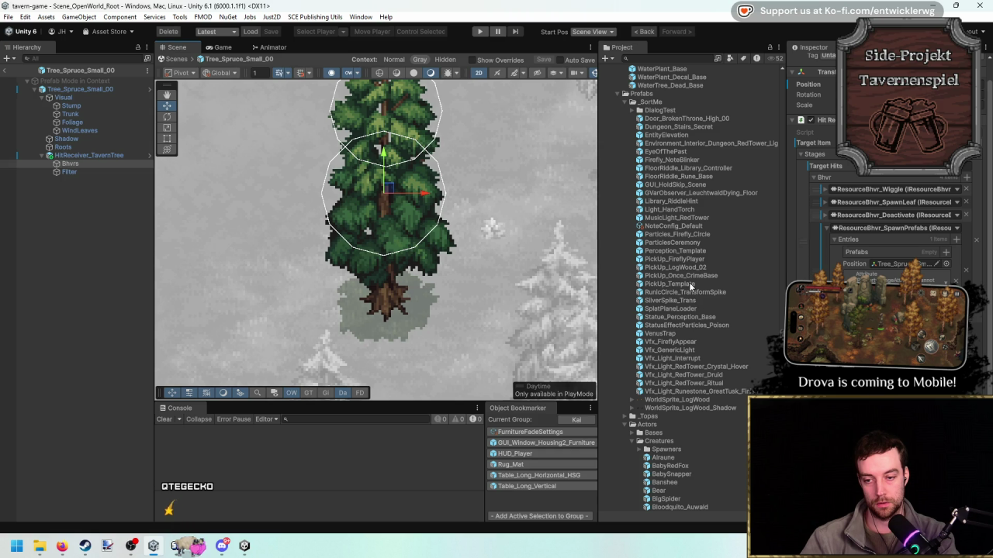
pyautogui.moveTo(690, 267); pyautogui.dragTo(899, 264)
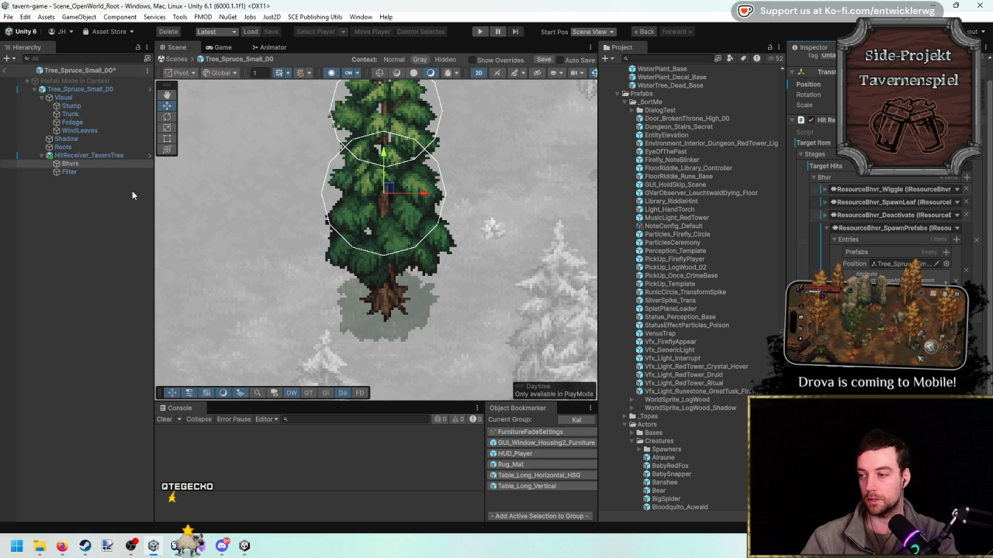
pyautogui.moveTo(694, 267)
pyautogui.mouseDown()
pyautogui.moveTo(891, 275)
pyautogui.moveTo(875, 248)
pyautogui.mouseUp()
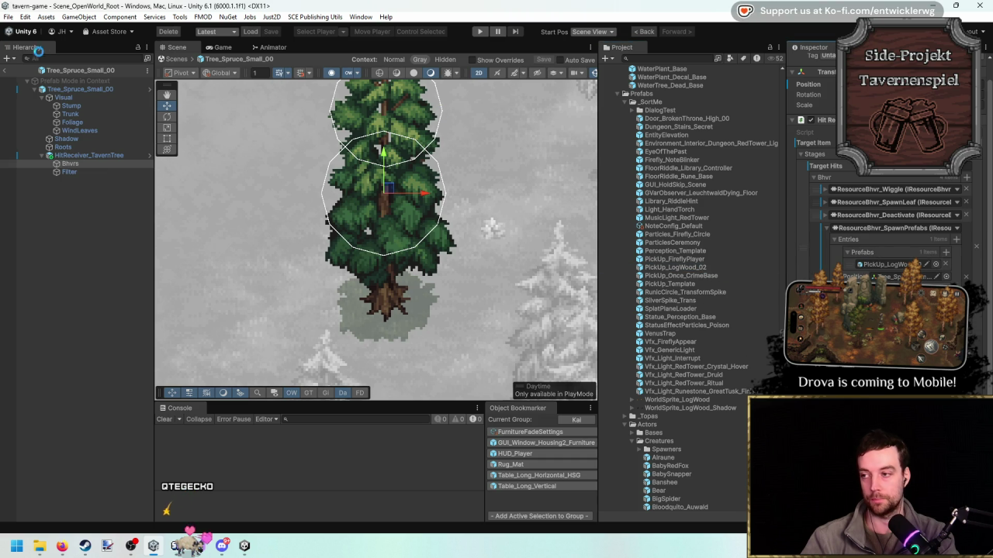
pyautogui.hotkey('ctrl', 'p')
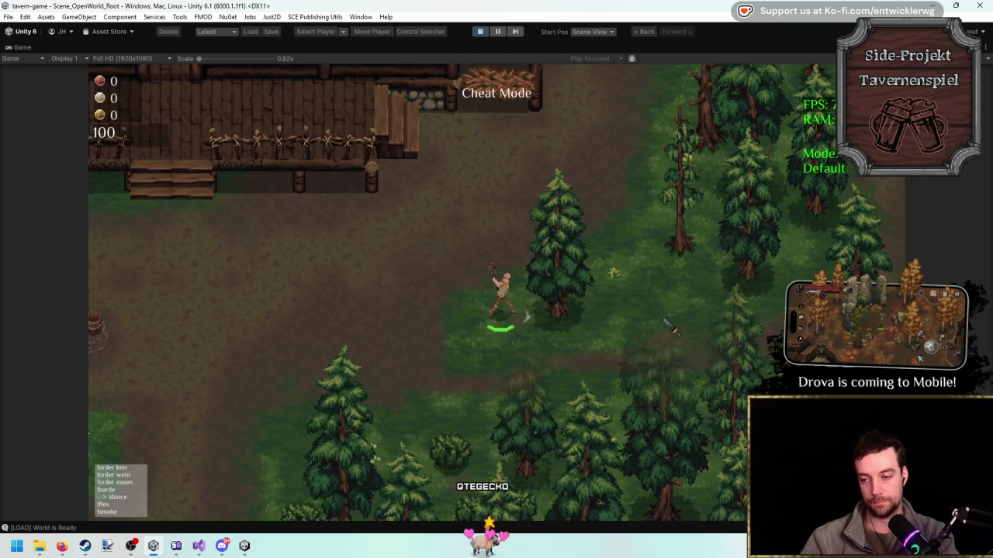
# Chop the spruce until it falls into logs and walk over to the logs.
pyautogui.click(665, 341)
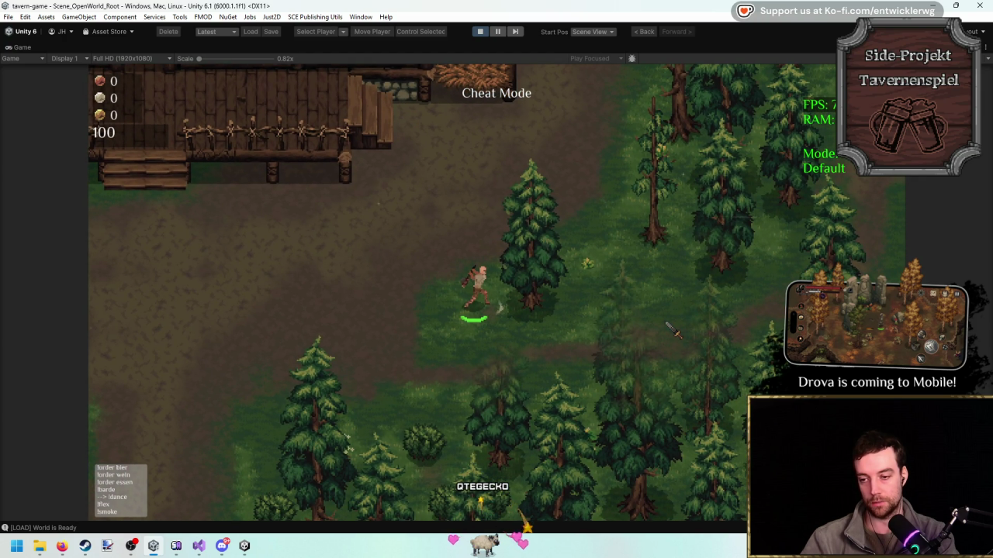
pyautogui.click(673, 332)
pyautogui.click(652, 320)
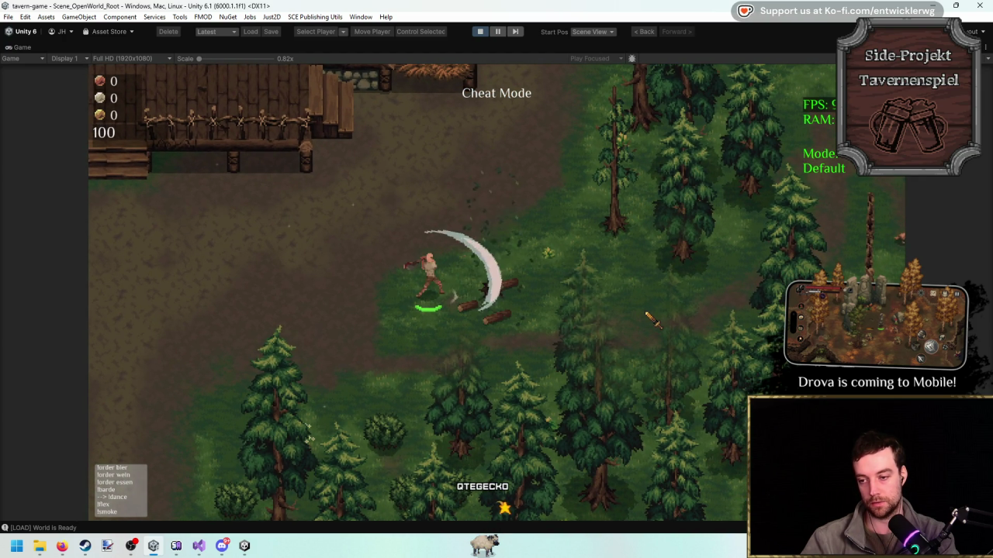
pyautogui.click(502, 312)
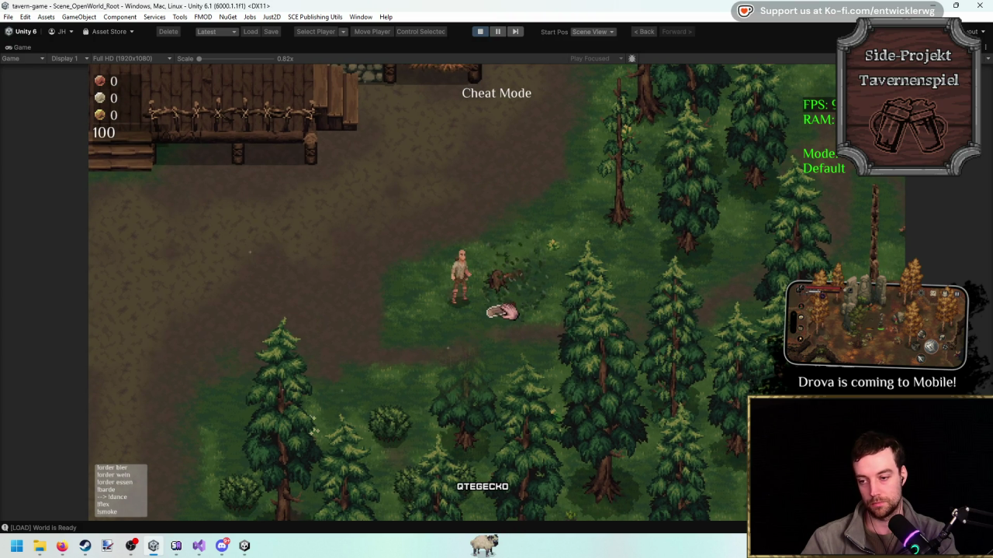
# Attack the small animal, zoom in on the character, and stop the game.
pyautogui.click(506, 281)
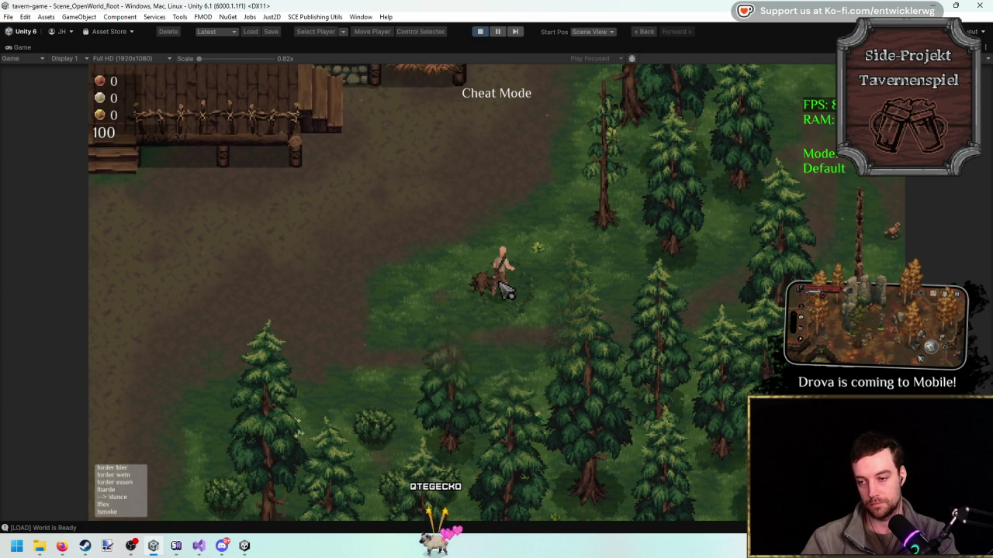
pyautogui.click(506, 289)
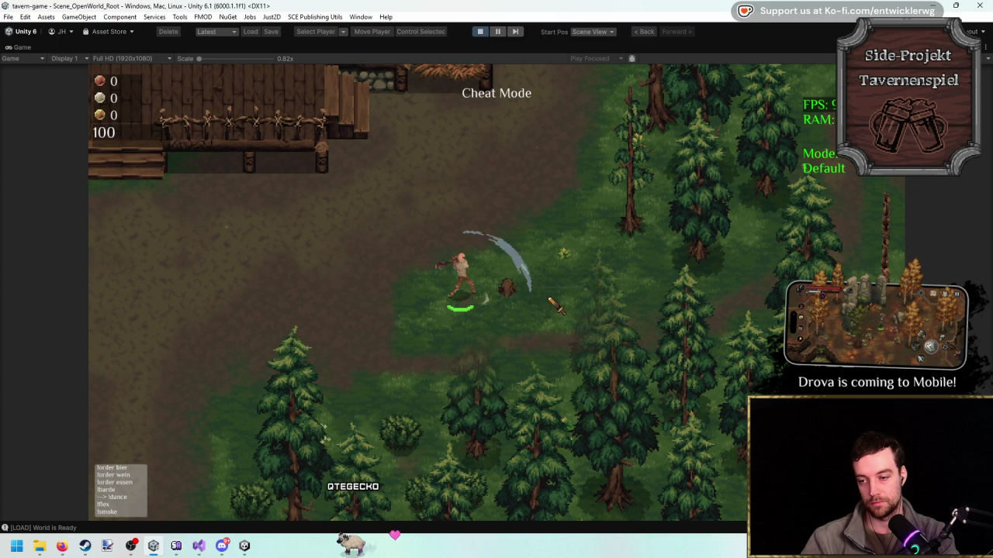
pyautogui.click(549, 298)
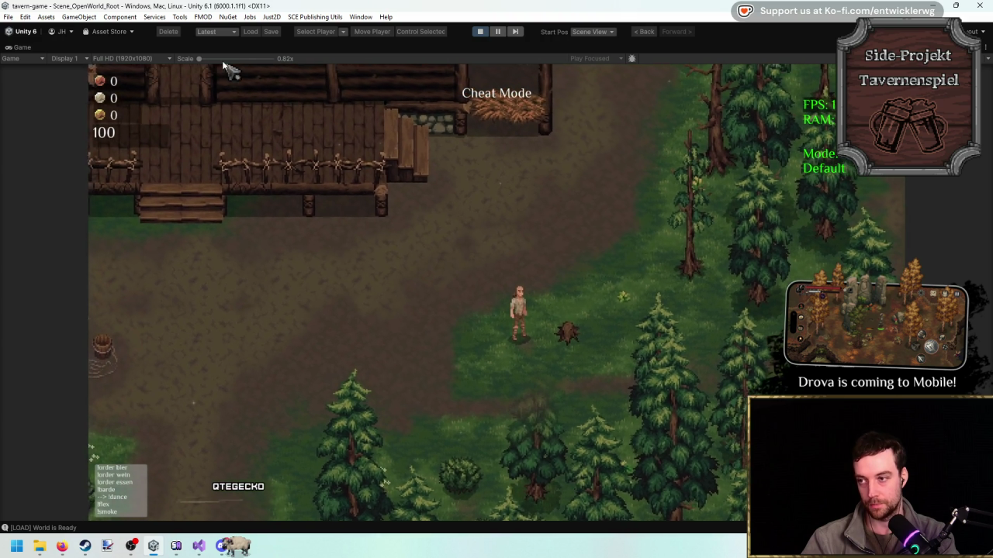
pyautogui.moveTo(199, 58)
pyautogui.mouseDown()
pyautogui.moveTo(251, 60)
pyautogui.moveTo(199, 58)
pyautogui.mouseUp()
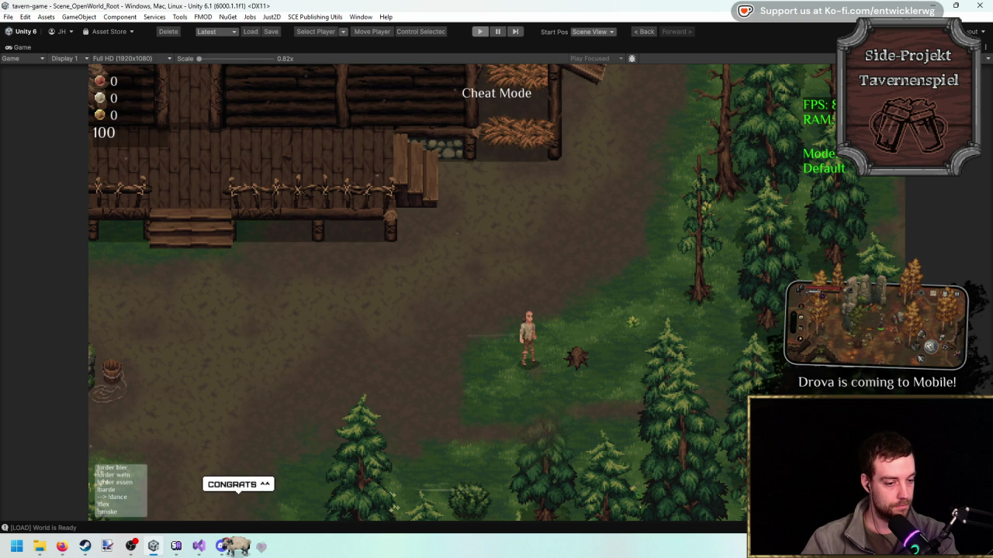
pyautogui.hotkey('ctrl', 'p')
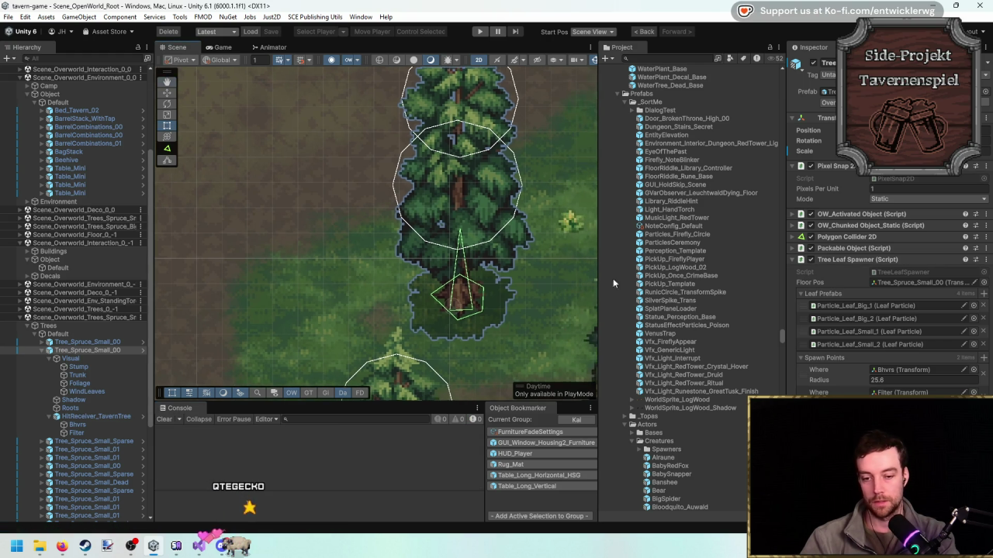
# Open PickUp_LogWood_02 and replace its missing Inventory item with Misc_Material_Wood, amount 1.
pyautogui.click(143, 350)
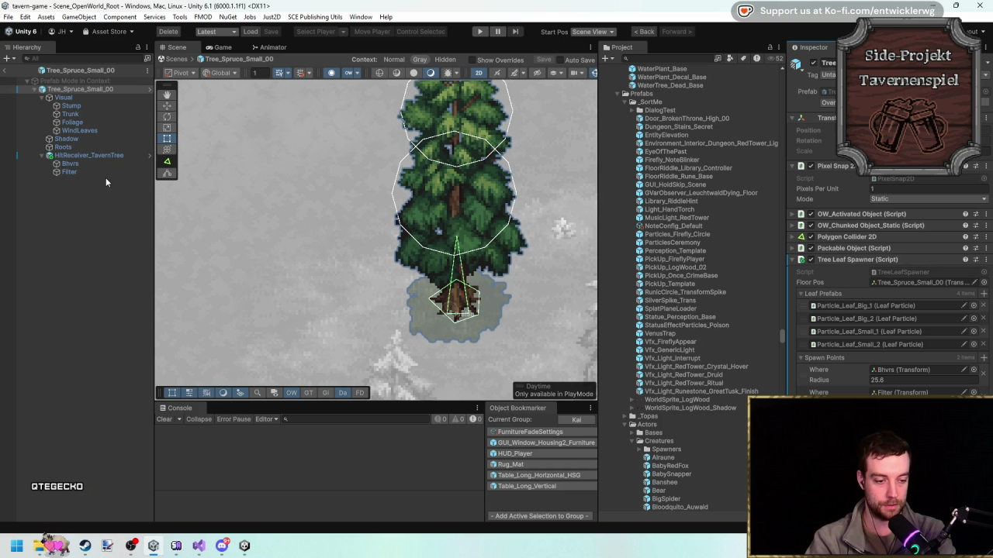
pyautogui.click(3, 70)
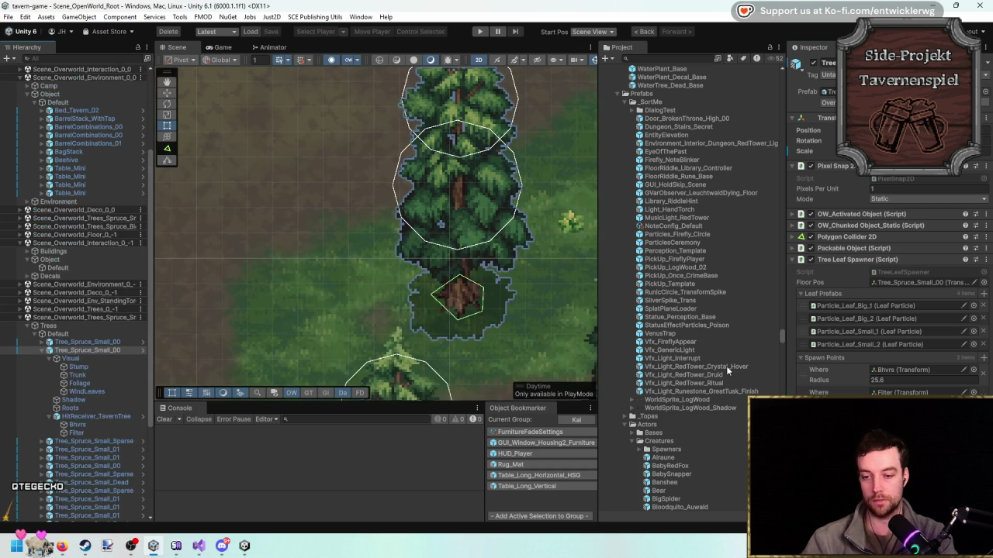
pyautogui.doubleClick(702, 268)
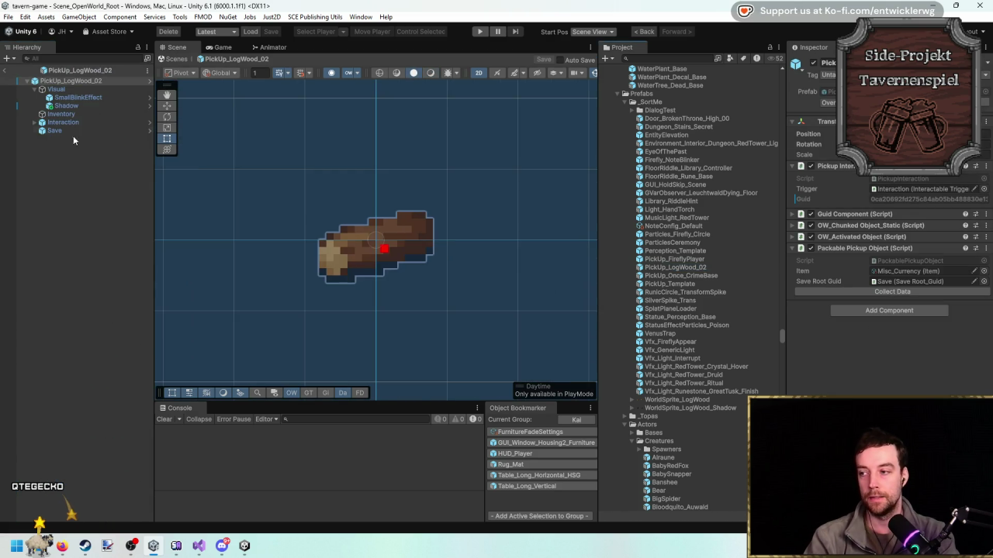
pyautogui.click(62, 114)
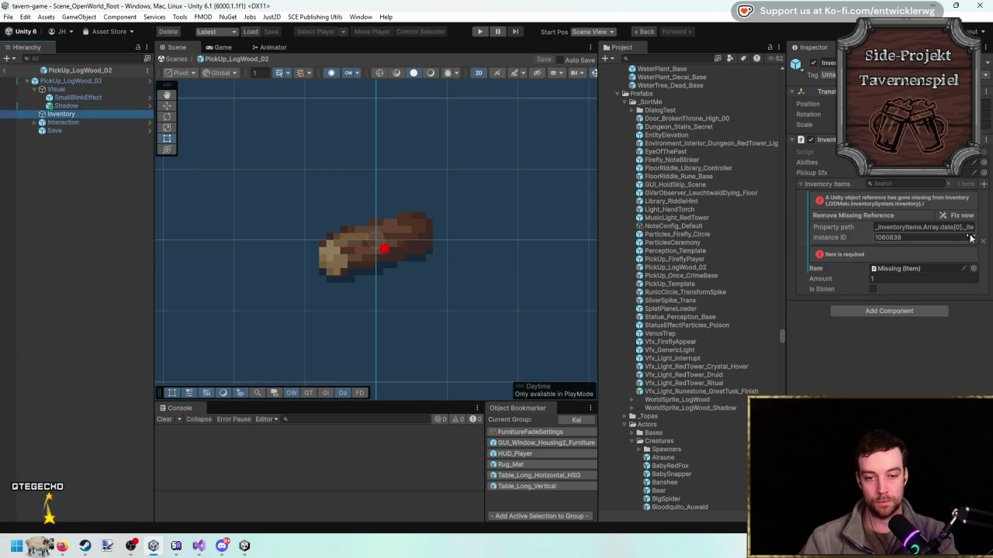
pyautogui.click(982, 241)
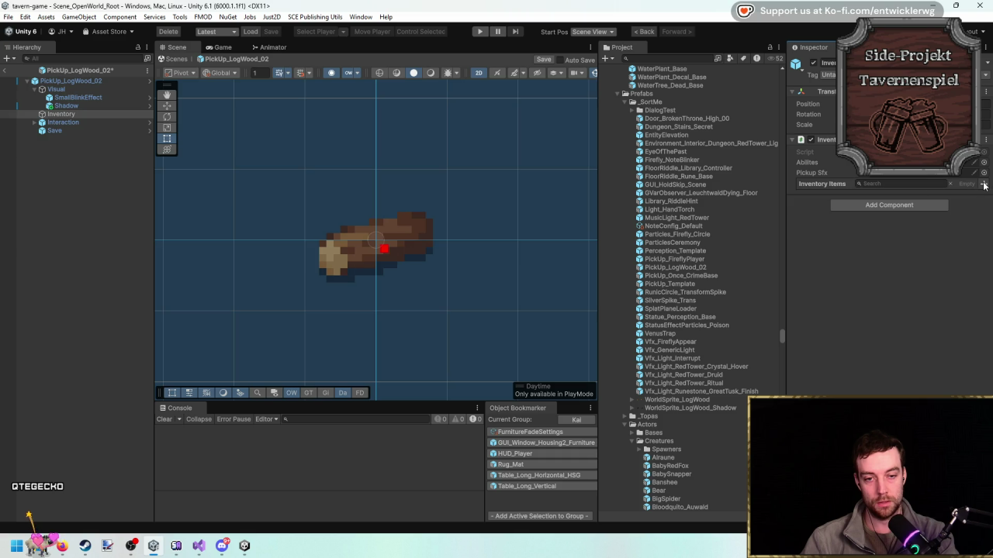
pyautogui.click(983, 185)
pyautogui.click(975, 214)
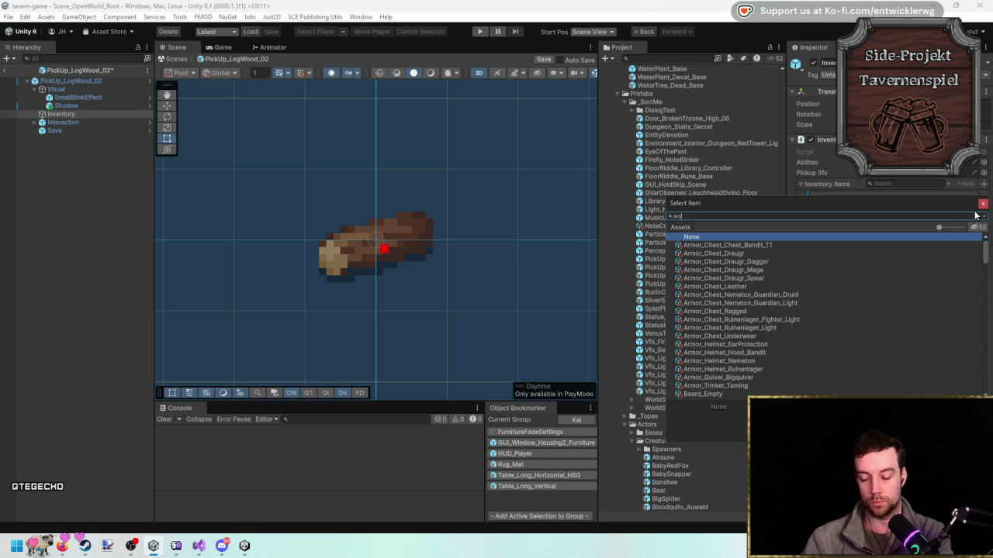
pyautogui.write('wood')
pyautogui.press('Down')
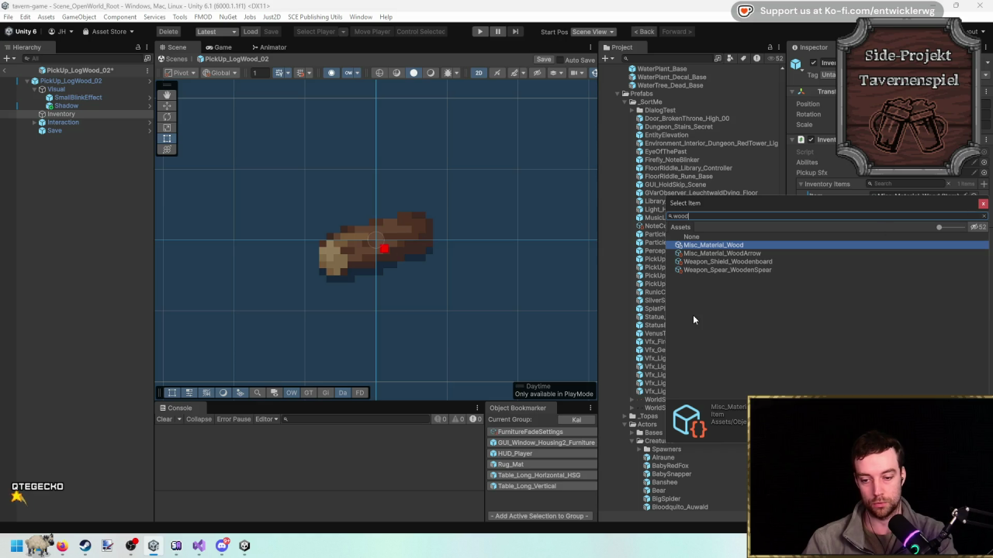
pyautogui.press('Return')
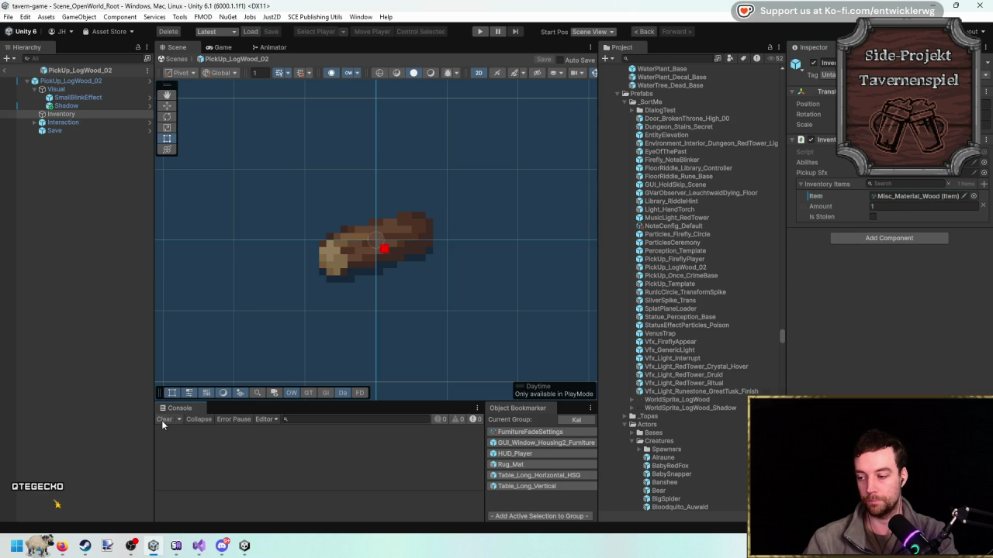
# Play, chop a spruce, collect its logs, and confirm three Holz wood in the inventory.
pyautogui.click(7, 71)
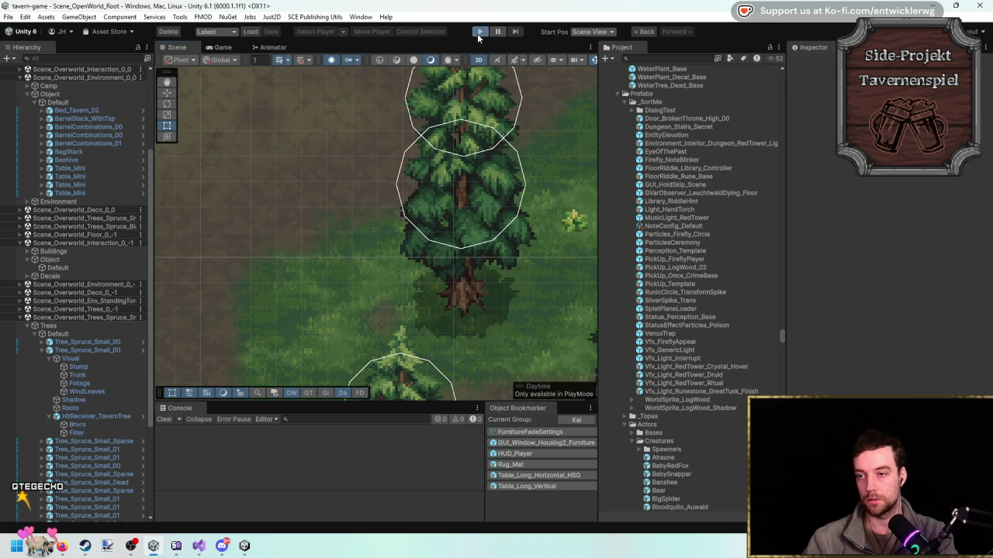
pyautogui.click(480, 32)
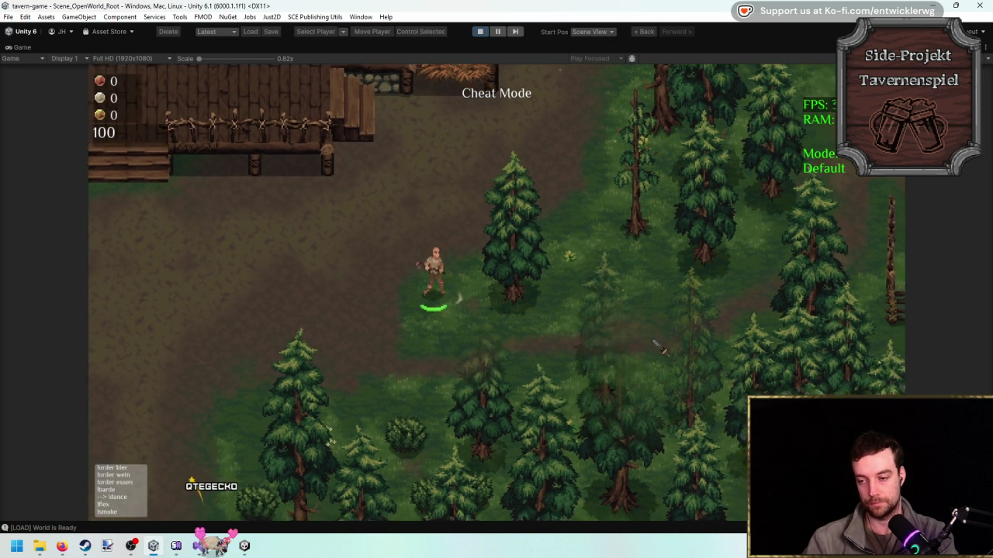
pyautogui.click(656, 338)
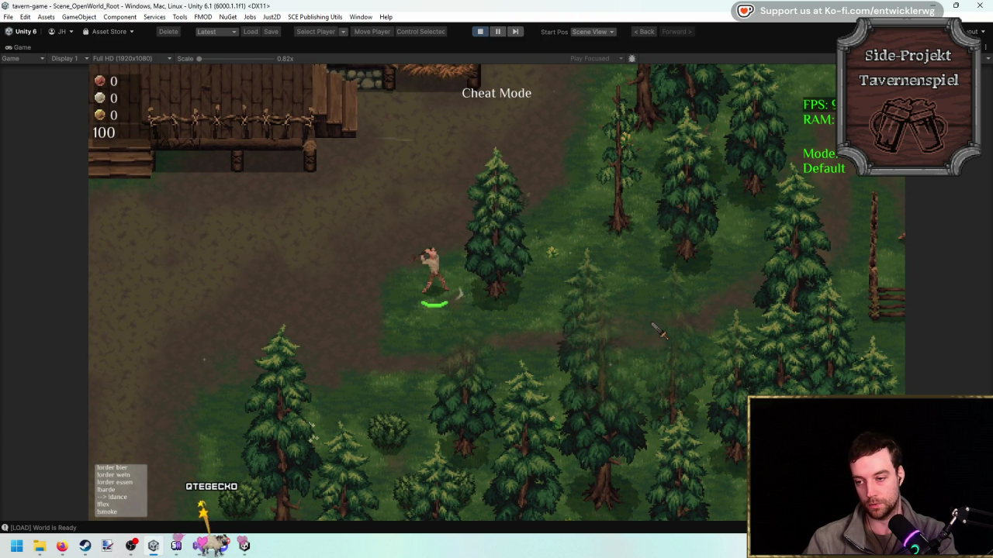
pyautogui.click(652, 323)
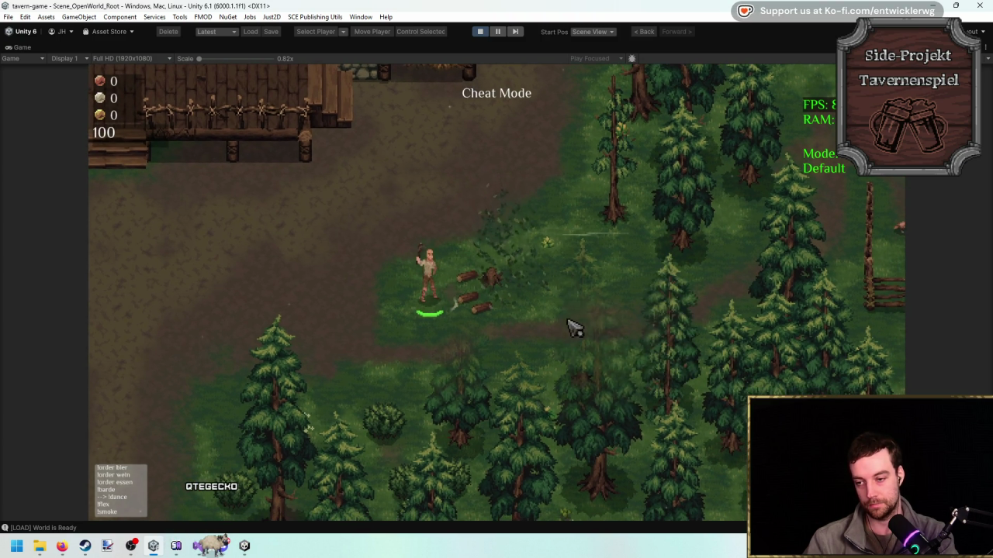
pyautogui.click(487, 281)
pyautogui.click(491, 287)
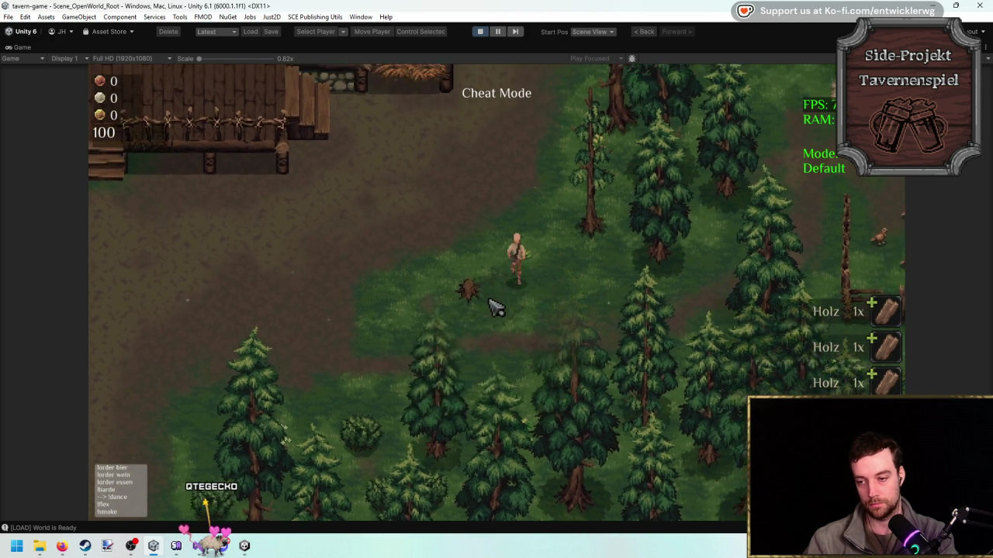
pyautogui.press('i')
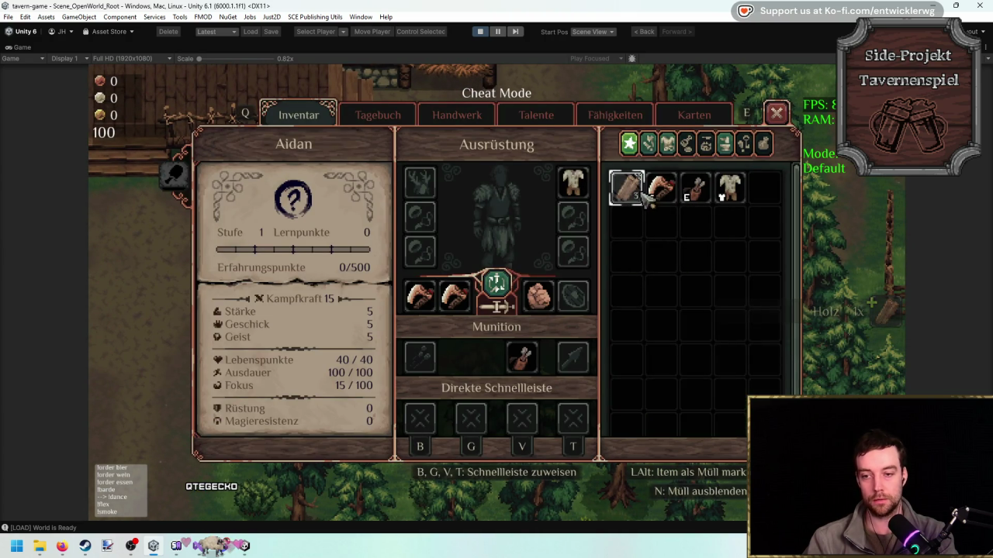
pyautogui.press('i')
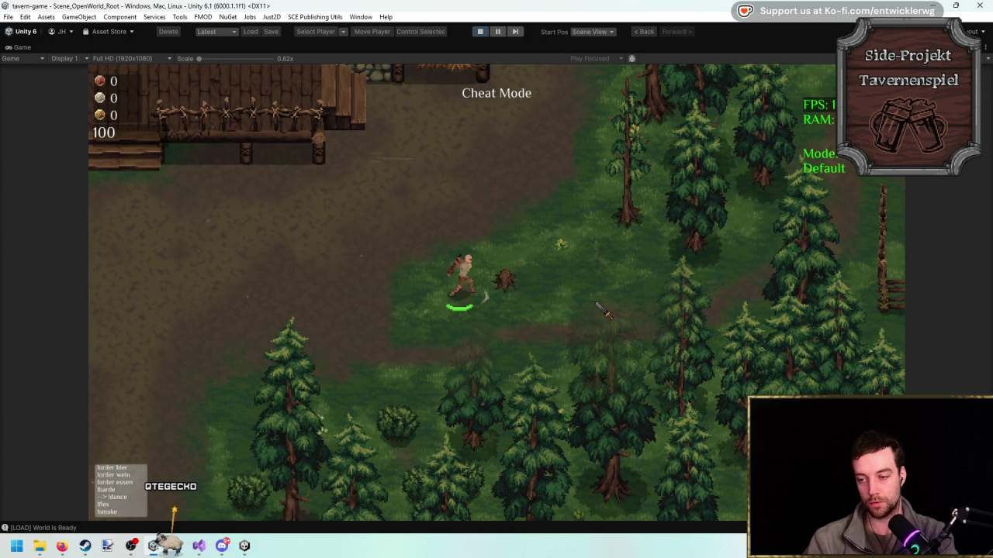
pyautogui.click(543, 301)
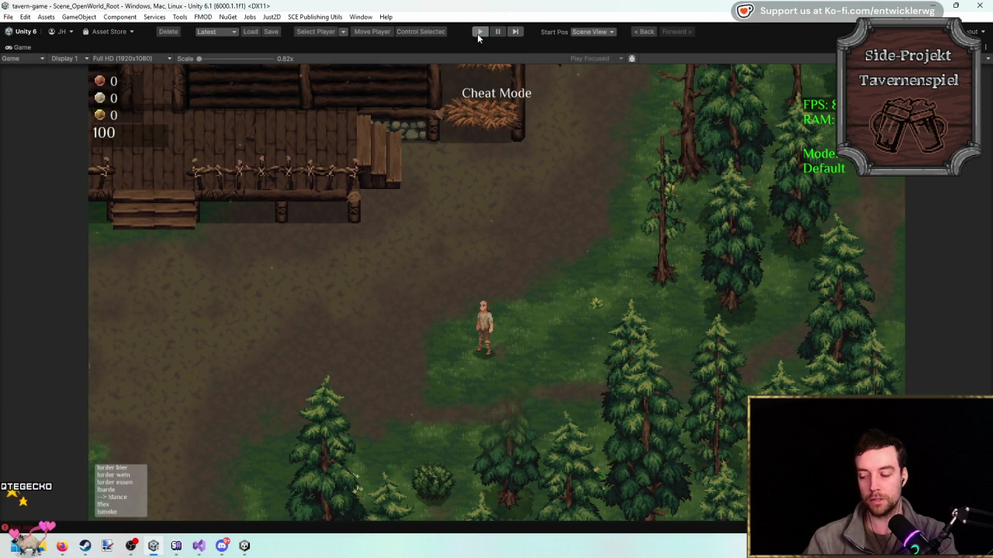
# Stop the game, open HitReceiveBhvr_TavernResourceSpot from the 'Not allowed!' error, highlight _stageIndex.
pyautogui.click(479, 32)
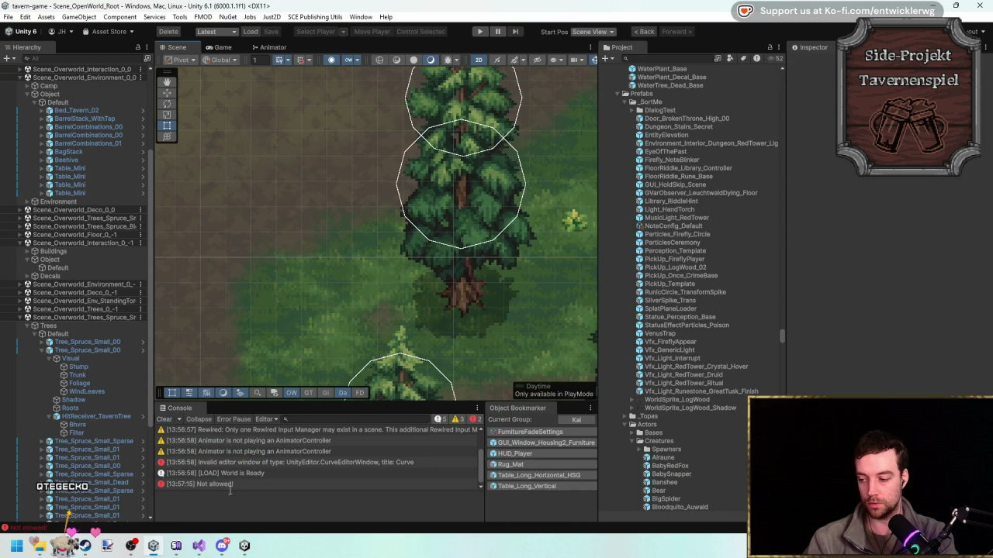
pyautogui.click(238, 484)
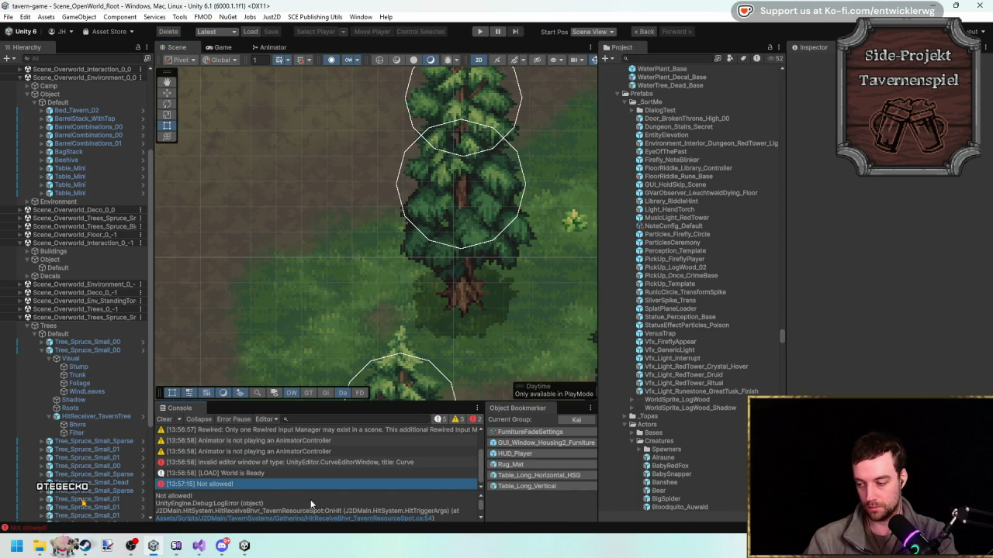
pyautogui.scroll(-2, 311, 504)
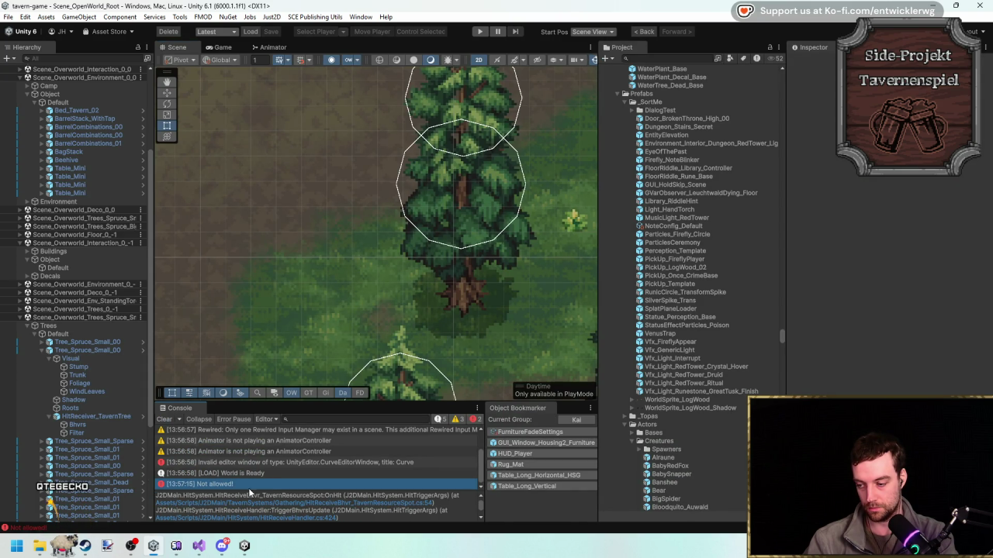
pyautogui.scroll(2, 249, 493)
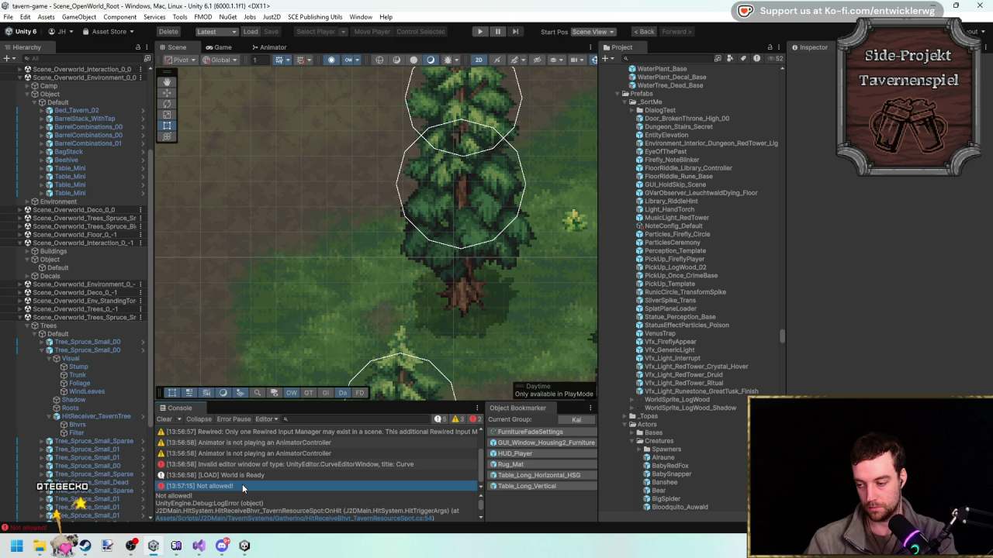
pyautogui.doubleClick(246, 487)
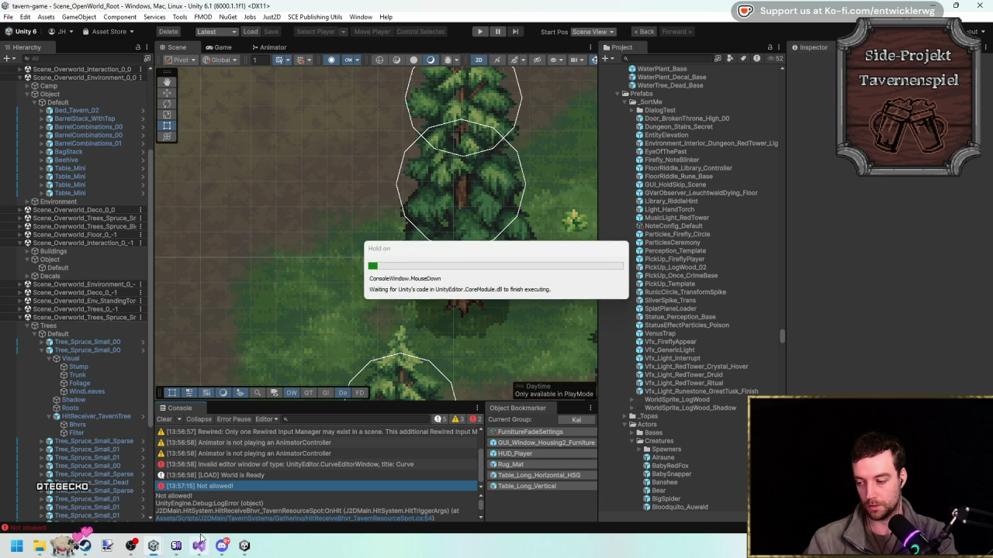
pyautogui.doubleClick(300, 271)
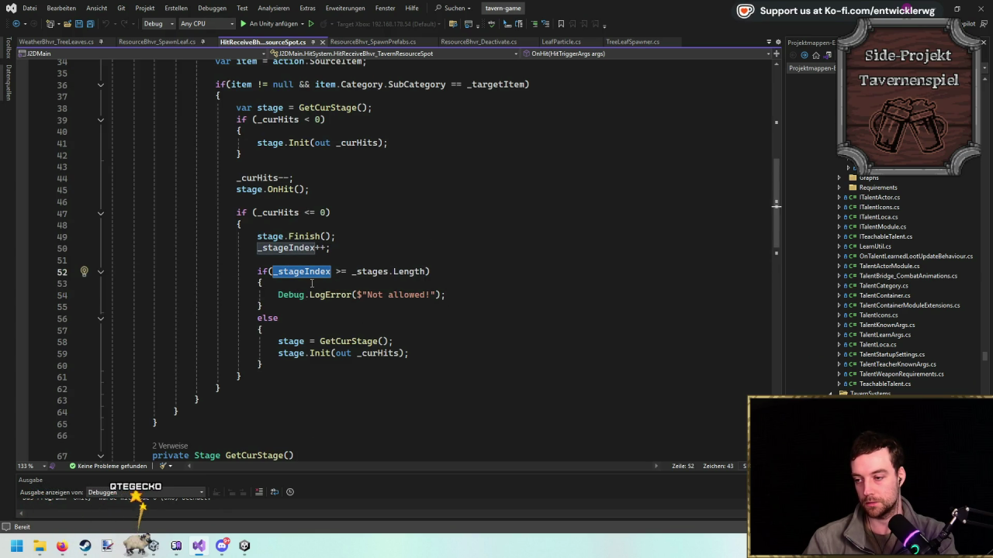
# Change the stage check to '<', move the GetCurStage/Init lines into the if block, and delete the else block.
pyautogui.click(352, 271)
pyautogui.press('BackSpace')
pyautogui.press('BackSpace')
pyautogui.press('BackSpace')
pyautogui.write('<')
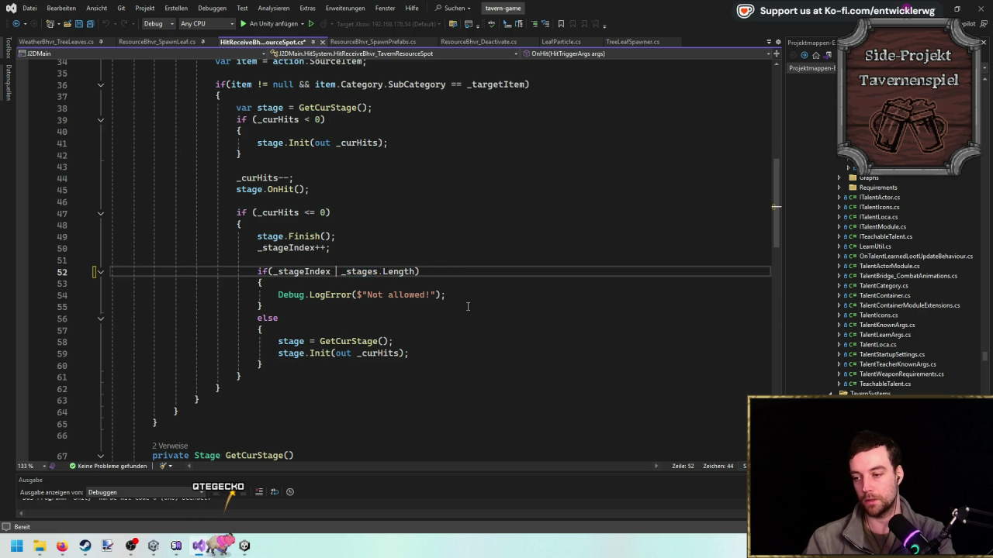
pyautogui.click(356, 341)
pyautogui.moveTo(398, 353); pyautogui.dragTo(232, 341)
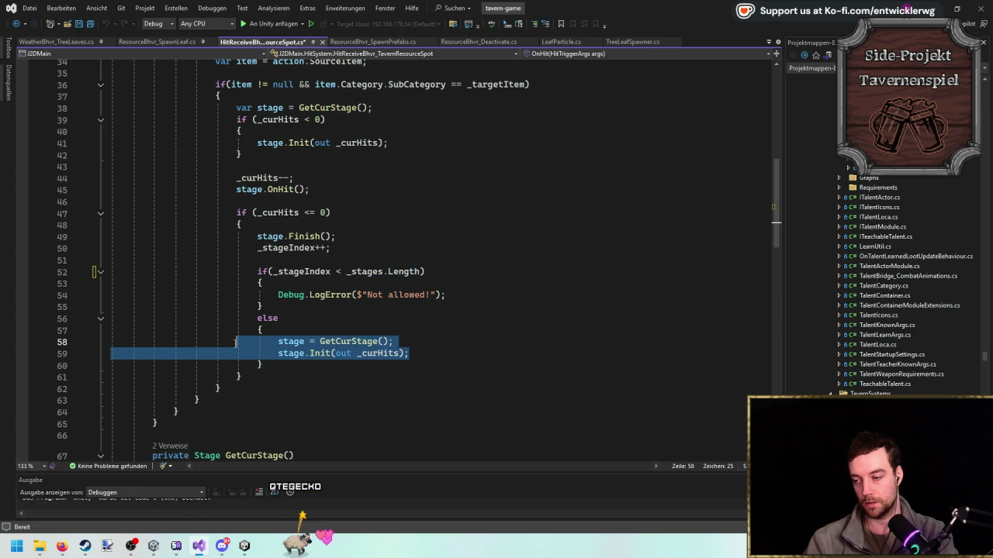
pyautogui.hotkey('ctrl', 'x')
pyautogui.moveTo(446, 295); pyautogui.dragTo(266, 295)
pyautogui.hotkey('ctrl', 'v')
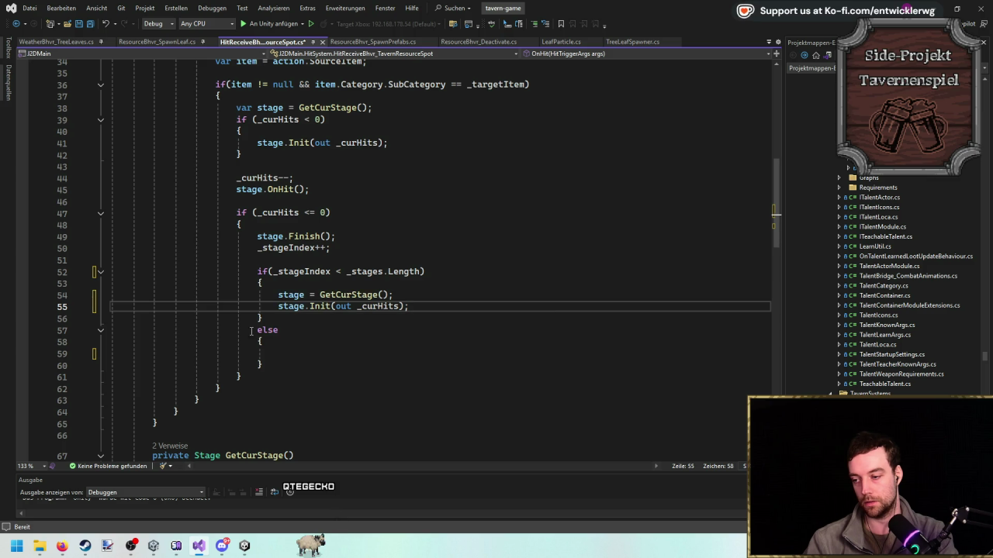
pyautogui.moveTo(113, 330)
pyautogui.mouseDown()
pyautogui.moveTo(243, 378)
pyautogui.moveTo(113, 377)
pyautogui.mouseUp()
pyautogui.press('Delete')
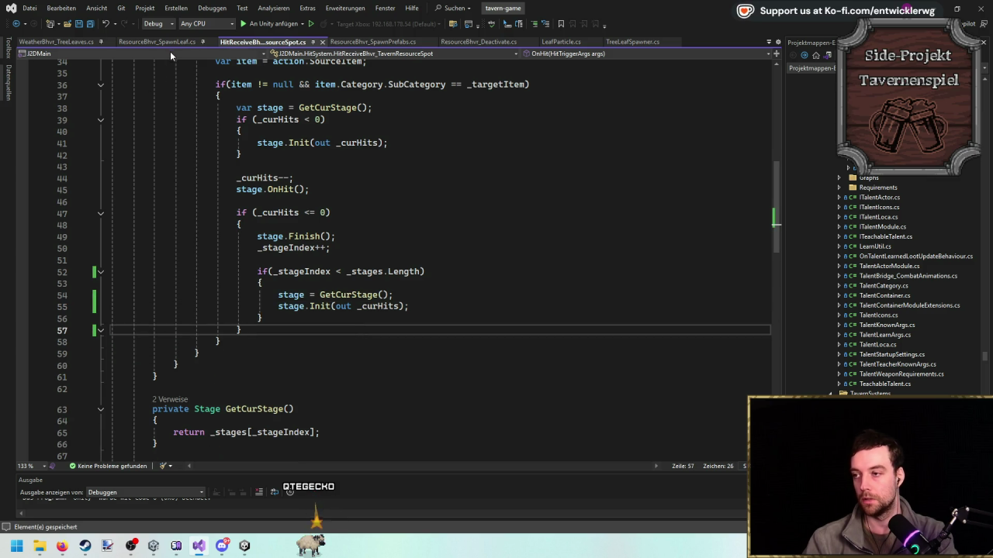
# Remove the [PropertyRange(0, 100)] limit from Amount in ResourceBhvr_SpawnPrefabs.cs.
pyautogui.click(372, 41)
pyautogui.scroll(-7, 250, 217)
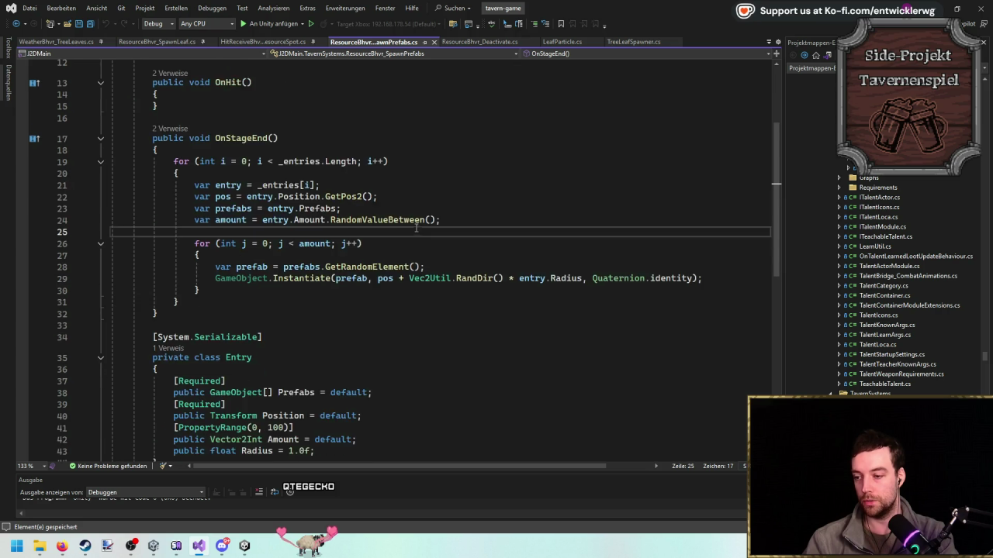
pyautogui.click(303, 218)
pyautogui.hotkey('ctrl', 'x')
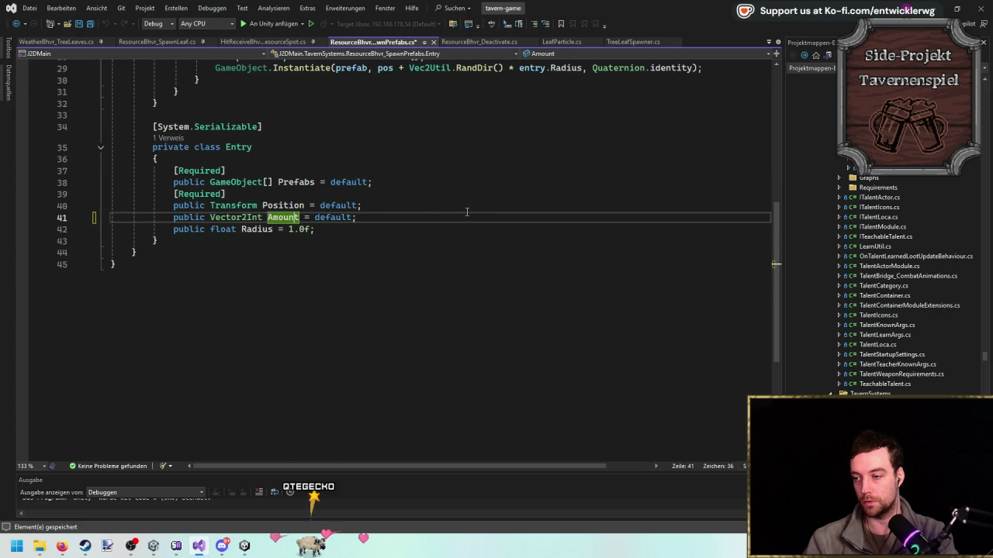
pyautogui.click(502, 200)
pyautogui.hotkey('alt', 'Tab')
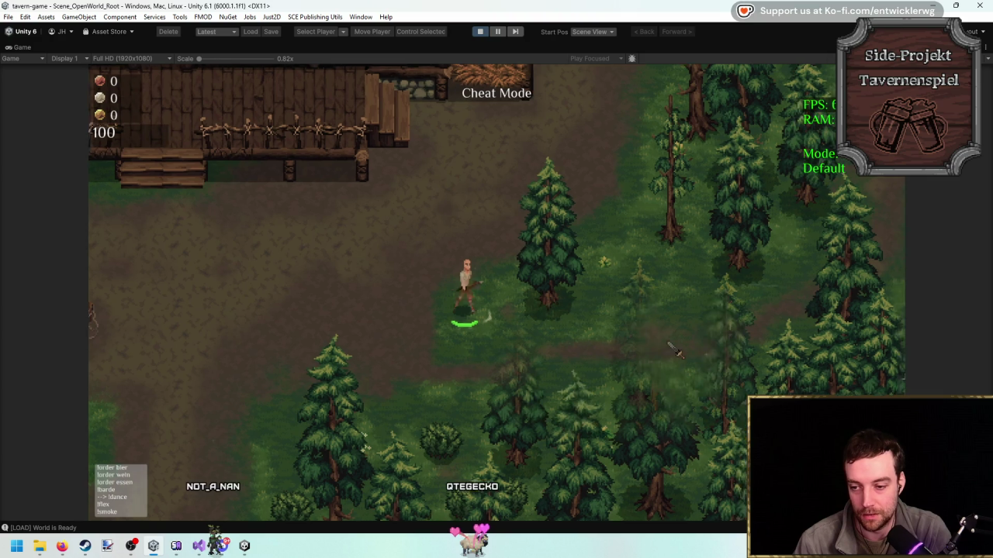
# Walk the player through the forest with WASD to face a small spruce tree.
pyautogui.press('d')
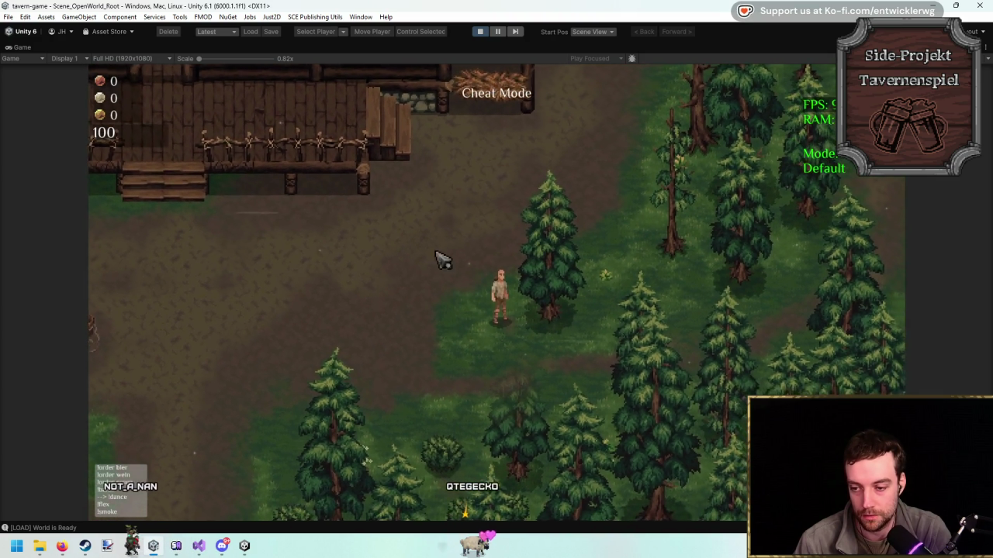
pyautogui.scroll(5, 560, 316)
pyautogui.press('w')
pyautogui.press('d')
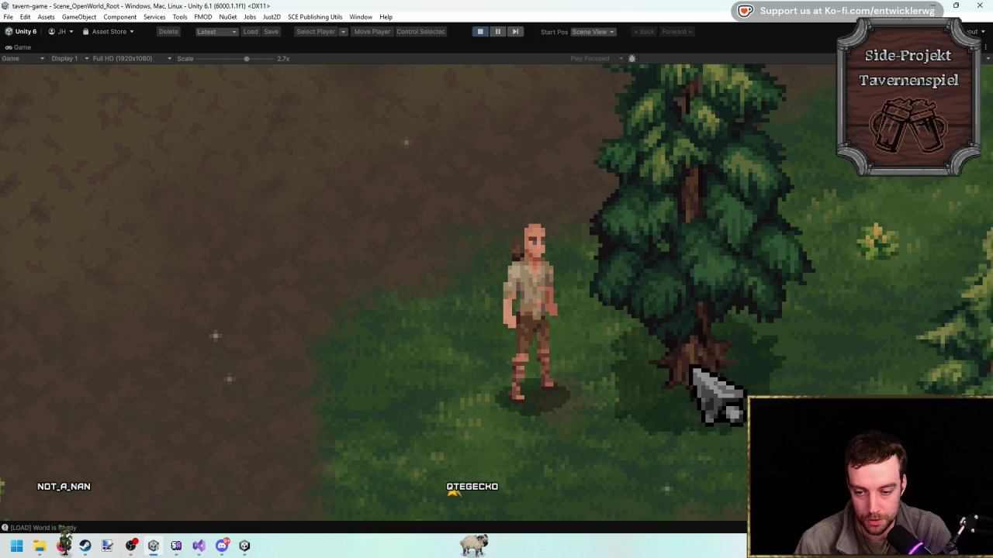
pyautogui.press('w')
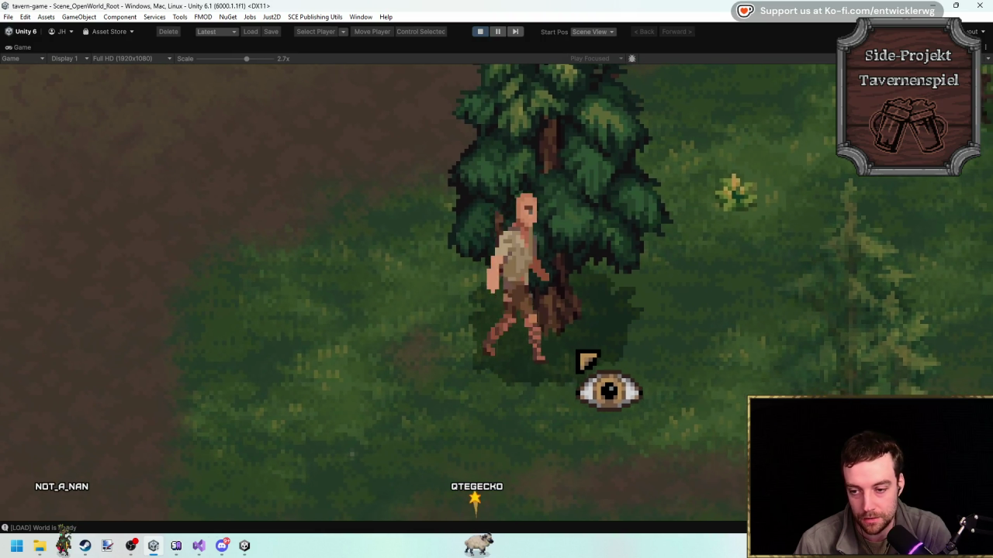
pyautogui.press('a')
pyautogui.press('s')
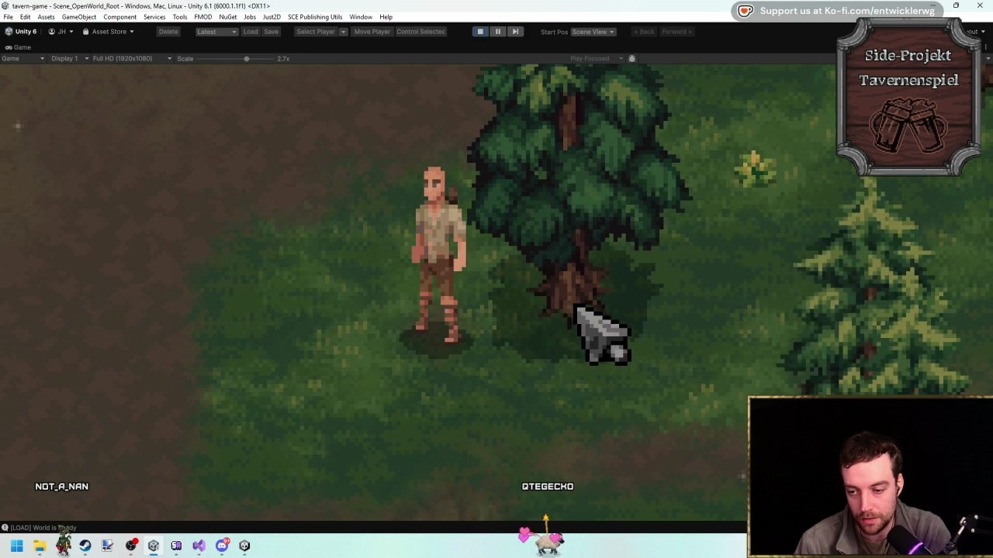
# Chop the spruce with four axe swings, then stop Play mode.
pyautogui.click(589, 316)
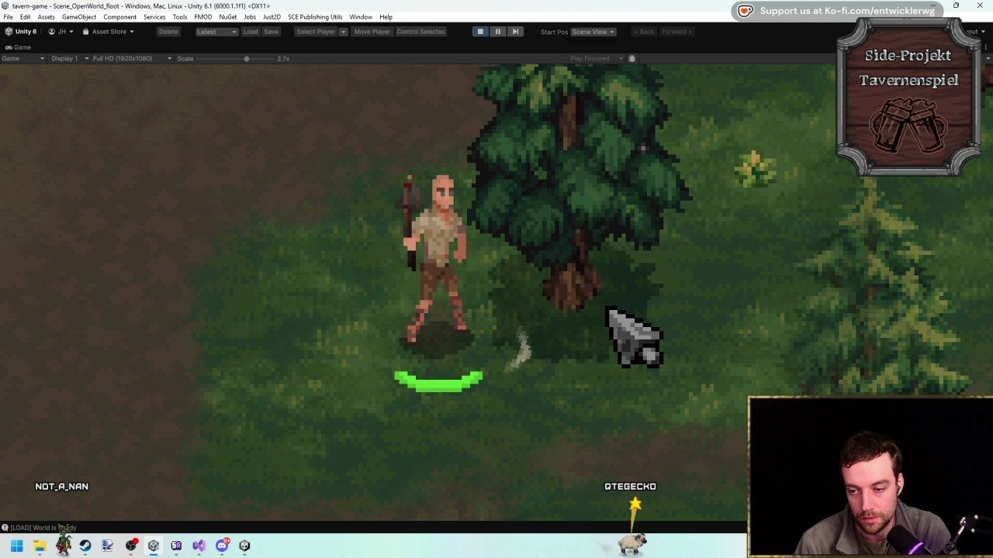
pyautogui.click(608, 311)
pyautogui.click(605, 309)
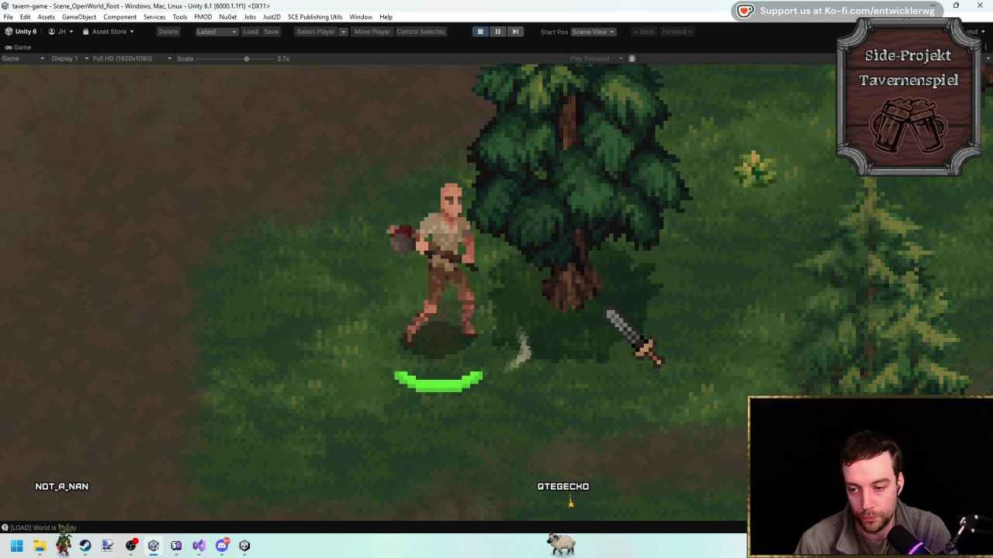
pyautogui.click(605, 308)
pyautogui.click(479, 31)
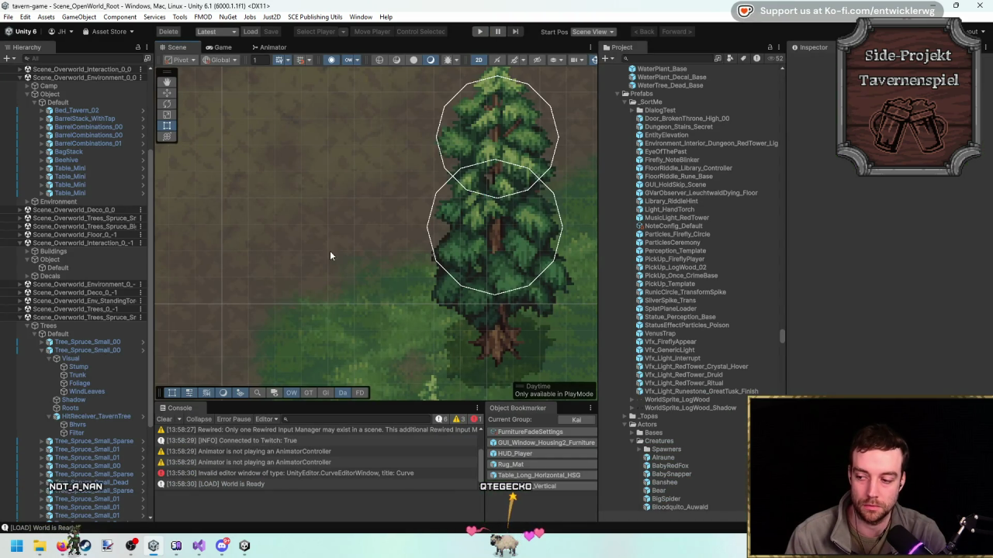
# Open the small spruce prefab and revert its Roots material to Sprite_Just2D.
pyautogui.click(566, 283)
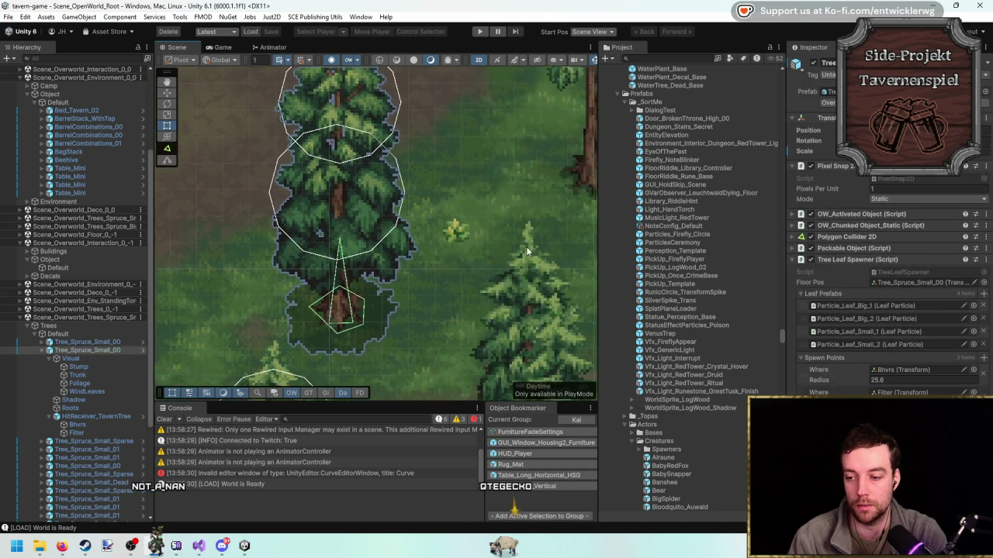
pyautogui.press('Return')
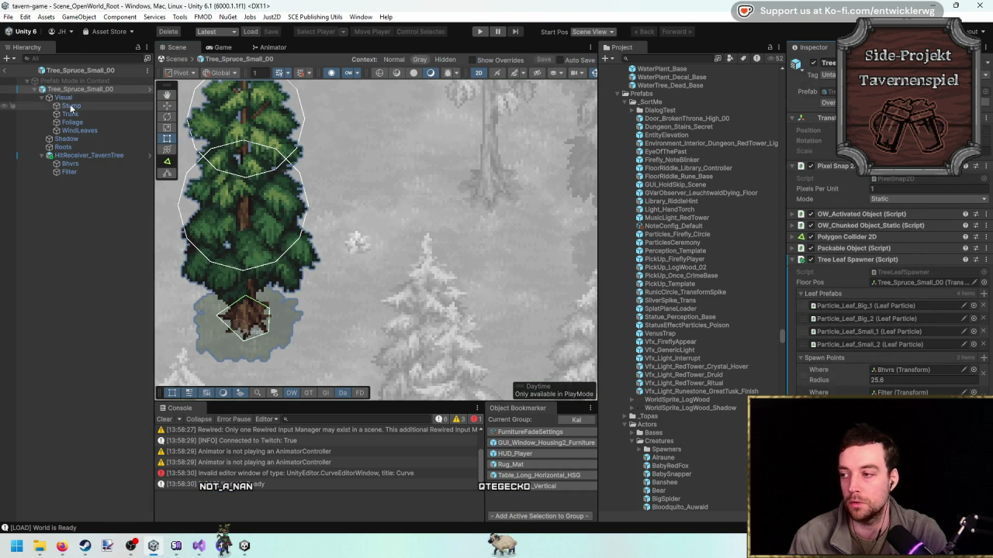
pyautogui.click(74, 146)
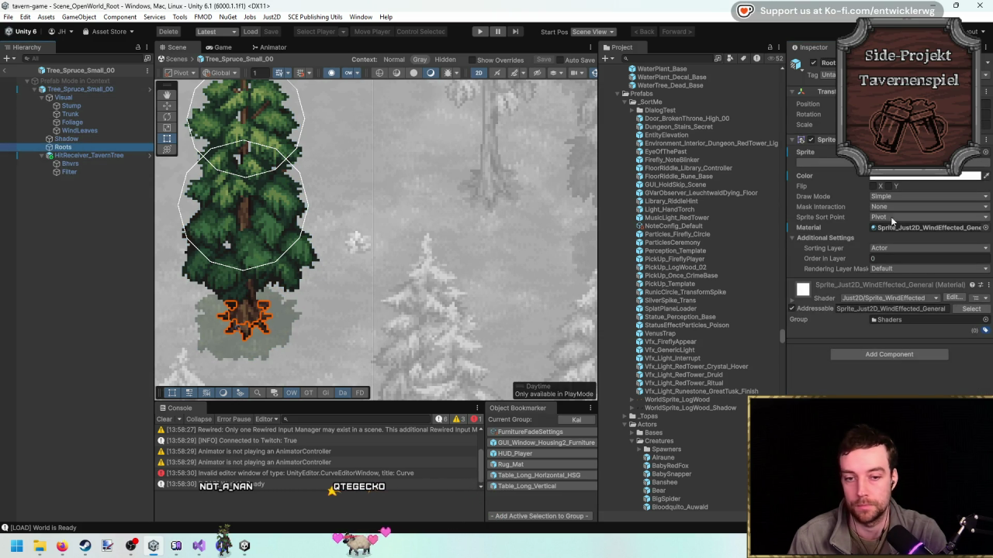
pyautogui.rightClick(987, 228)
pyautogui.click(891, 273)
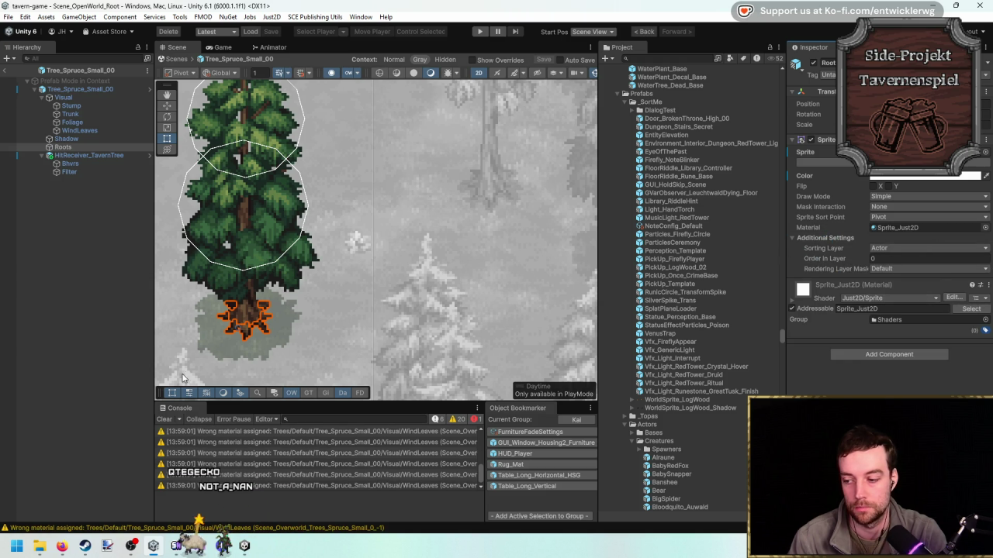
# Inspect the WindLeaves part's wind entries and clear the console warnings.
pyautogui.doubleClick(89, 89)
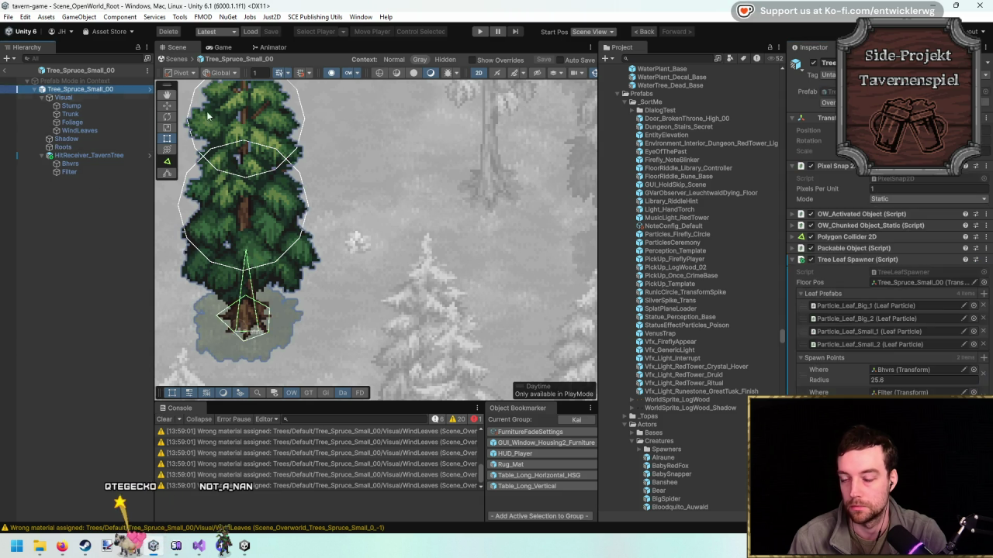
pyautogui.click(102, 130)
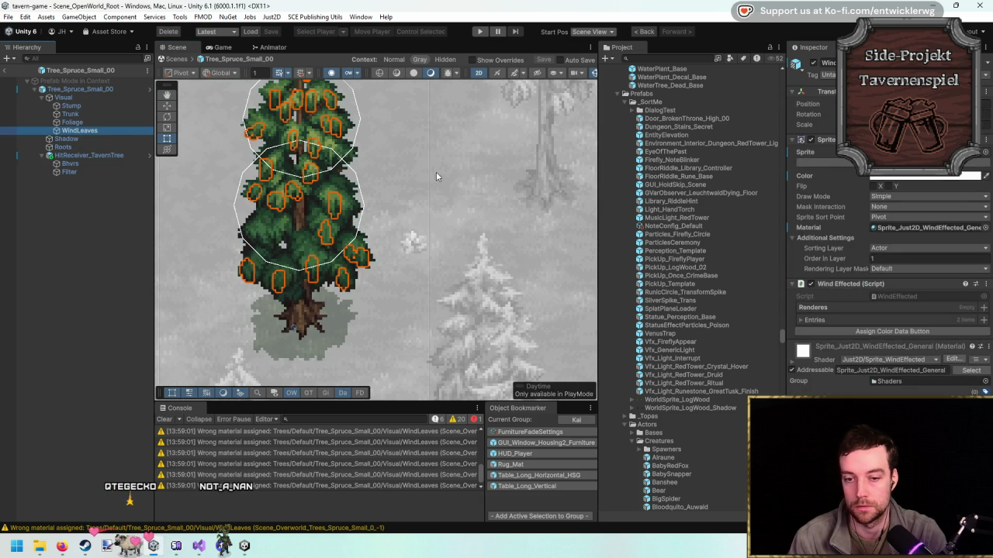
pyautogui.click(813, 322)
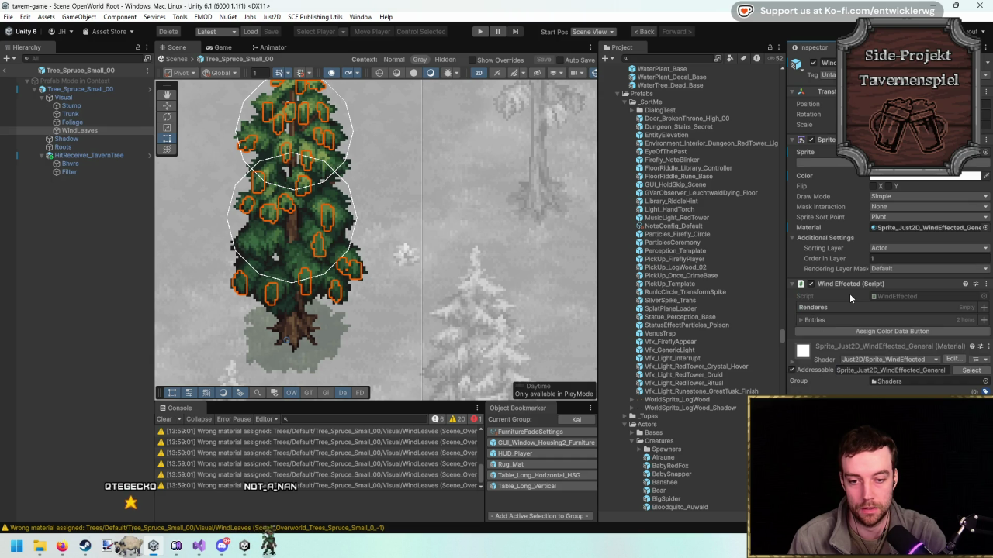
pyautogui.click(169, 420)
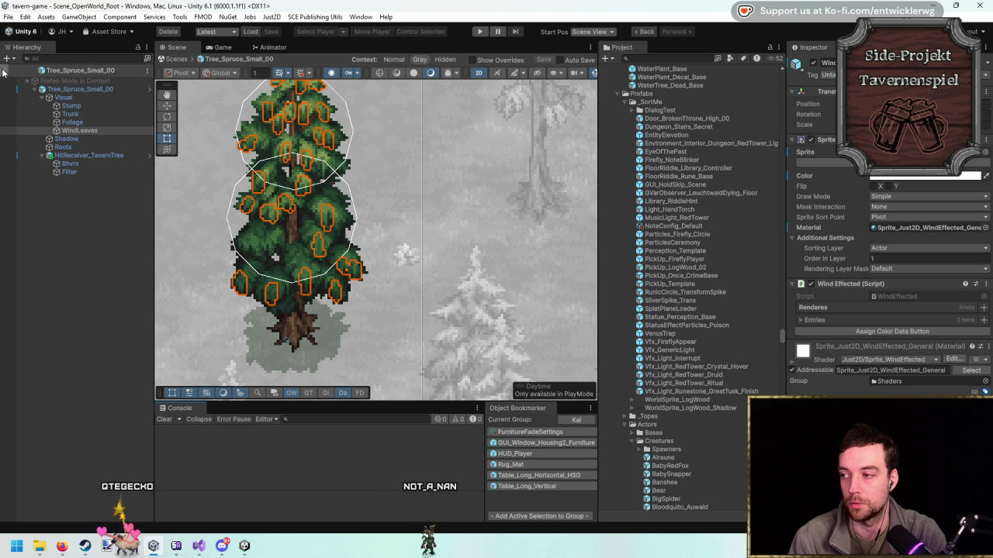